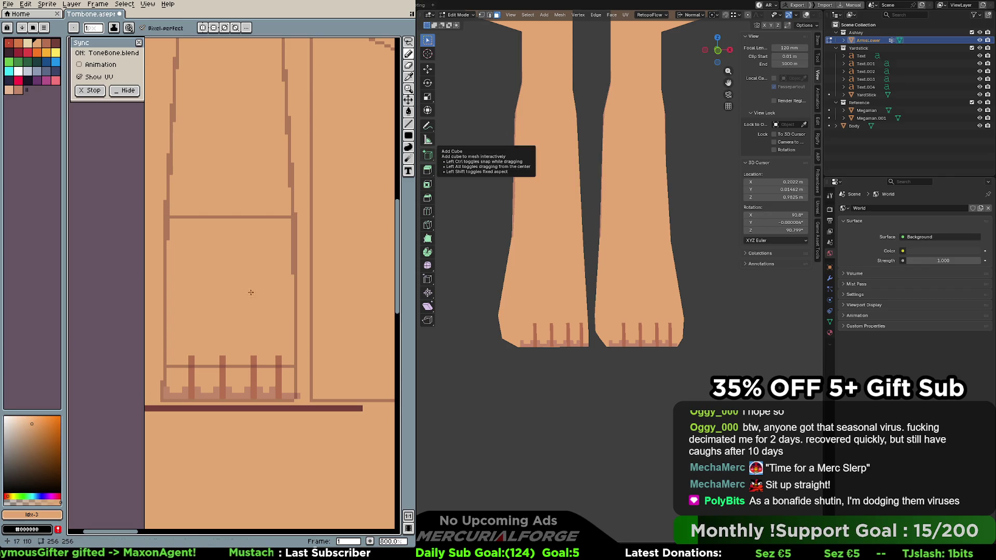
Fill the four toe stripes with a darker red using the Paint Bucket
click(46, 43)
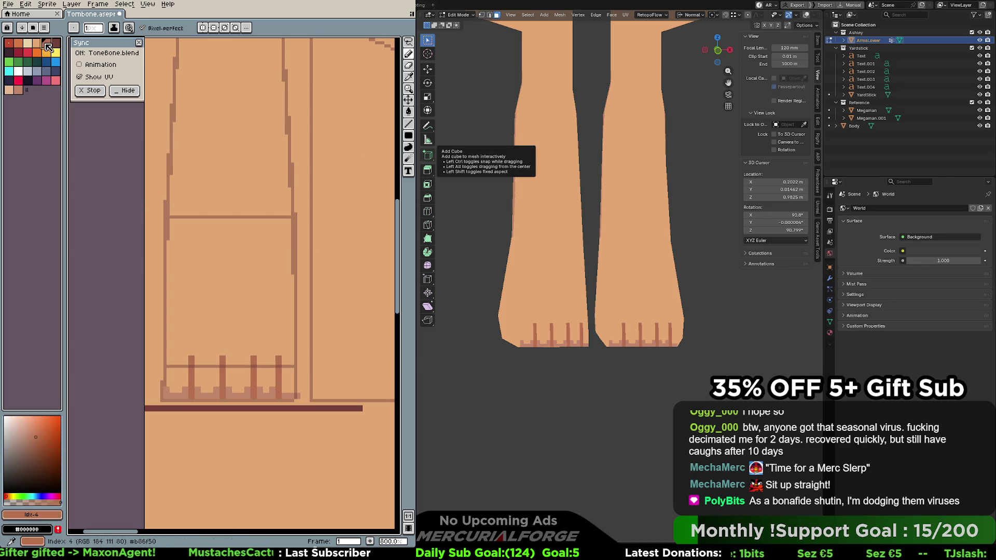
click(55, 43)
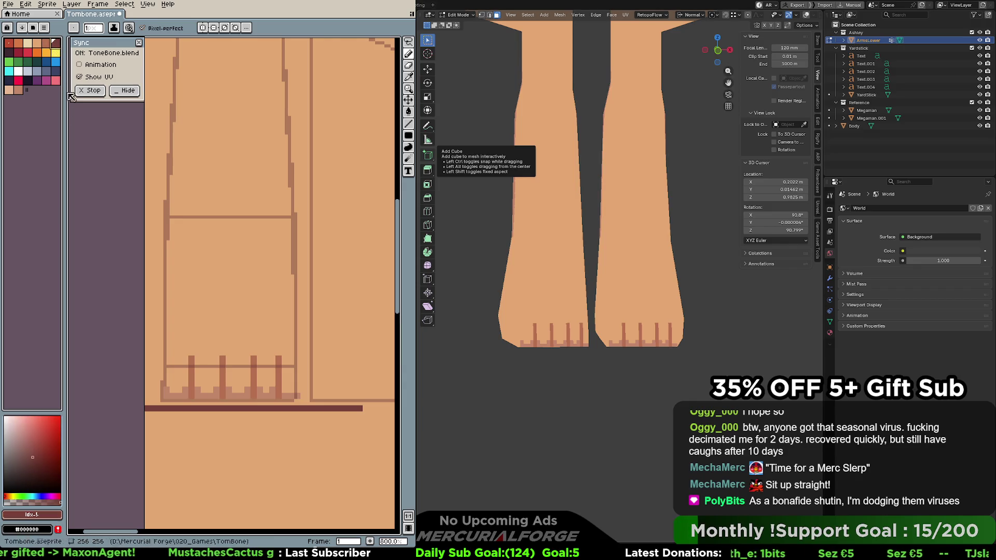
key(g)
click(191, 375)
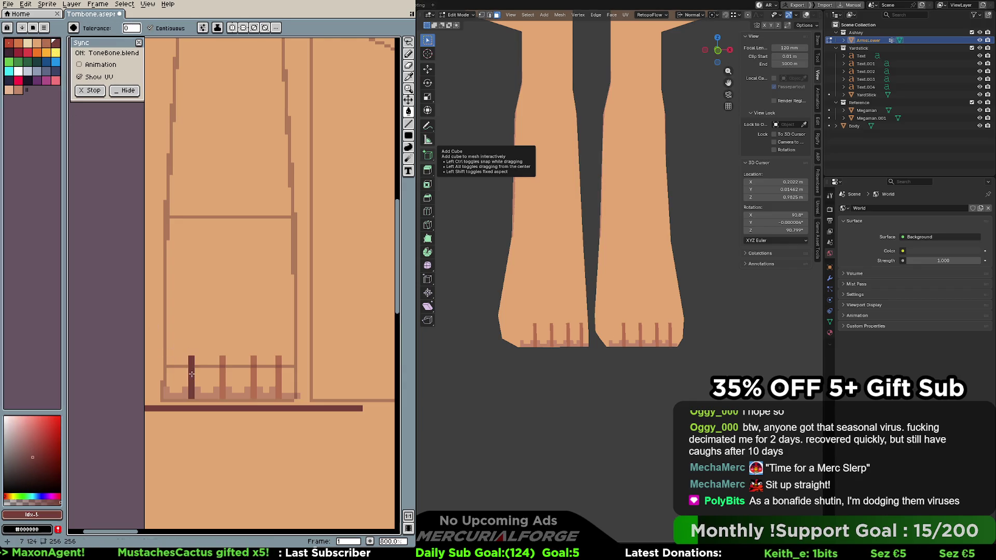
click(222, 376)
click(254, 384)
click(278, 382)
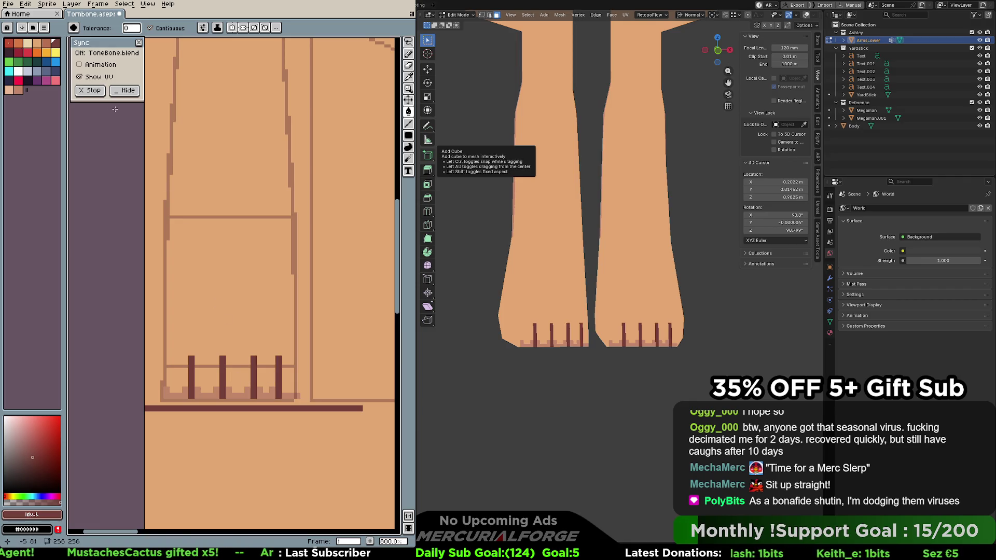
Fill the four sole bumps between the toe stripes with a brown shade
click(46, 43)
click(270, 395)
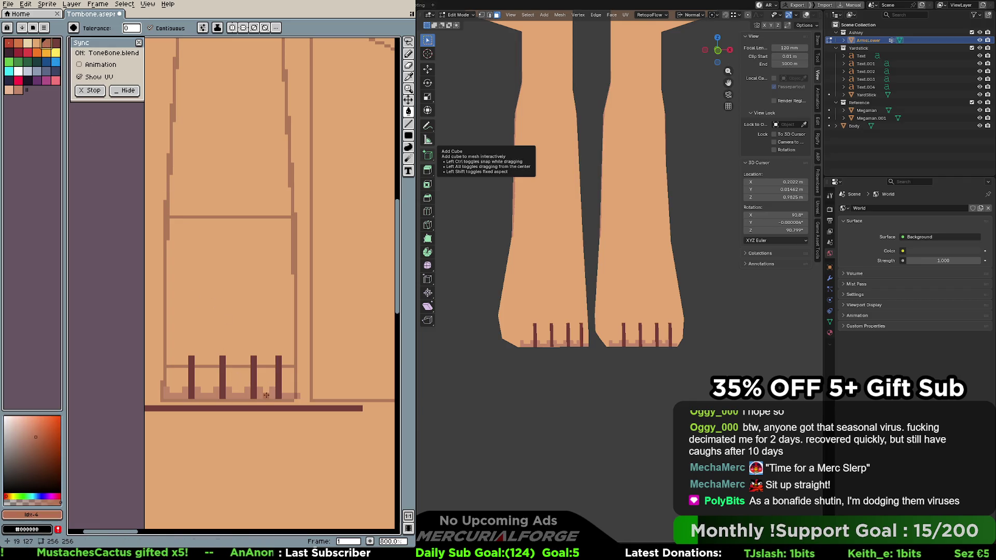
click(239, 396)
click(205, 395)
click(175, 394)
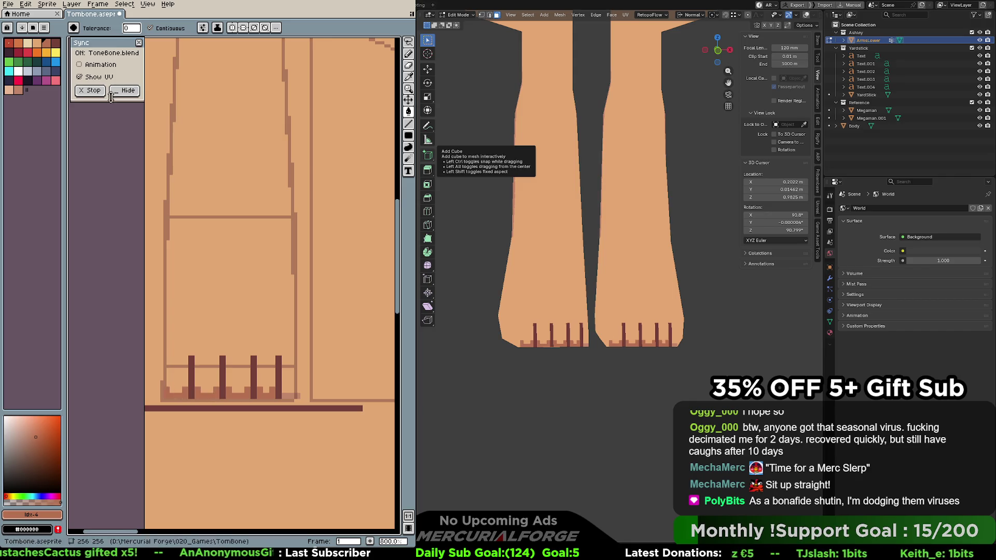
Pick a new shading colour and pencil shading pixels along the foot's sole
click(27, 43)
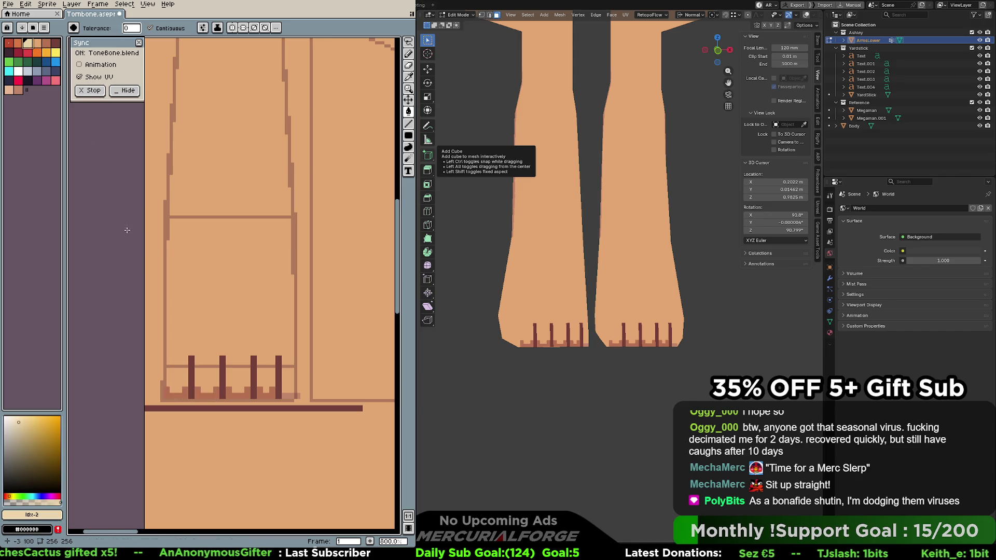
click(36, 43)
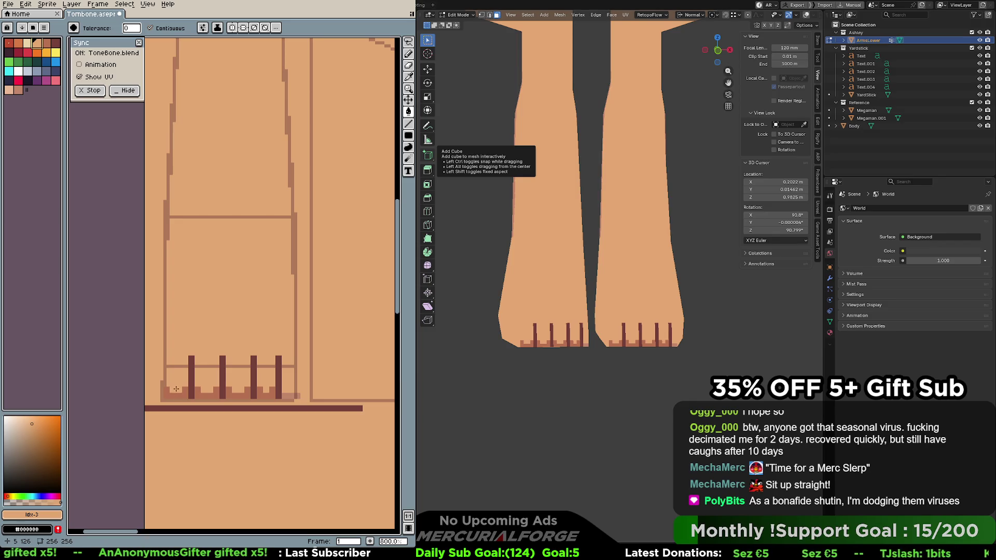
click(18, 90)
click(177, 390)
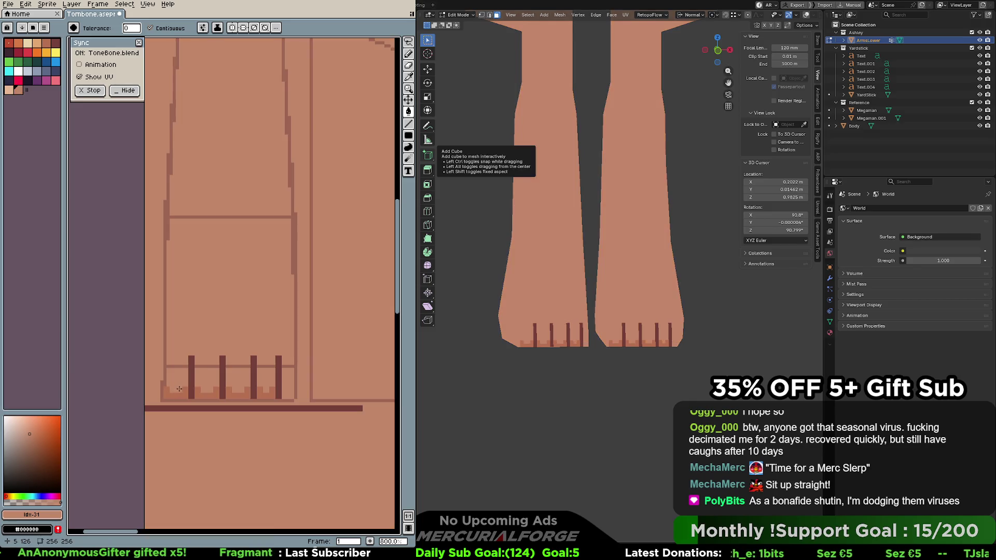
key(ctrl+z)
key(b)
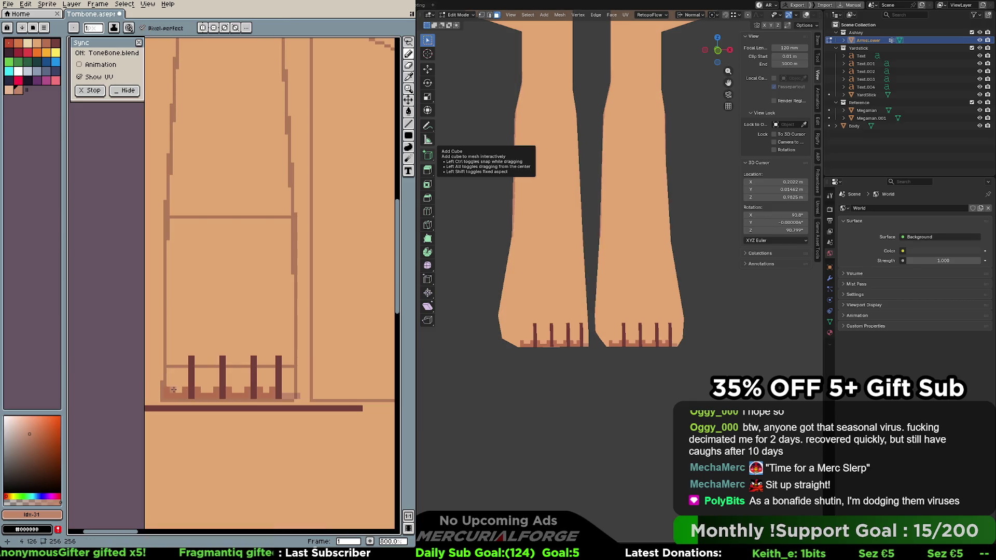
click(172, 386)
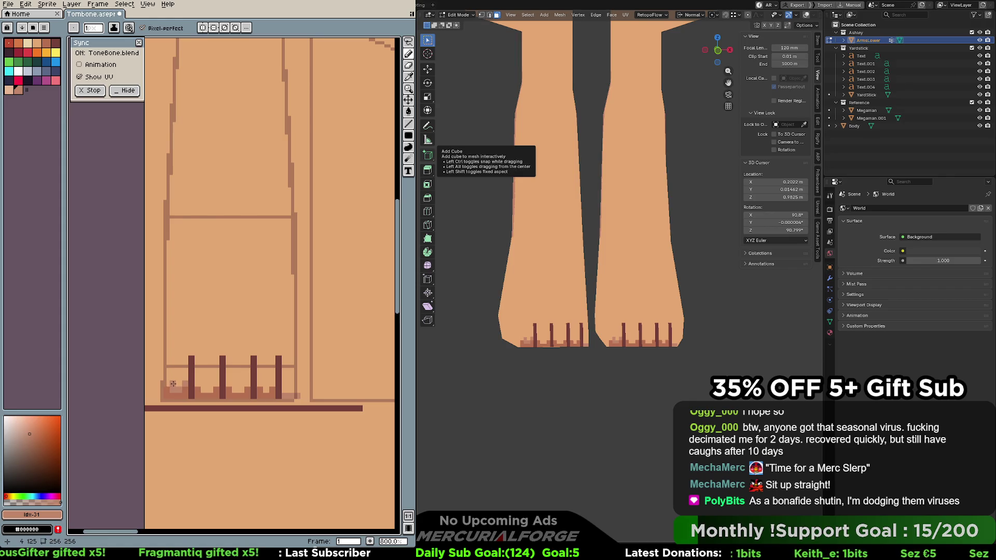
click(170, 385)
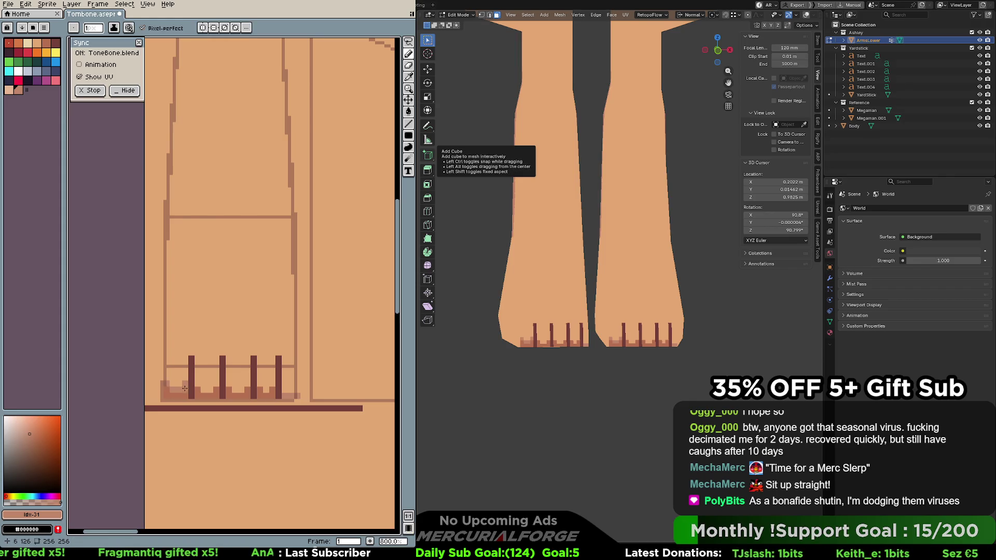
click(209, 384)
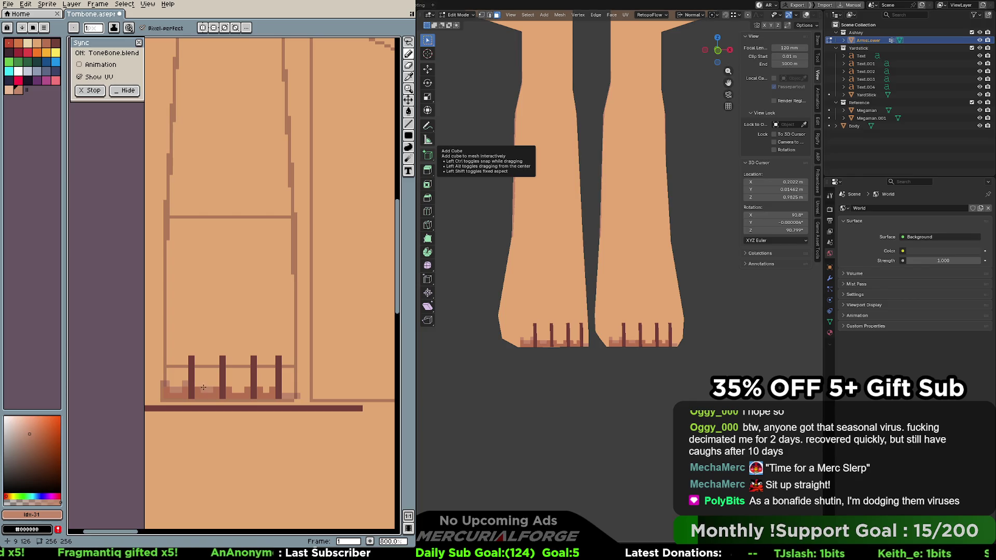
click(242, 384)
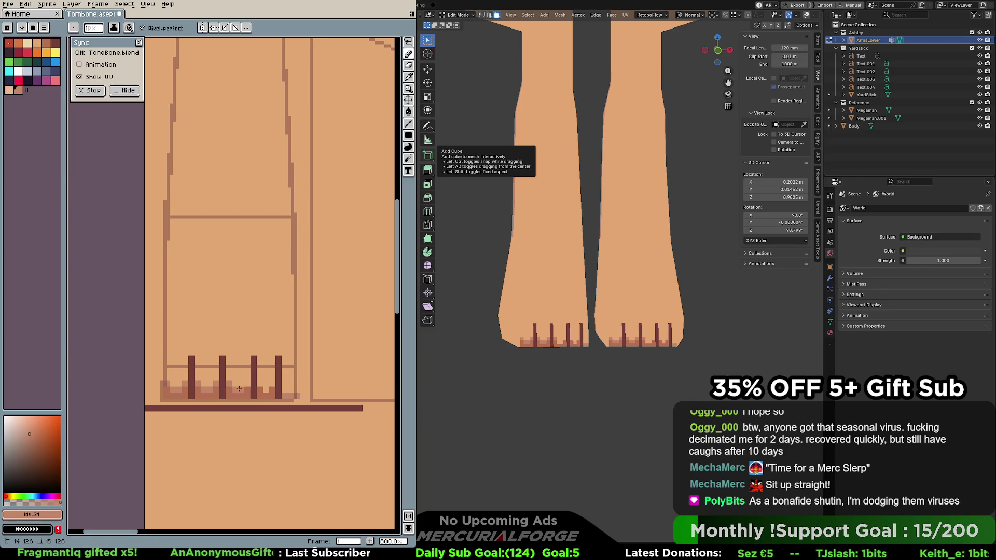
click(268, 385)
Extend each of the four toes upward with a lighter tip
click(278, 353)
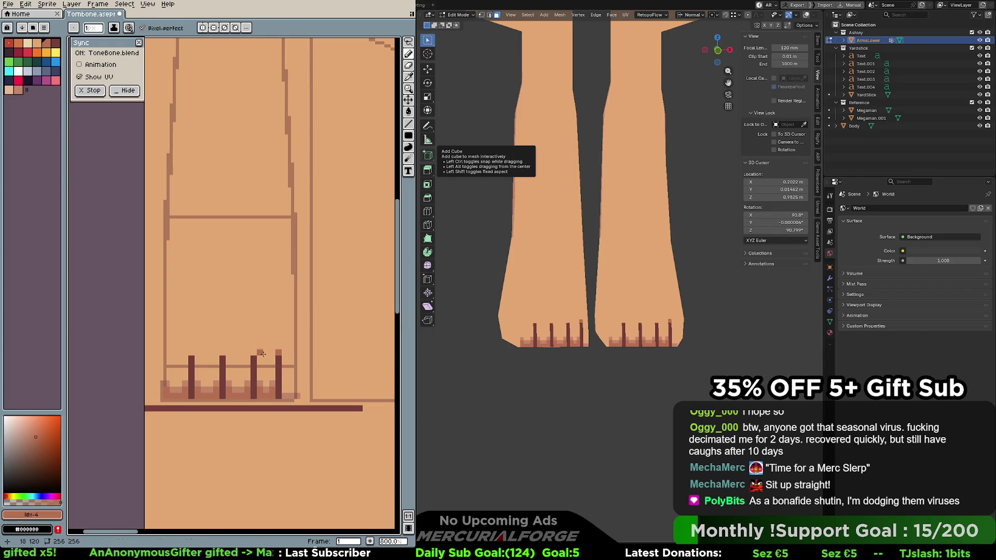
click(253, 352)
click(222, 352)
click(190, 353)
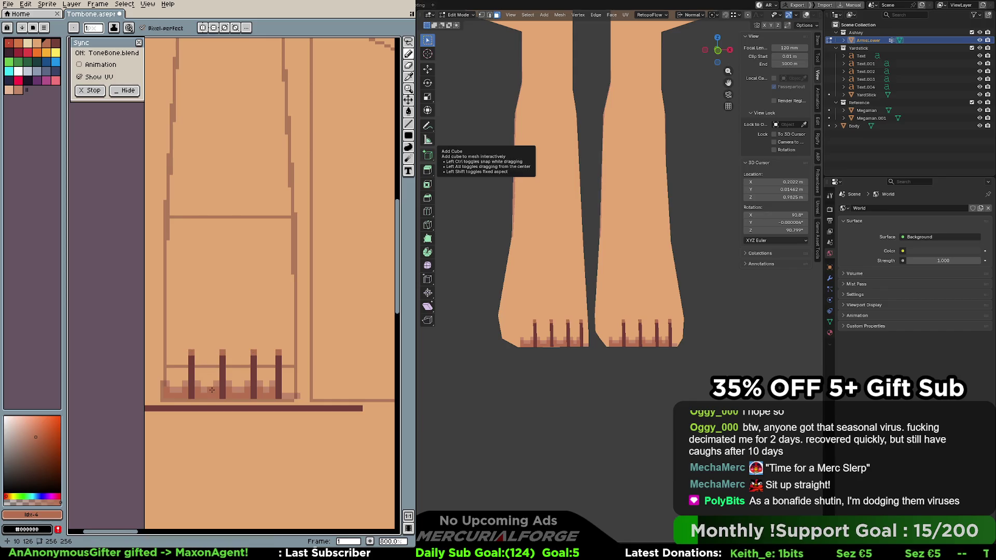
key(Home)
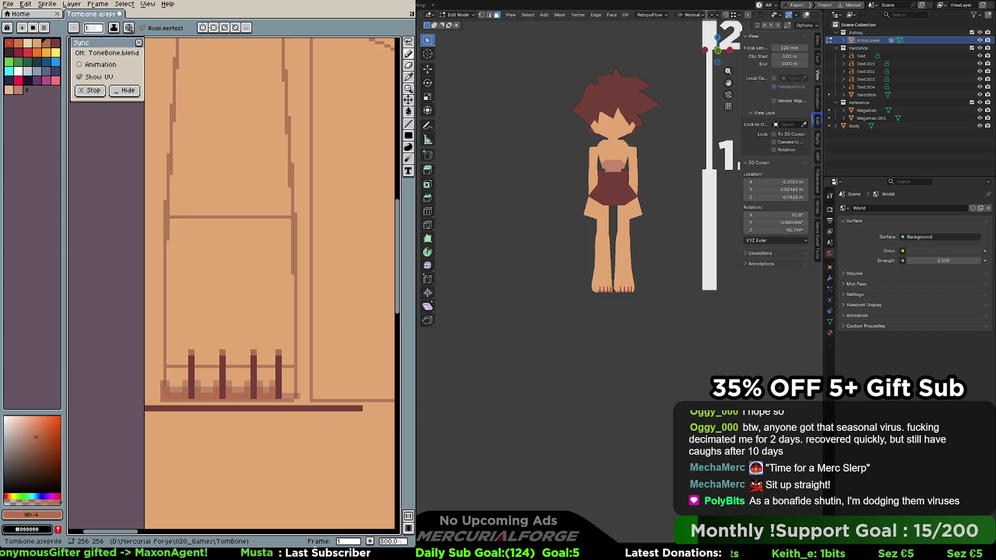
Zoom and orbit to a side view of one foot, and switch to vertex select mode
scroll(549, 352, up, 10)
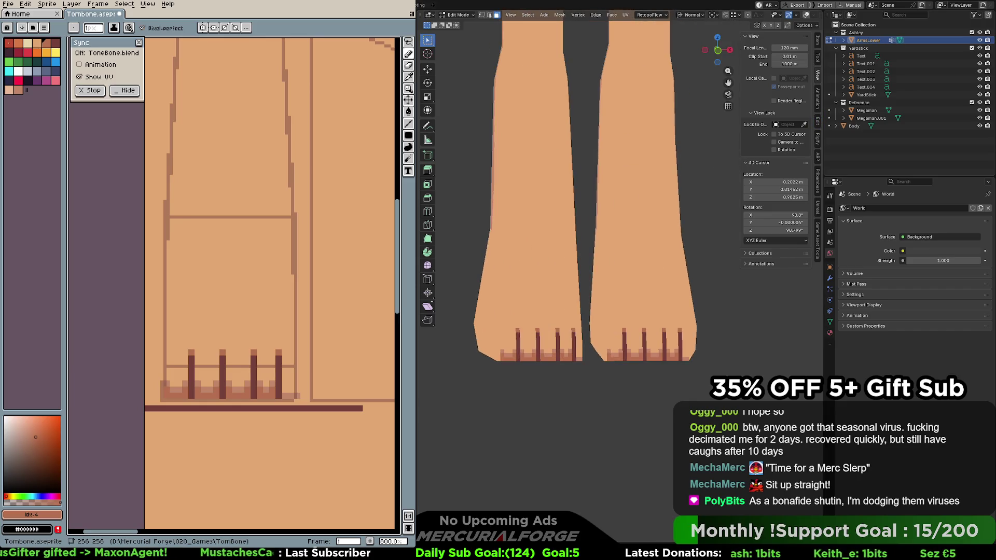
middle_drag(549, 352, 596, 328)
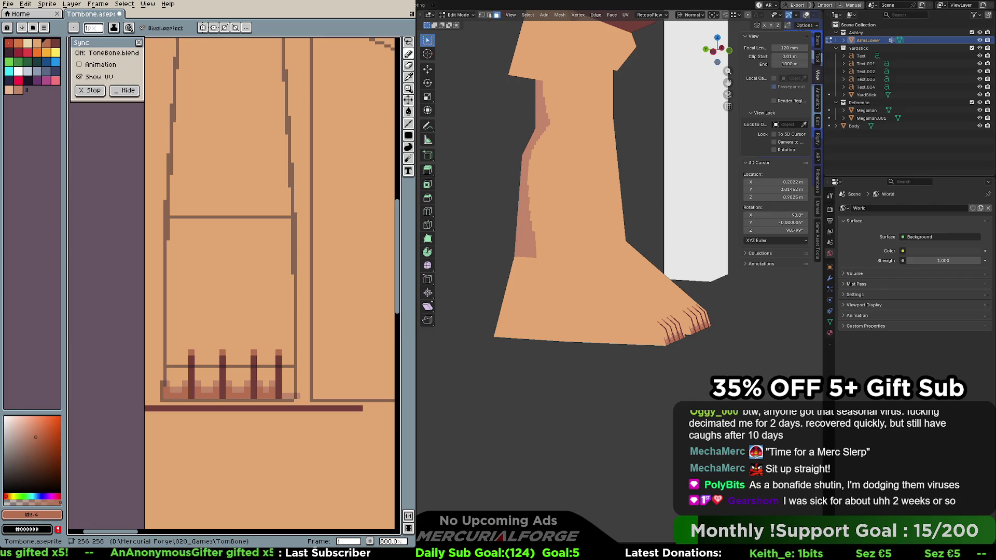
key(1)
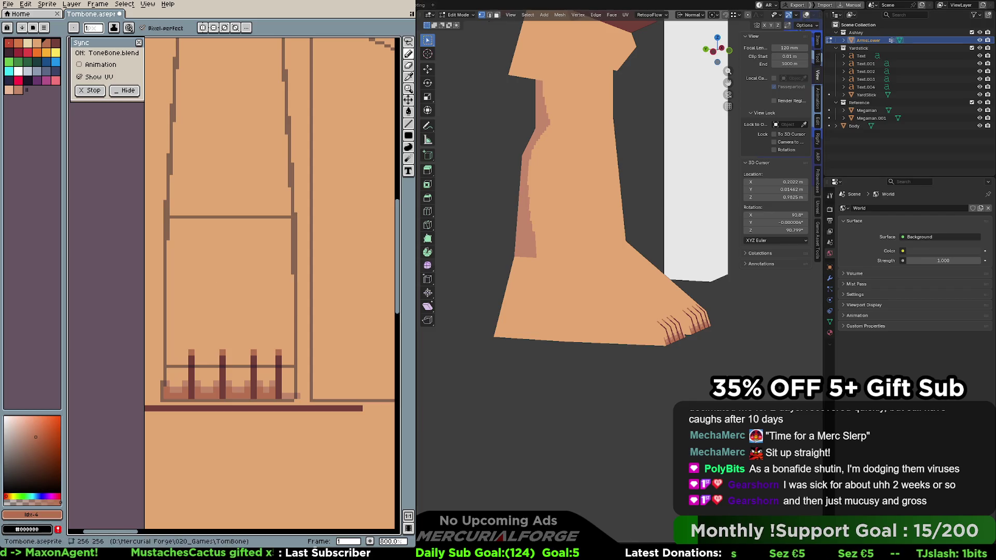
key(i)
key(b)
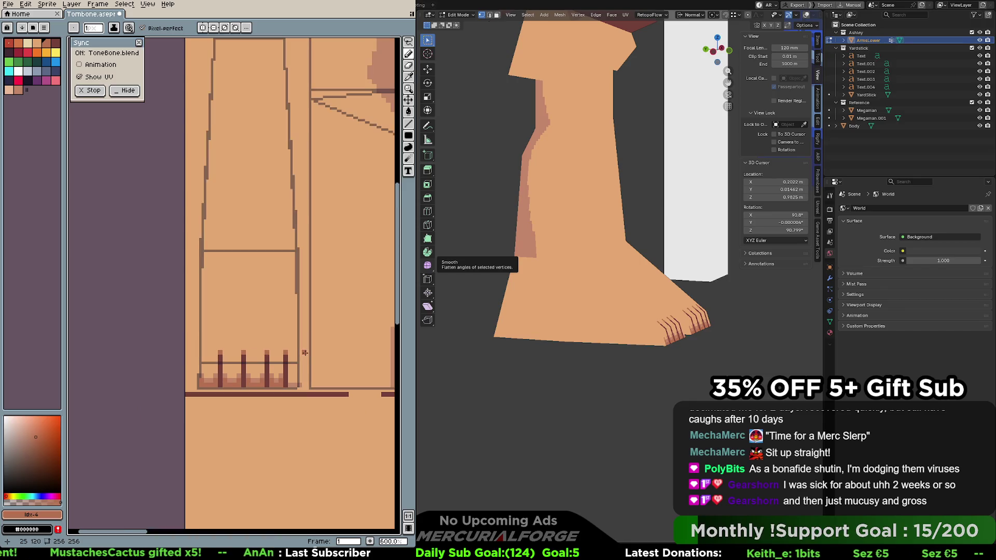
Pan the canvas to the leg texture and view both 3D feet from the front
key(i)
middle_drag(332, 345, 285, 343)
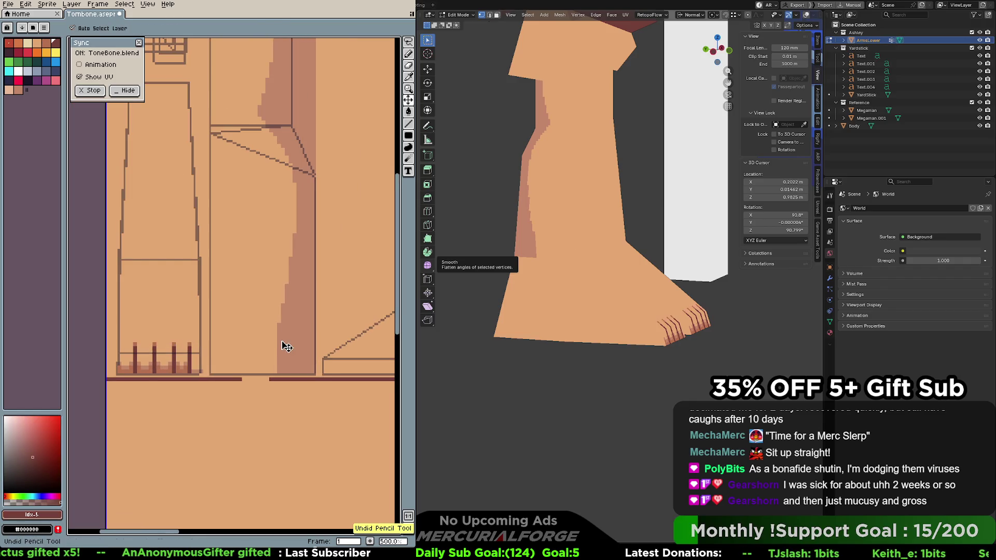
scroll(262, 340, down, 1)
scroll(309, 334, down, 1)
key(b)
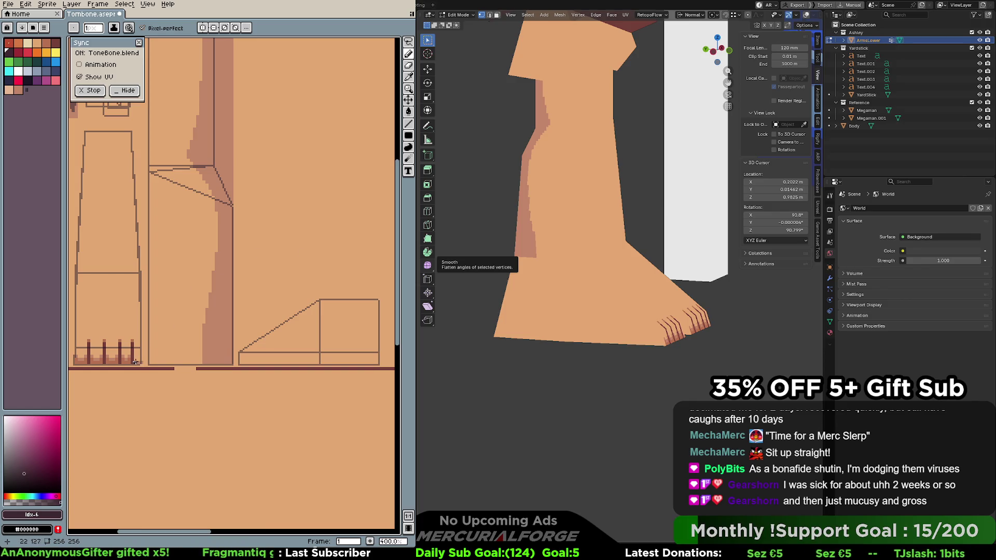
scroll(136, 362, up, 5)
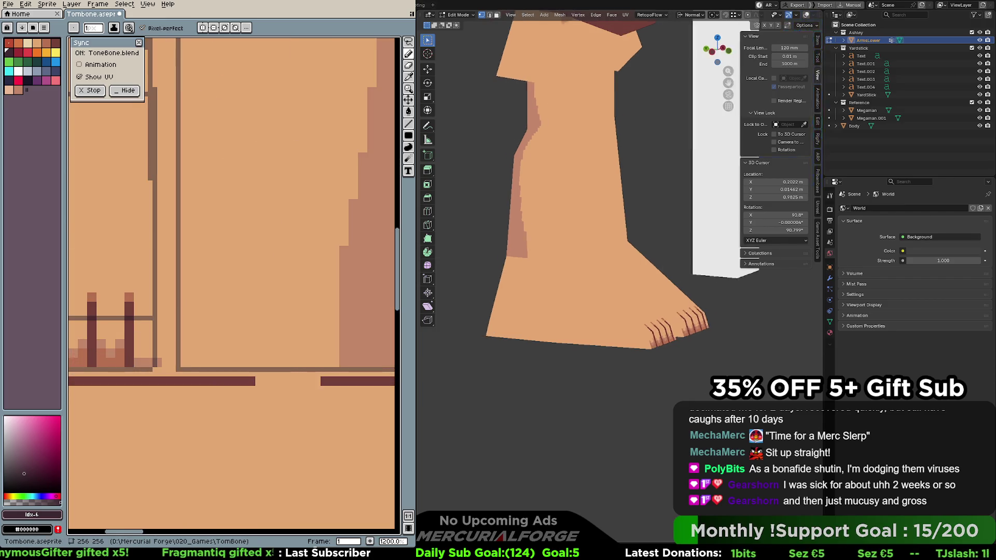
key(KP_1)
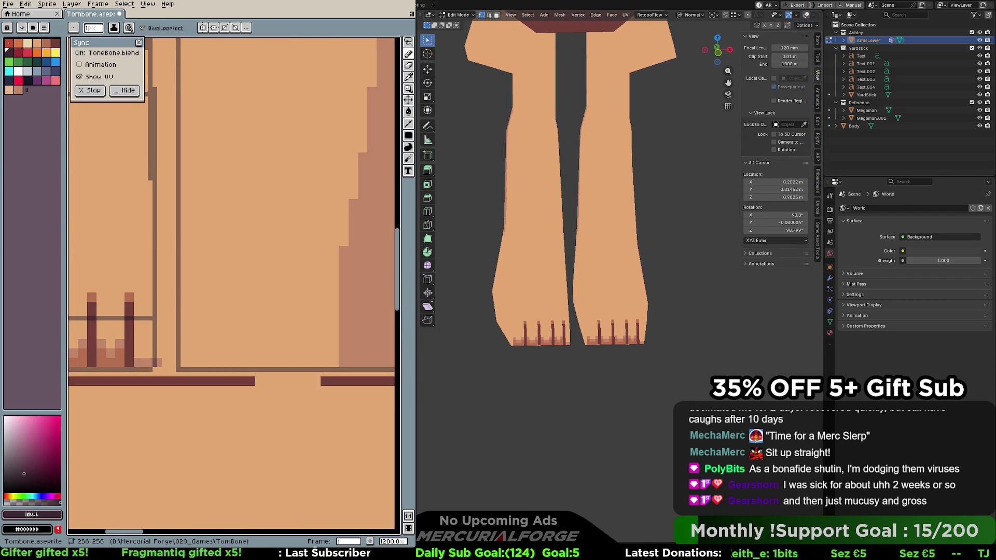
Sample the brown toe shade and darken one light pixel at the sole's corner
alt+click(137, 363)
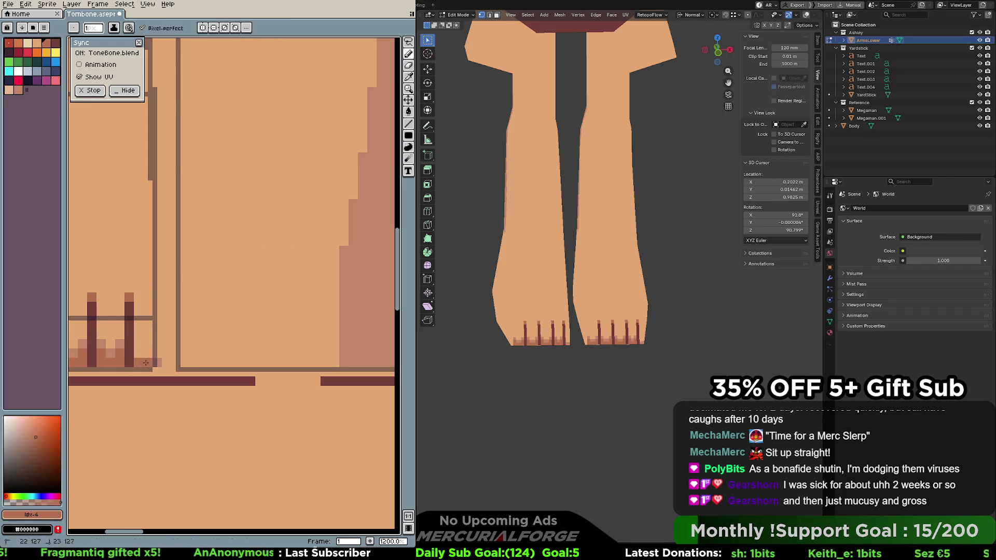
alt+click(138, 355)
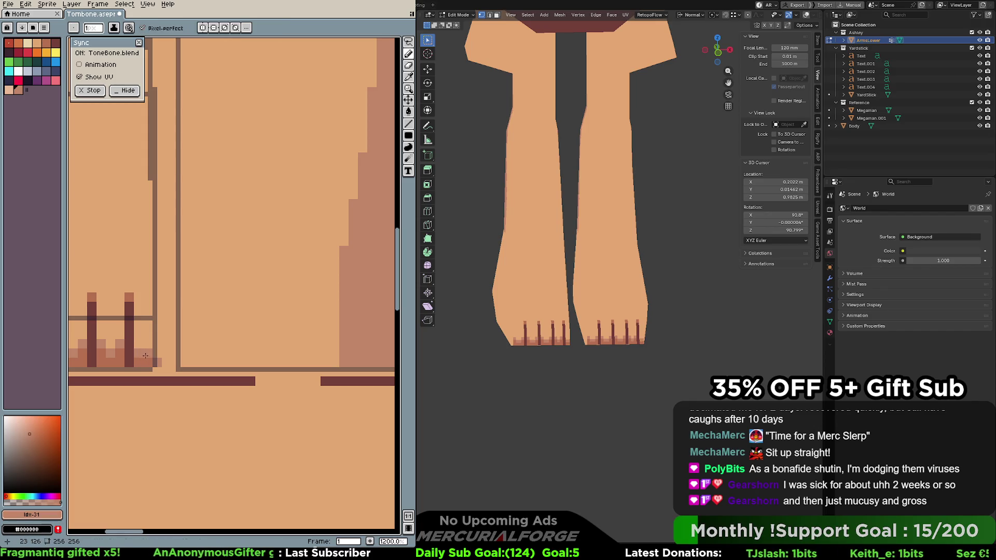
alt+click(143, 360)
alt+click(136, 346)
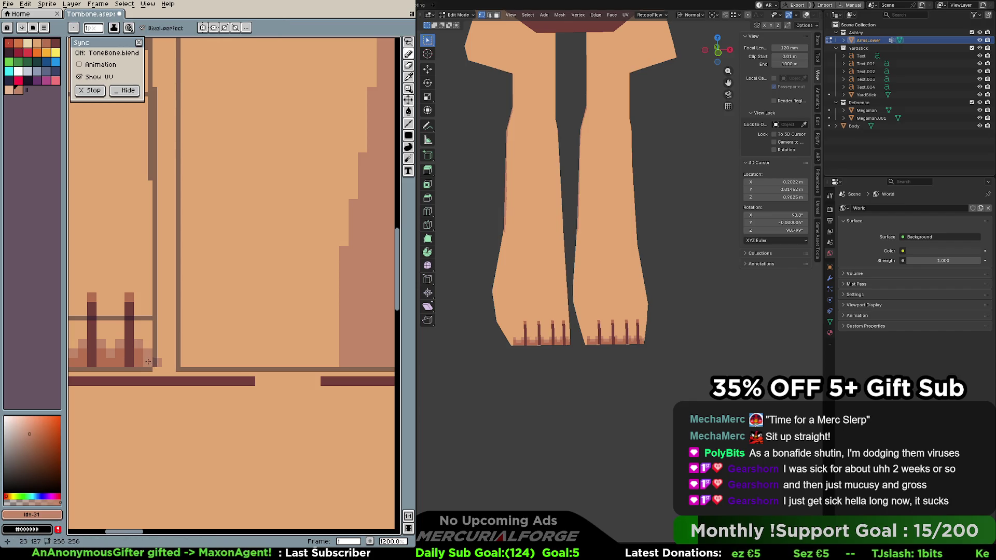
alt+click(142, 360)
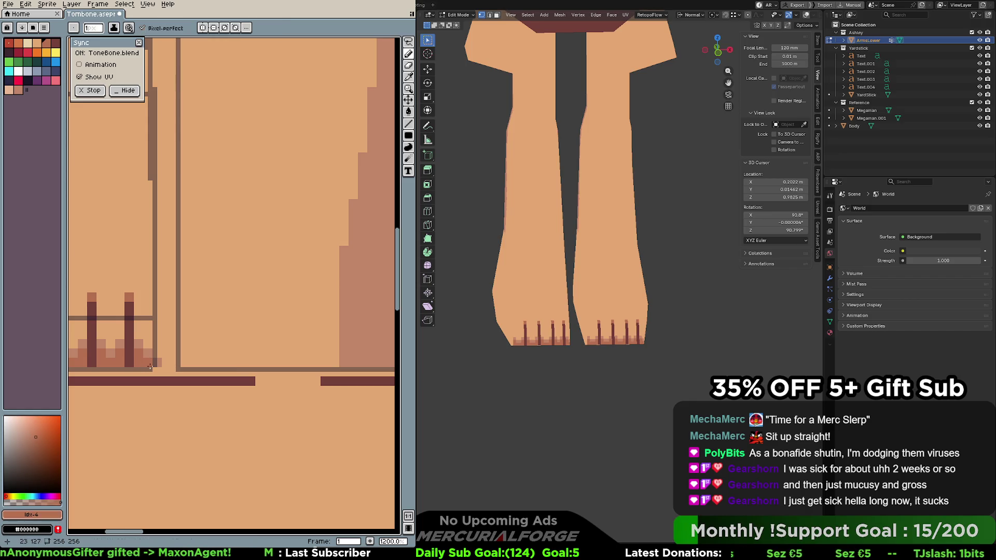
click(157, 361)
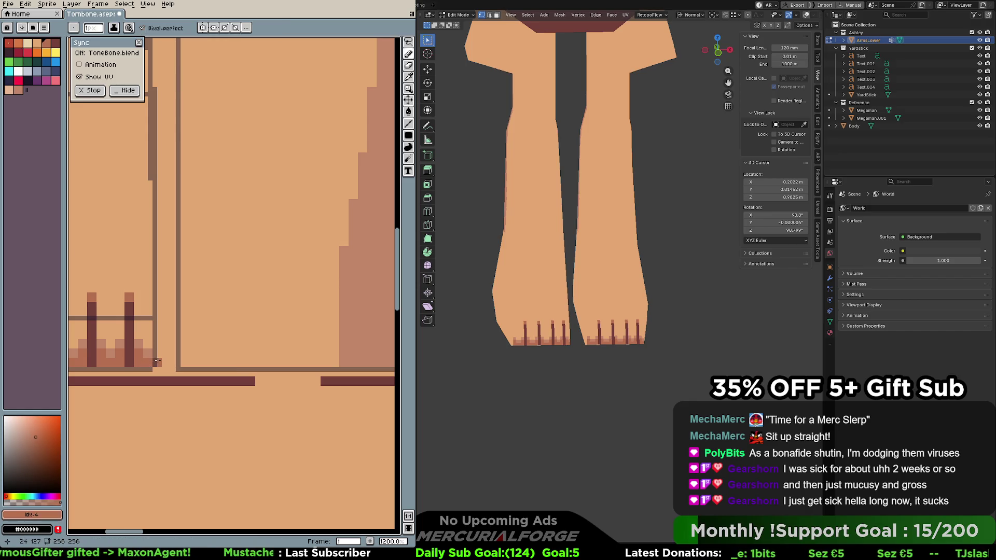
scroll(158, 361, down, 4)
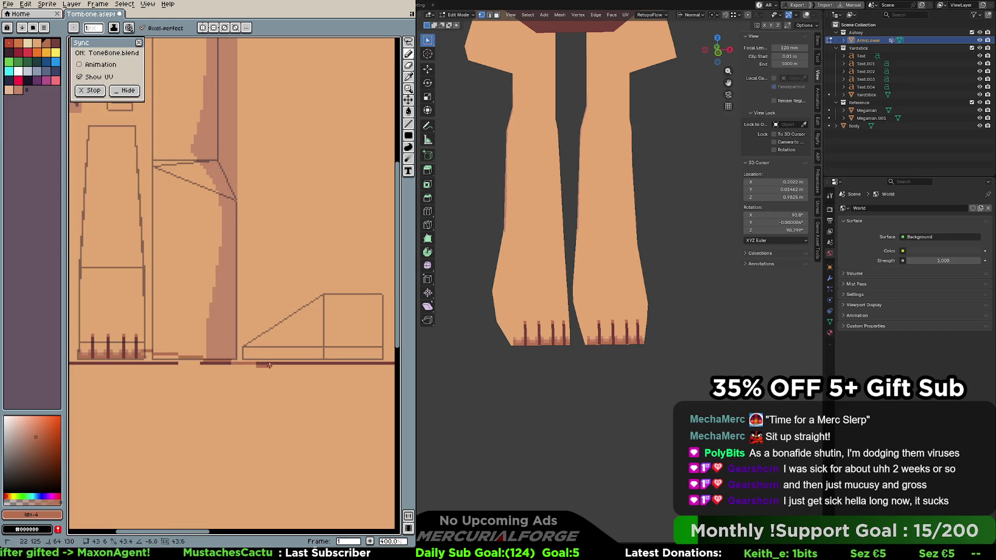
scroll(310, 360, up, 1)
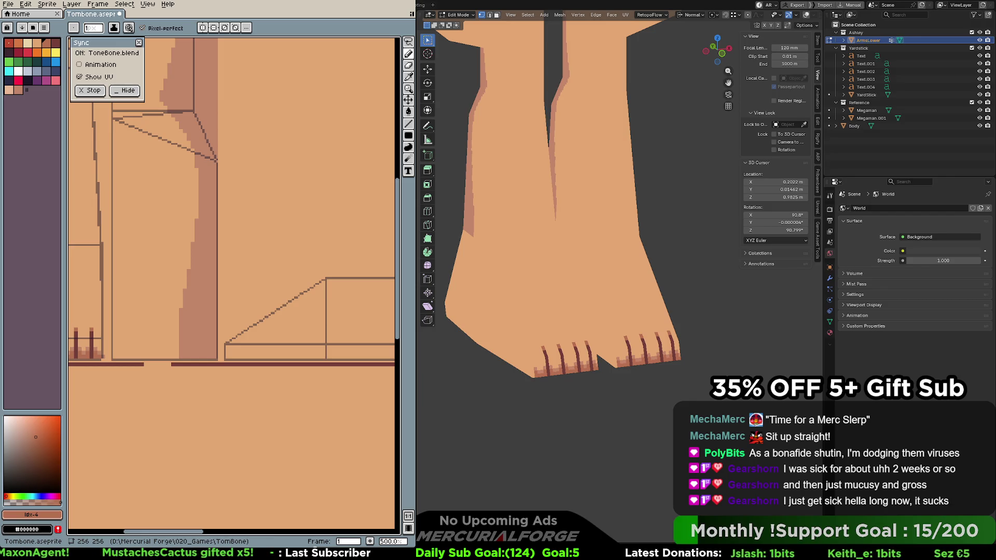
Draw a shading line along the box's bottom edge, extending it further left
middle_drag(313, 317, 223, 269)
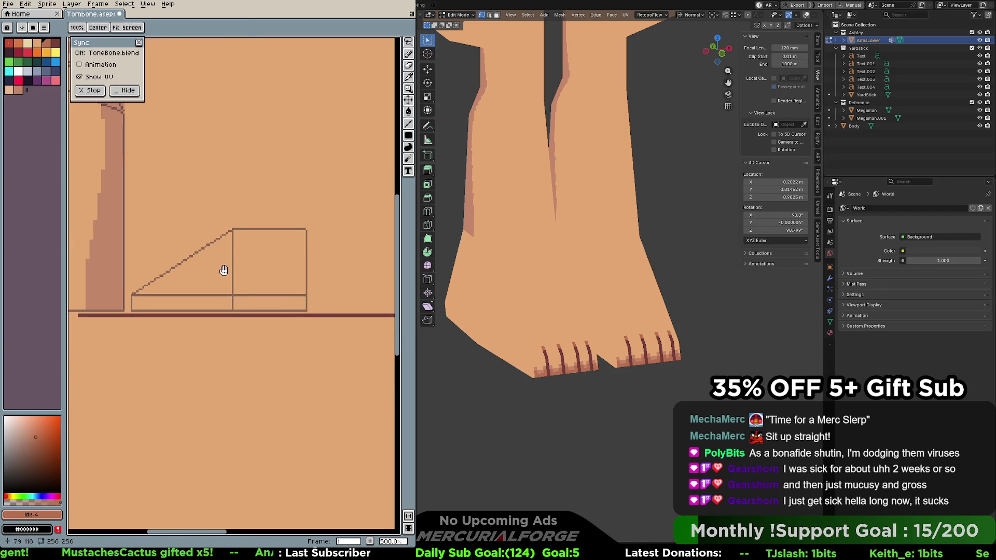
drag(133, 307, 302, 310)
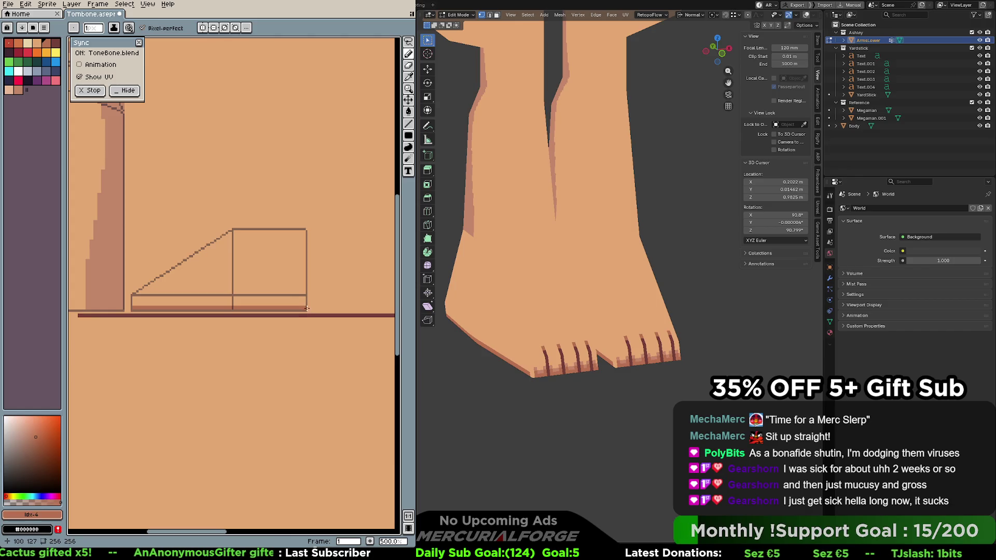
drag(307, 308, 130, 308)
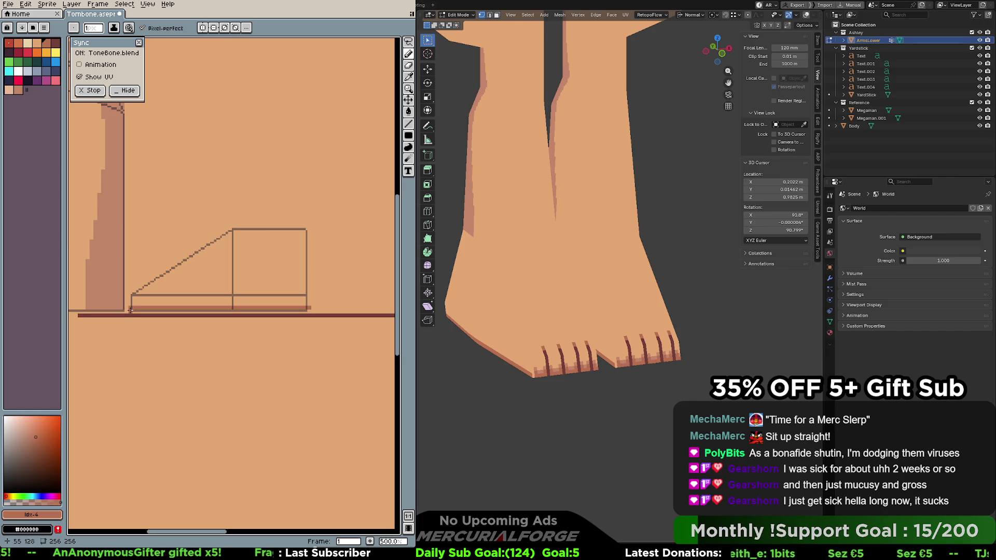
middle_drag(129, 310, 233, 308)
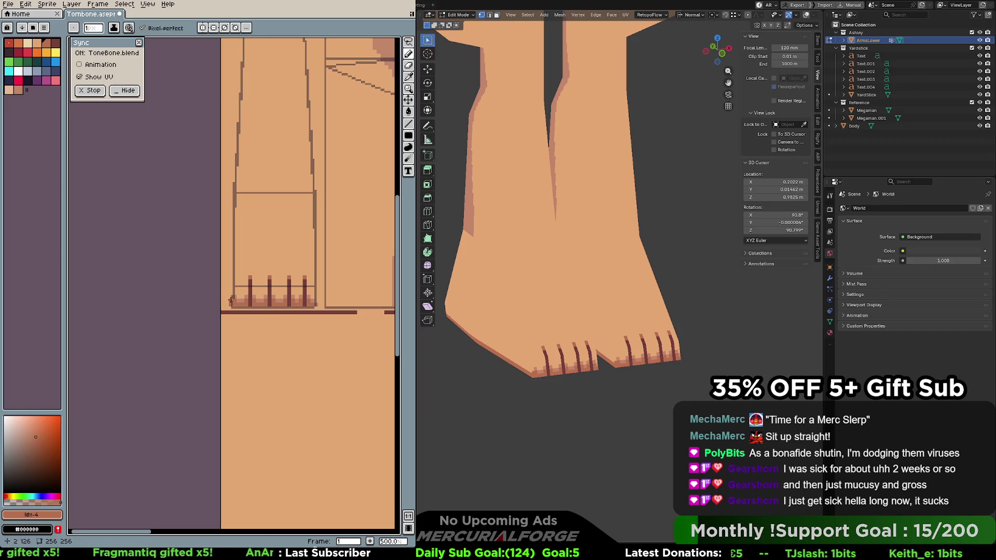
Pick the darker skin colour and draw a straight line along the foot's bottom edge
alt+click(233, 298)
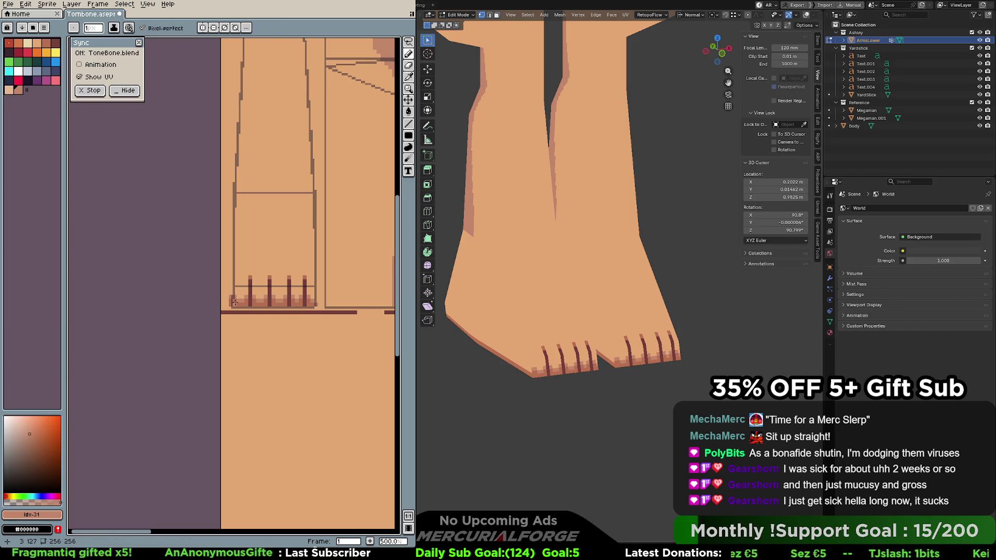
mouse_move(356, 289)
middle_down()
mouse_move(88, 282)
mouse_move(175, 285)
middle_up()
drag(109, 289, 297, 288)
key(ctrl+z)
key(shift+l)
drag(109, 283, 286, 283)
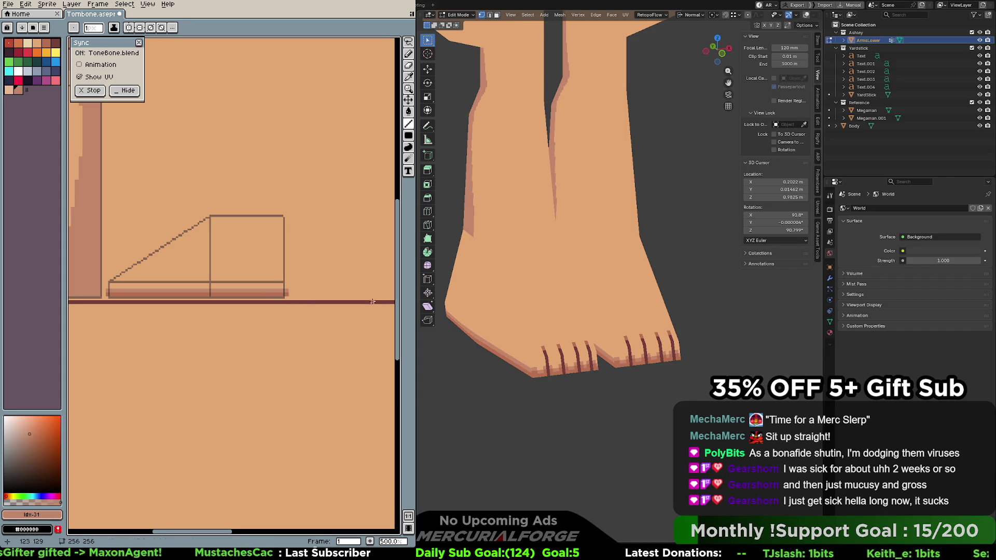
mouse_move(467, 321)
middle_down()
mouse_move(584, 323)
mouse_move(506, 329)
mouse_move(640, 278)
mouse_move(597, 293)
mouse_move(653, 298)
middle_up()
scroll(584, 322, down, 5)
scroll(522, 314, up, 5)
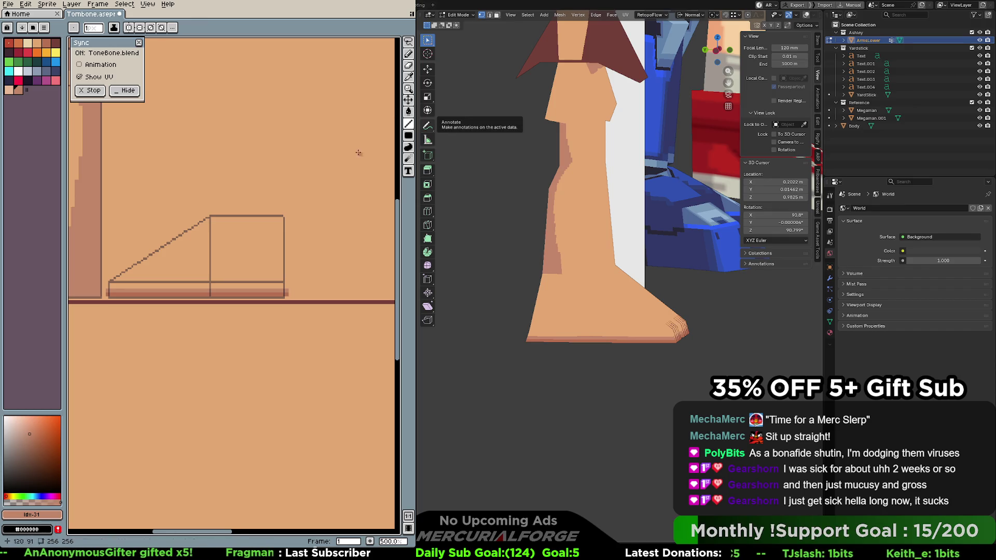
Paint a round dark patch inside the ankle box with an 11-pixel pencil
key(b)
key(plus)
key(plus)
key(plus)
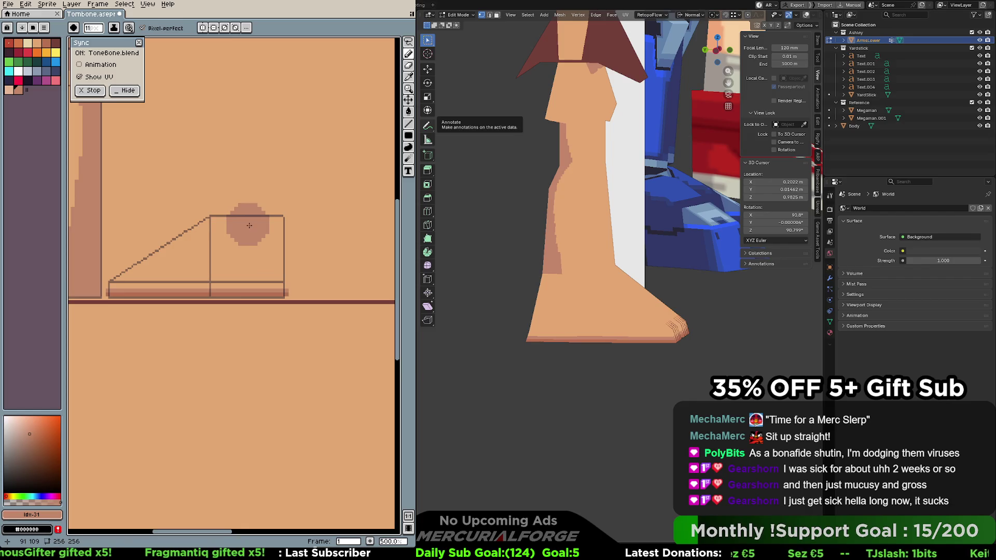
click(244, 228)
key(ctrl+z)
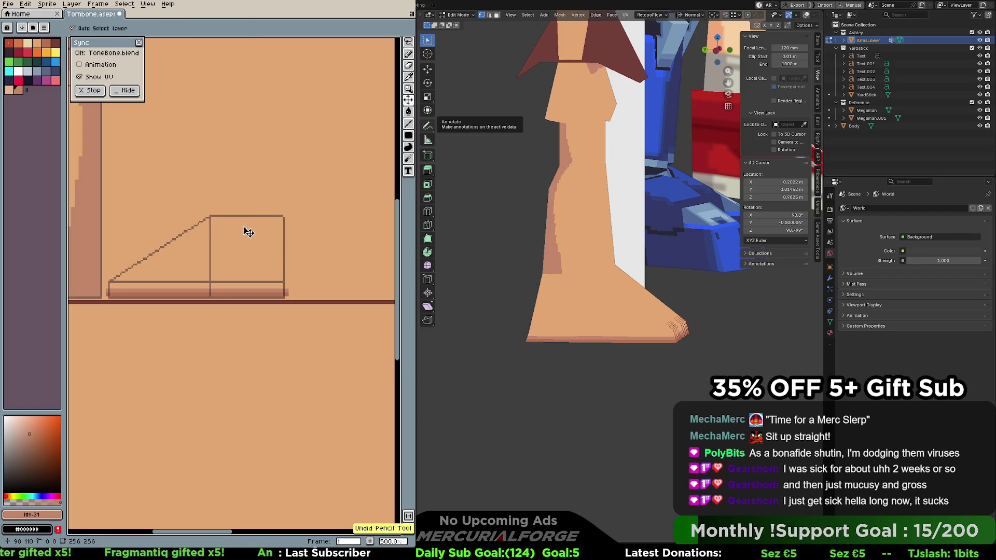
key(ctrl+y)
key(ctrl+z)
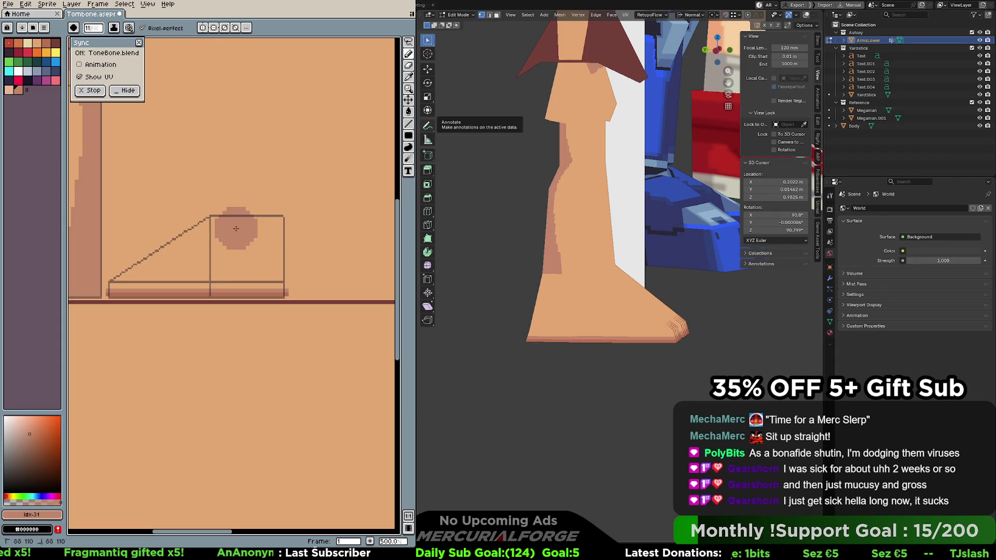
click(236, 229)
Overpaint the patch's top in lighter skin with a 9-pixel brush, leaving a thin crescent
key(i)
click(264, 249)
key(b)
click(236, 216)
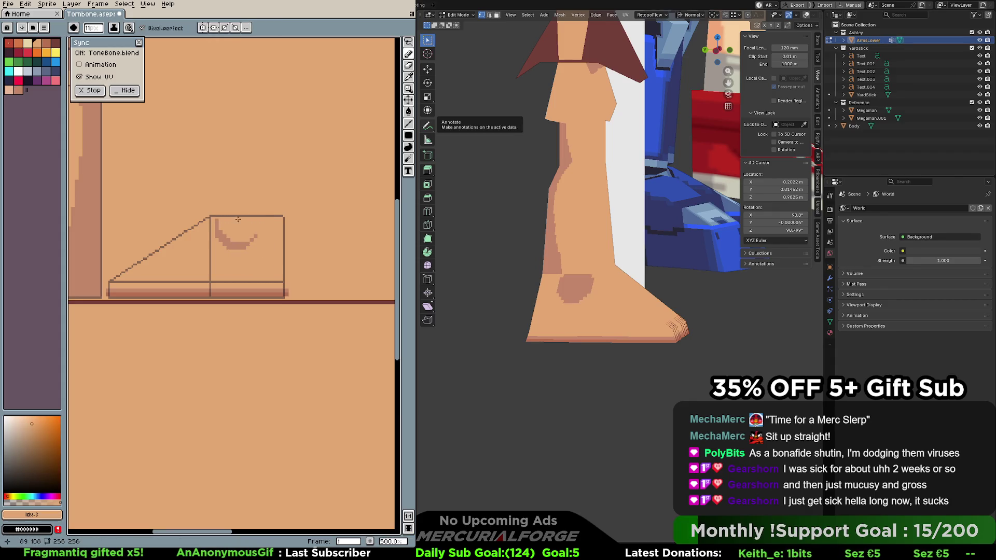
key(ctrl+z)
key(minus)
key(minus)
click(236, 220)
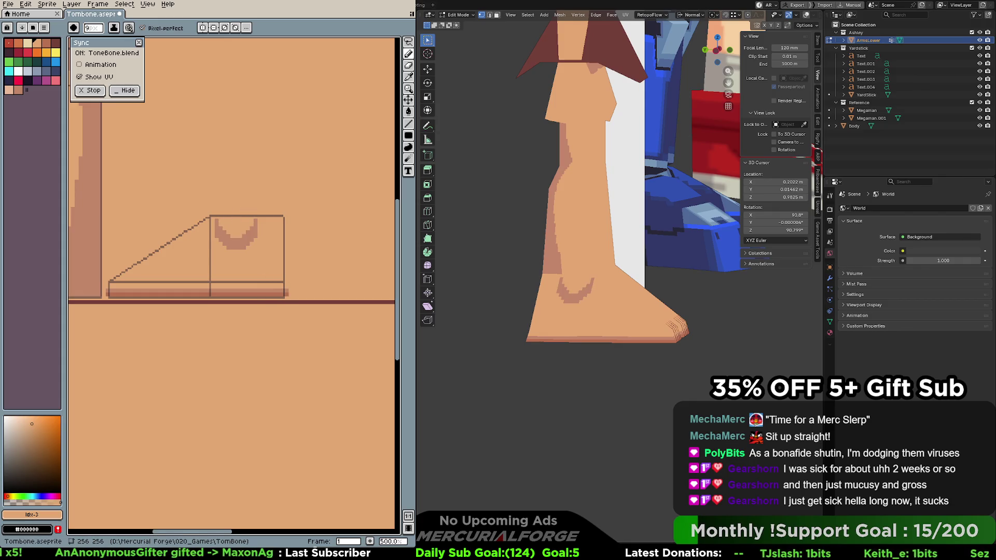
scroll(648, 259, down, 5)
mouse_move(622, 290)
middle_down()
mouse_move(660, 295)
mouse_move(588, 293)
middle_up()
scroll(646, 309, up, 5)
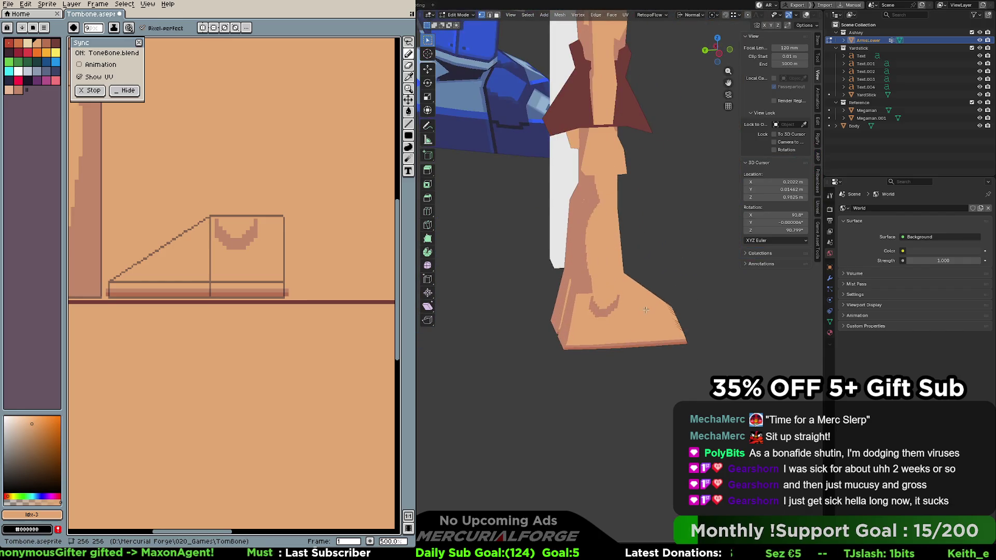
Paint the box's right side in the dark crescent tone using a filled rectangle
alt+click(253, 234)
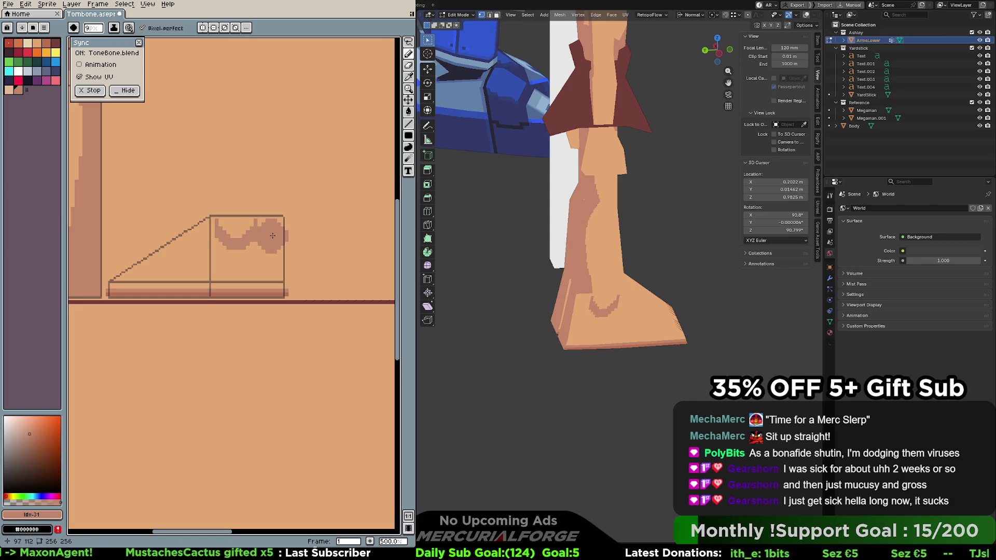
key(plus)
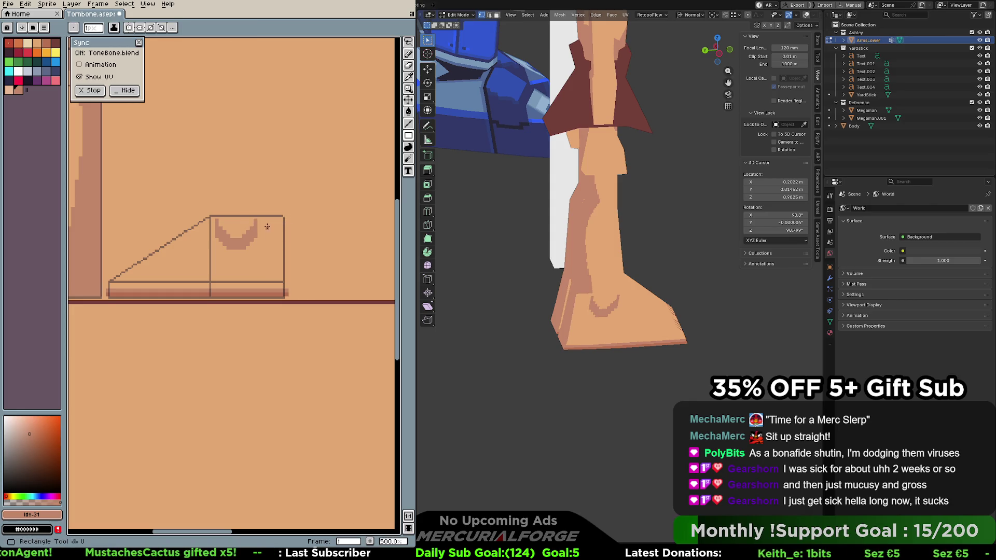
key(u)
mouse_move(259, 217)
mouse_down()
mouse_move(285, 266)
mouse_move(281, 255)
mouse_up()
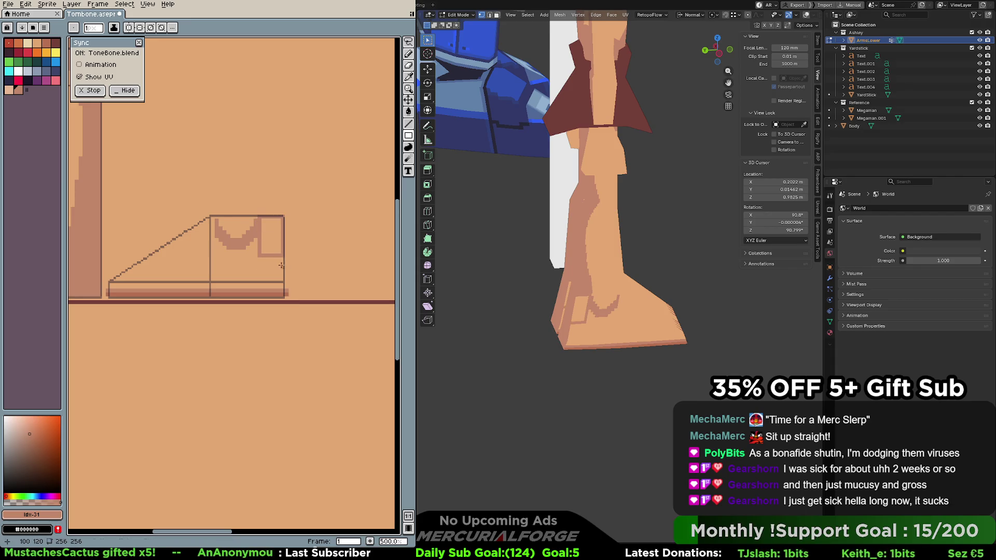
key(u)
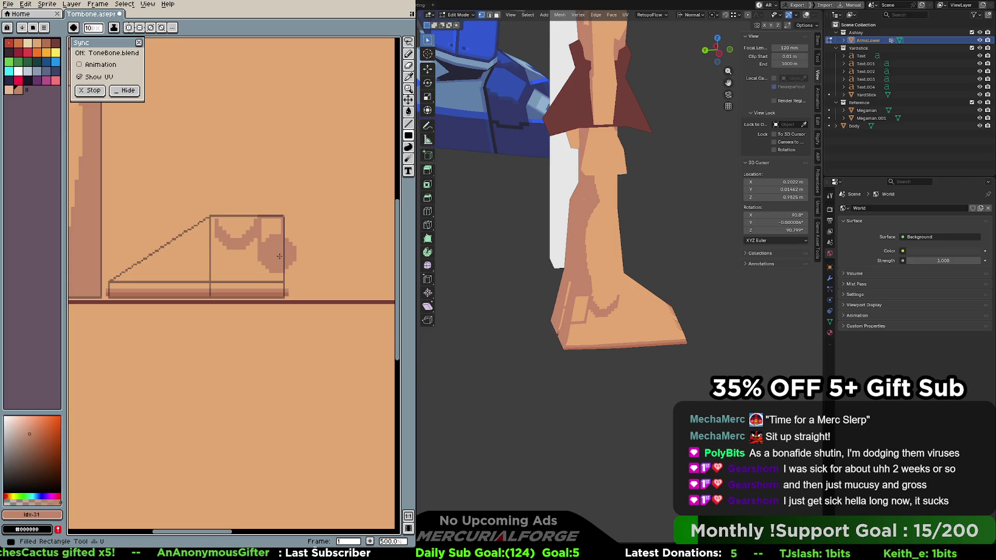
key(minus)
key(minus)
key(minus)
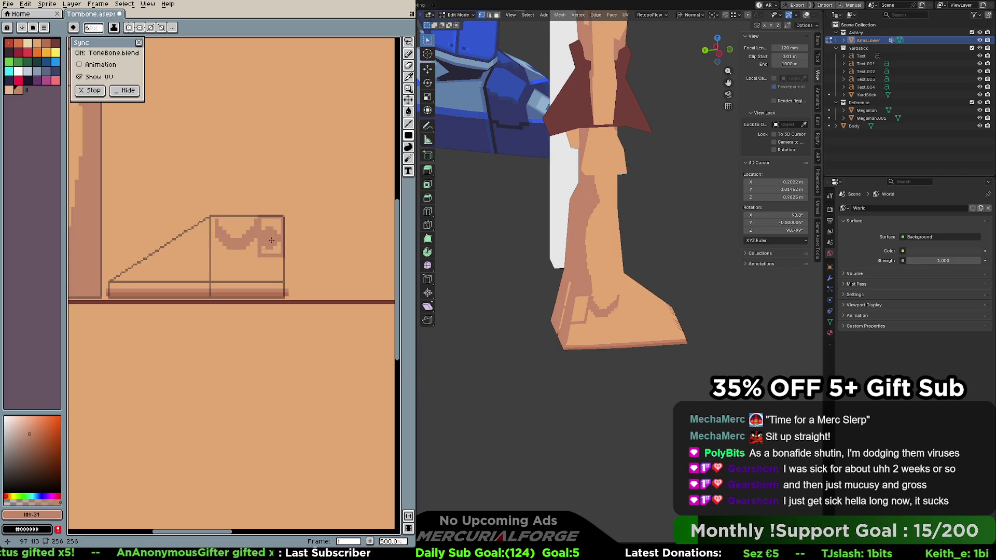
mouse_move(262, 220)
mouse_down()
mouse_move(279, 257)
mouse_move(258, 223)
mouse_move(258, 259)
mouse_move(284, 280)
mouse_up()
Paint dark shading down to the box's bottom-right corner and along its bottom edge
key(b)
key(ctrl+z)
key(minus)
key(minus)
key(minus)
key(v)
key(ctrl+z)
key(b)
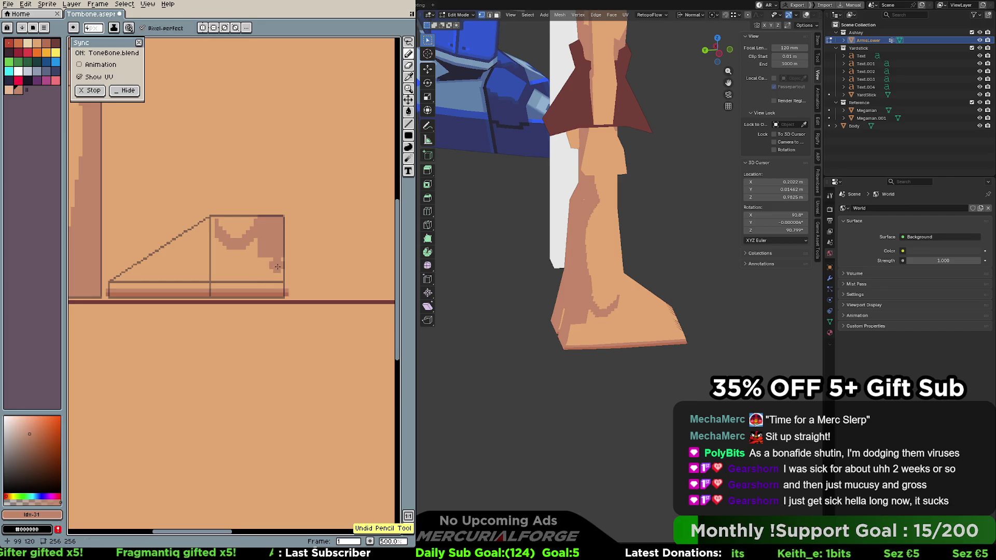
mouse_move(256, 247)
mouse_down()
mouse_move(284, 282)
mouse_move(283, 257)
mouse_up()
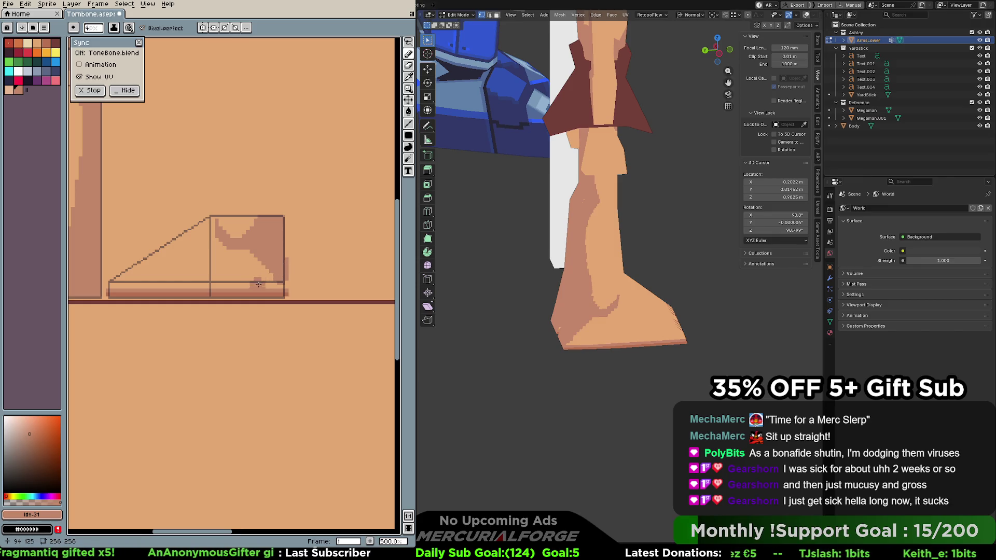
drag(259, 287, 275, 279)
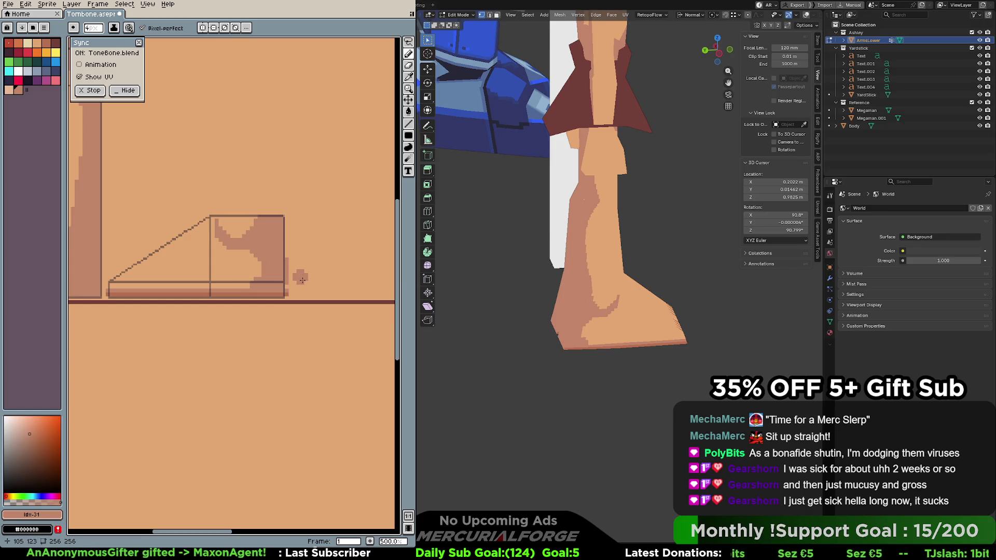
Set a 1-pixel brush, sample the skin tones, and check the legs from front and back
key(bracketleft)
key(bracketleft)
key(bracketleft)
key(minus)
key(minus)
alt+click(280, 268)
alt+click(288, 261)
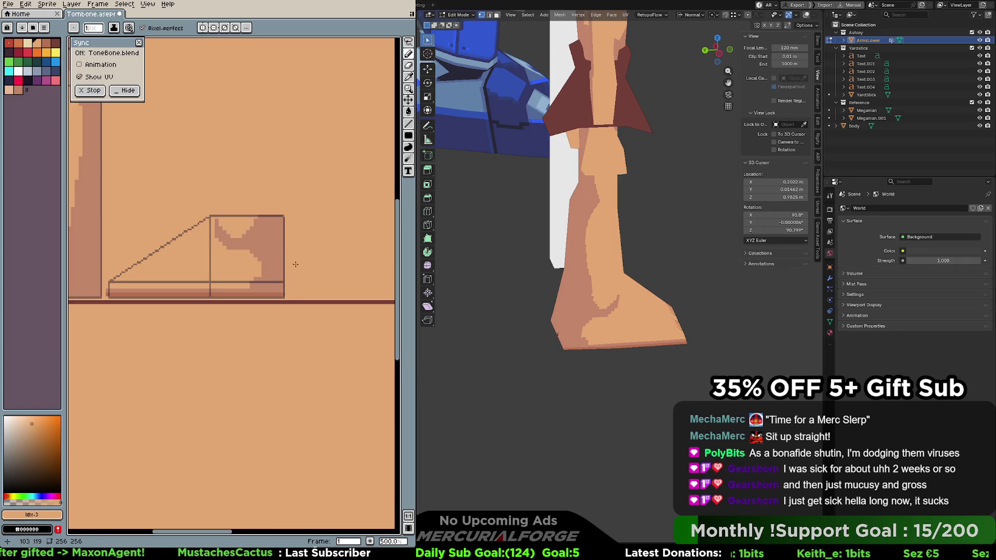
alt+click(274, 245)
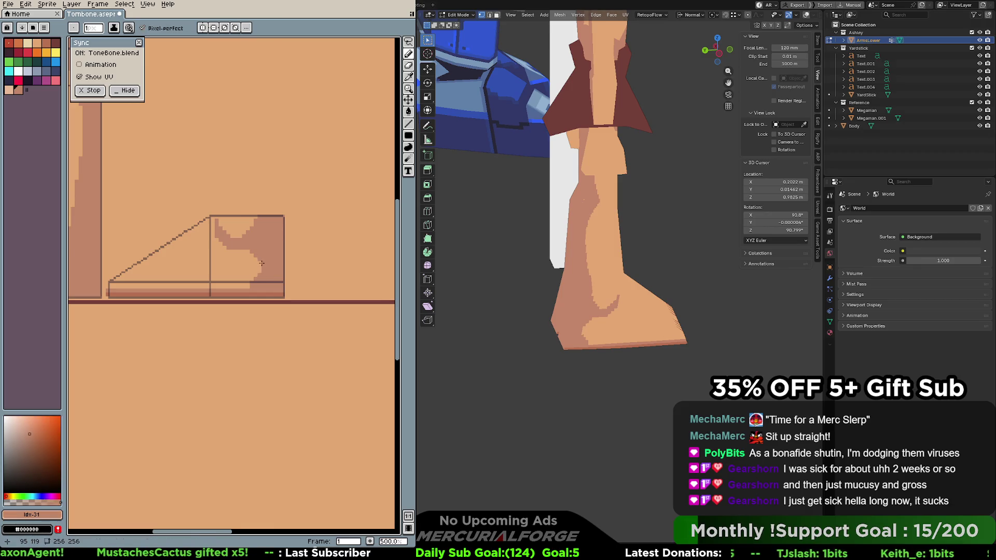
mouse_move(581, 228)
middle_down()
mouse_move(622, 229)
mouse_move(606, 228)
mouse_move(616, 228)
mouse_move(601, 210)
middle_up()
mouse_move(647, 235)
middle_down()
mouse_move(658, 247)
mouse_move(481, 246)
middle_up()
scroll(643, 239, down, 5)
scroll(659, 247, up, 3)
middle_drag(580, 258, 600, 258)
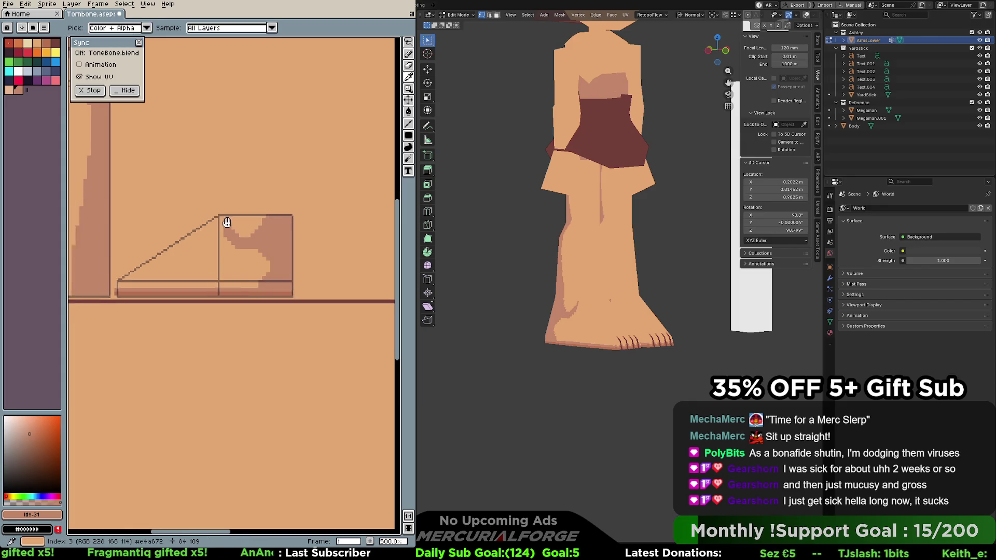
Fill a light peach rectangle across the first lower leg
scroll(251, 240, left, 5)
scroll(290, 208, up, 1)
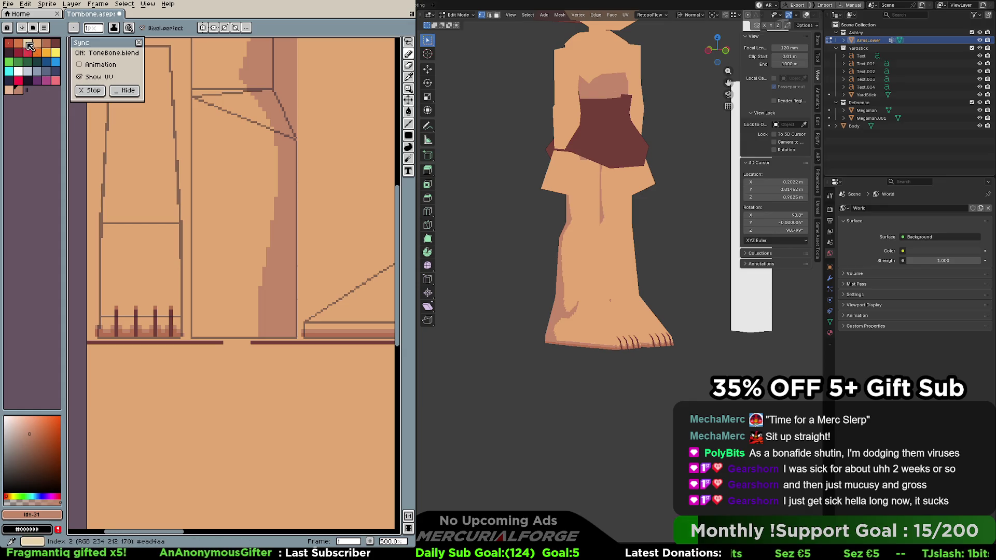
click(27, 43)
click(409, 138)
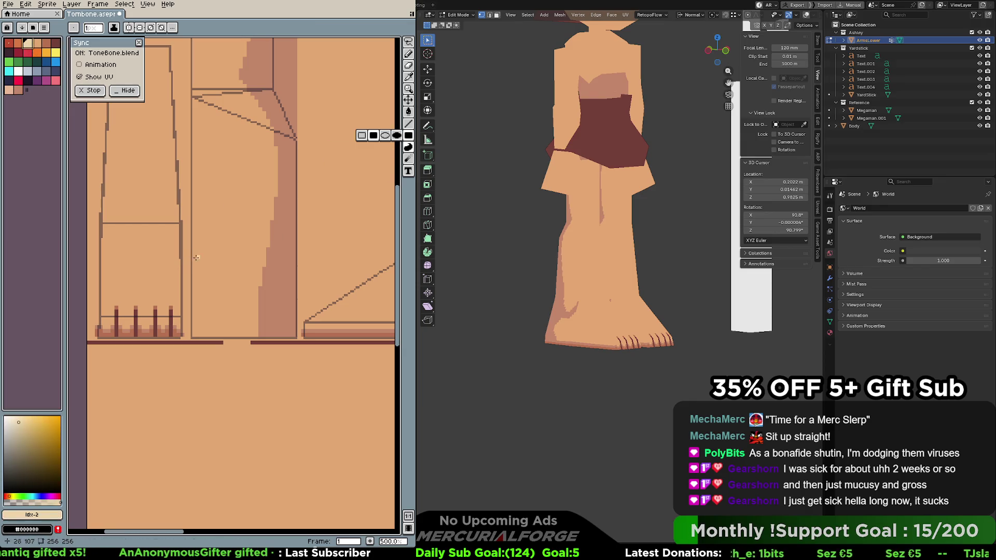
mouse_move(194, 287)
mouse_down()
mouse_move(217, 316)
mouse_move(297, 338)
mouse_up()
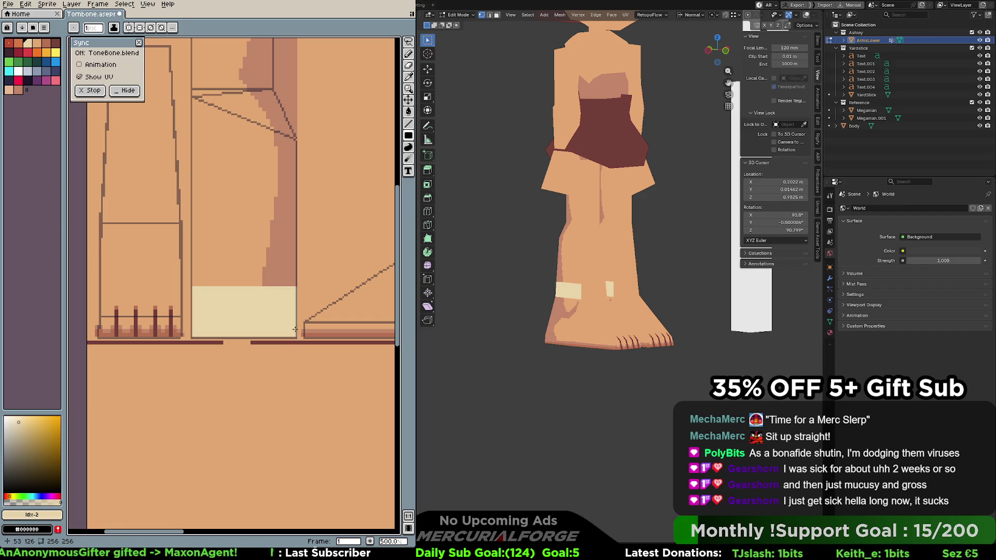
Add a light peach band across the other lower leg, redrawing it smaller
drag(94, 178, 181, 225)
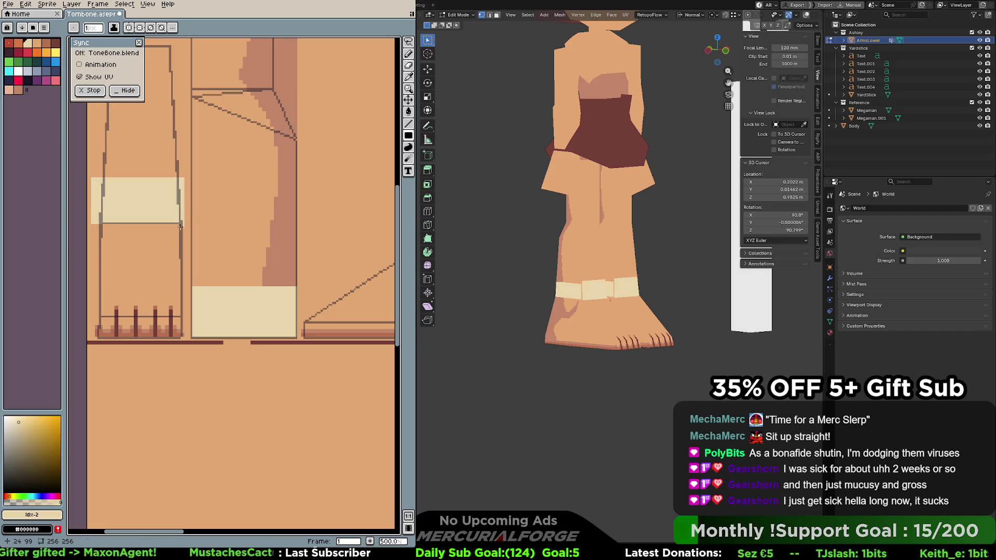
key(ctrl+z)
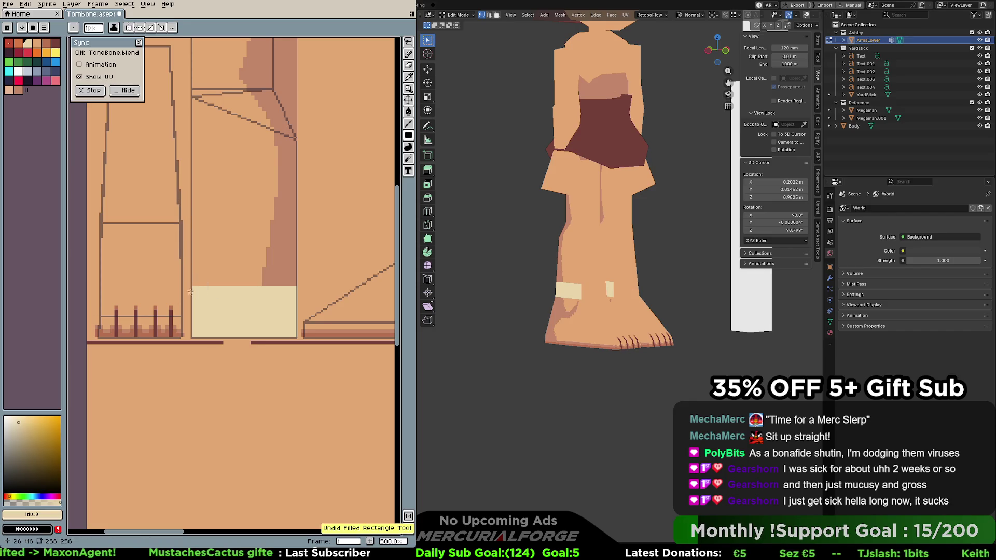
drag(296, 331, 297, 337)
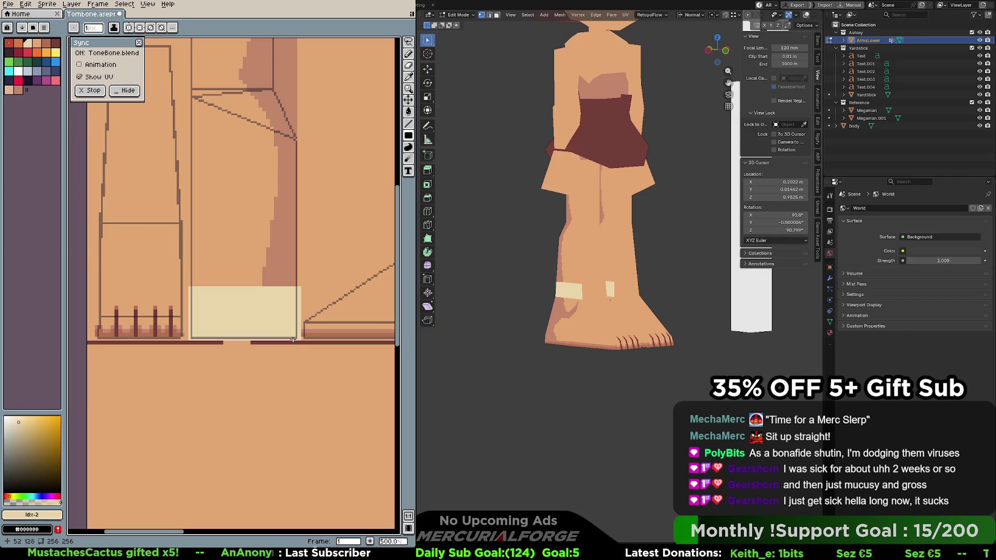
mouse_move(92, 182)
mouse_down()
mouse_move(139, 213)
mouse_move(190, 228)
mouse_up()
key(ctrl+z)
mouse_move(187, 191)
mouse_down()
mouse_move(98, 222)
mouse_move(183, 187)
mouse_up()
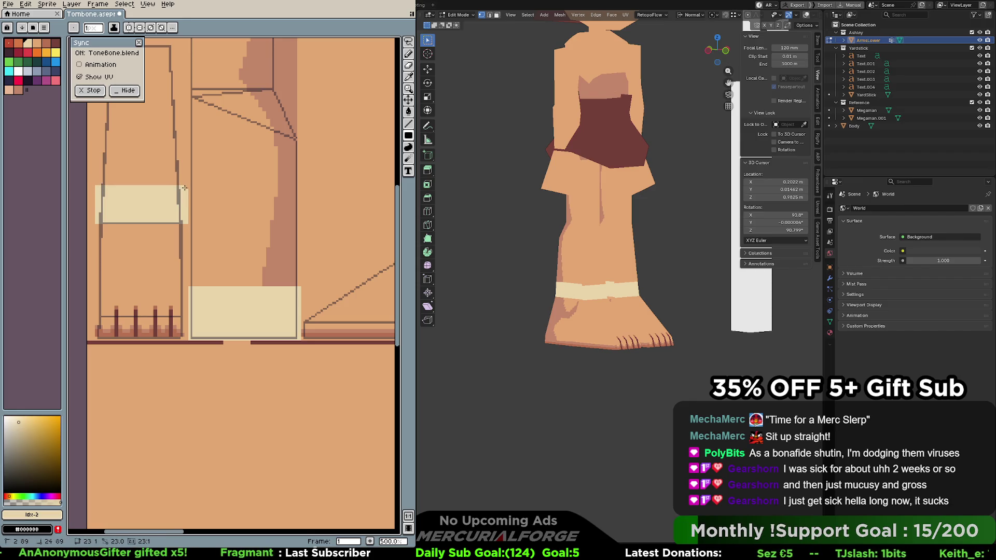
middle_drag(560, 249, 667, 251)
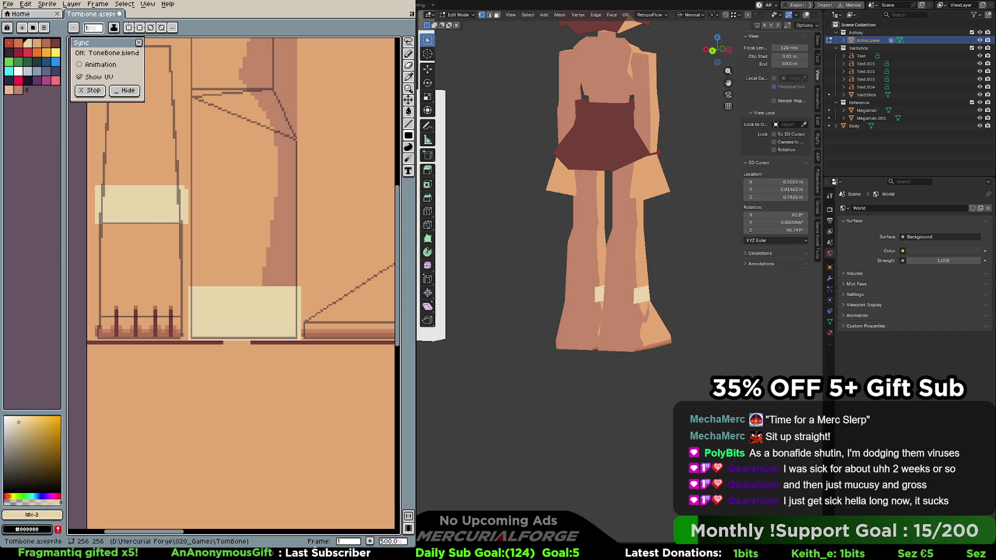
Switch to the front view and zoom in on the character's legs
key(KP_1)
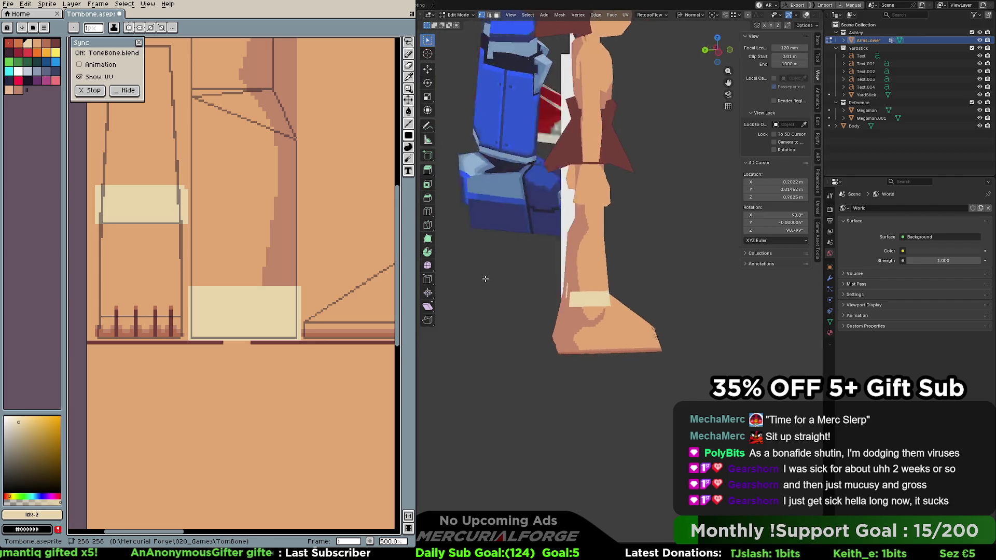
middle_drag(556, 267, 611, 260)
scroll(611, 260, up, 5)
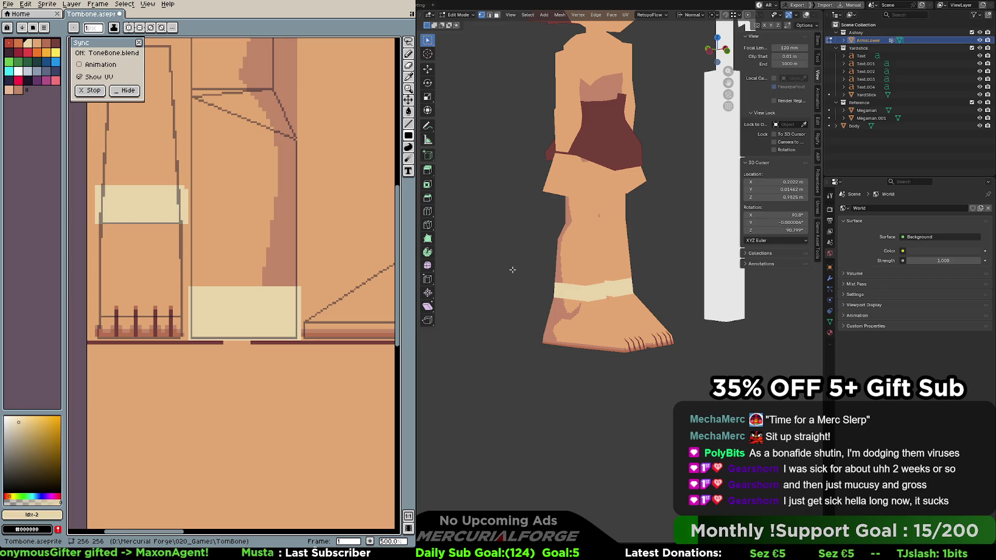
Undo both cream rectangles, then orbit out to see the yardstick and reference model
key(ctrl+z)
key(ctrl+z)
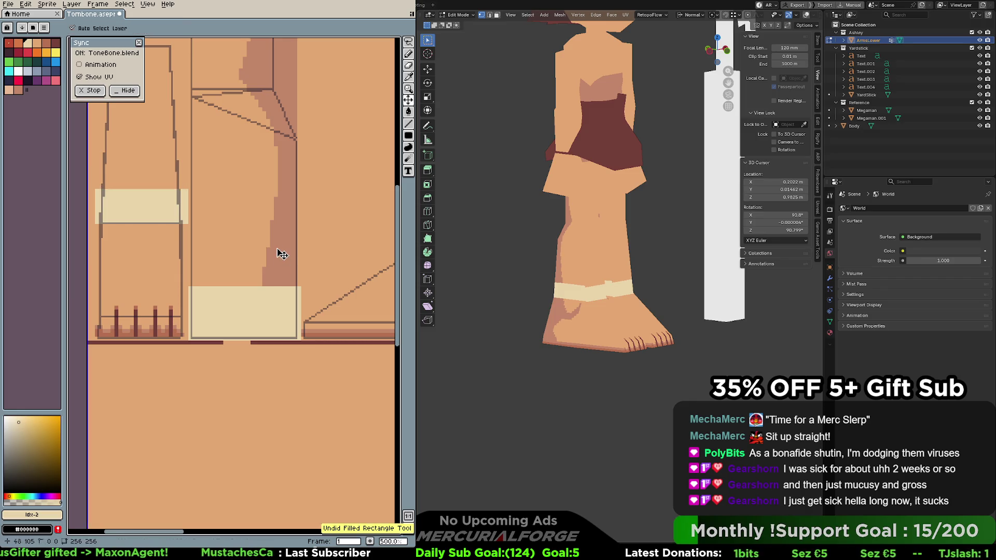
key(b)
scroll(287, 255, down, 1)
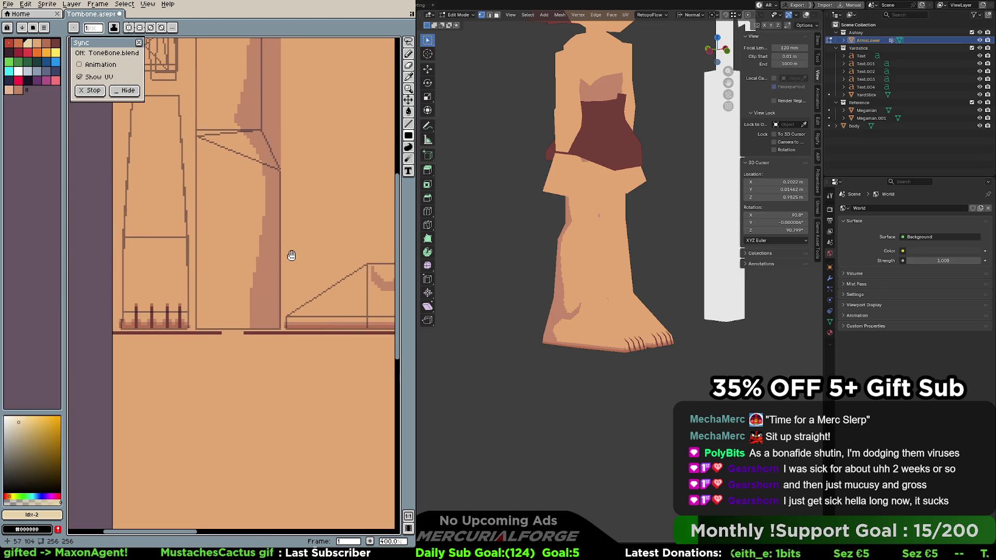
middle_drag(427, 253, 508, 253)
scroll(545, 257, down, 3)
mouse_move(571, 259)
middle_down()
mouse_move(805, 295)
mouse_move(696, 285)
mouse_move(708, 275)
mouse_move(627, 285)
middle_up()
scroll(697, 285, up, 5)
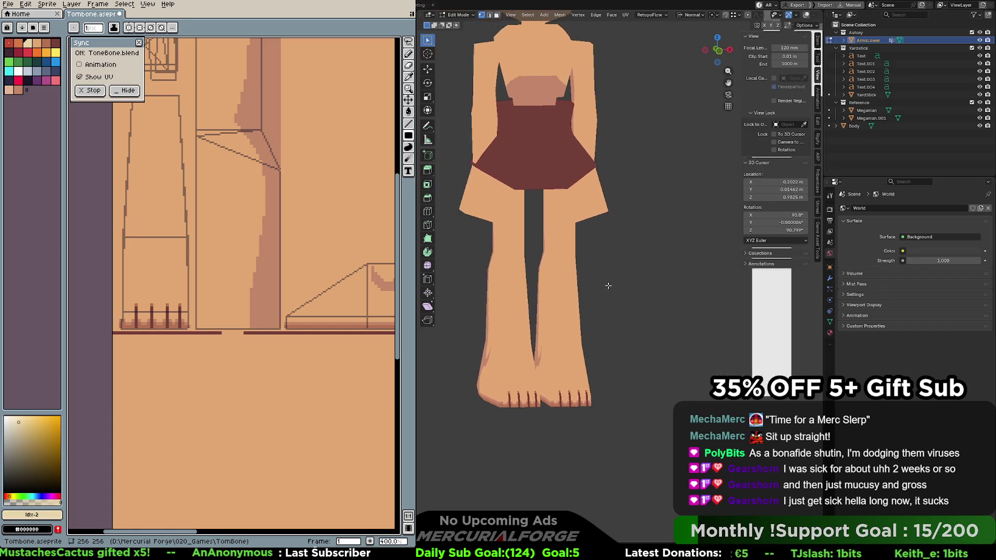
scroll(612, 287, up, 2)
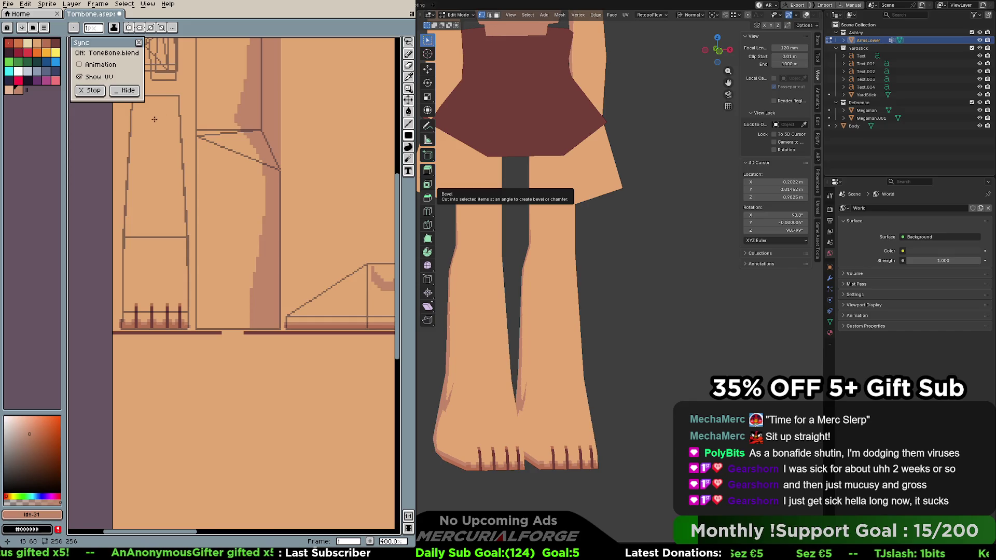
Paint a round shade spot on the knee and sample skin colours from the canvas
alt+scroll(154, 123, up, 6)
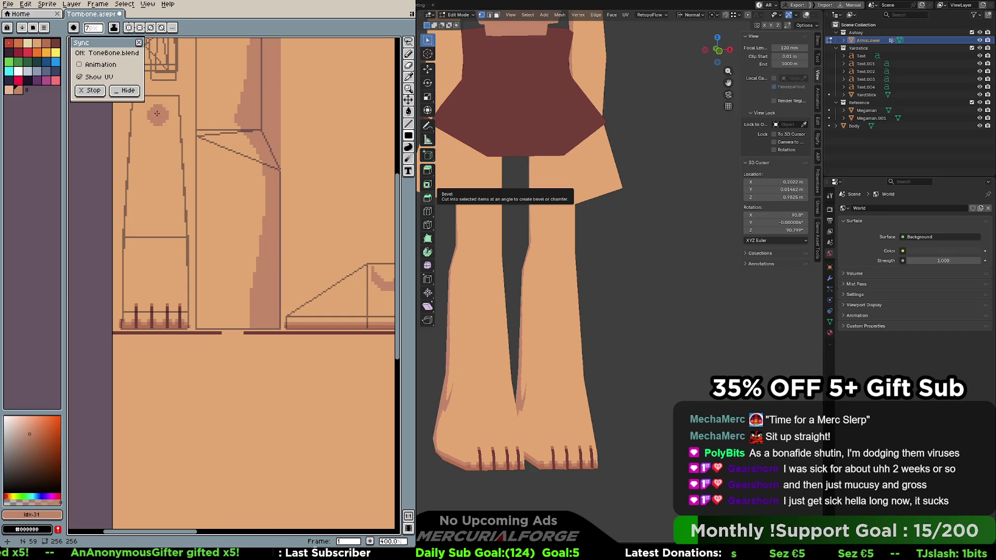
click(155, 111)
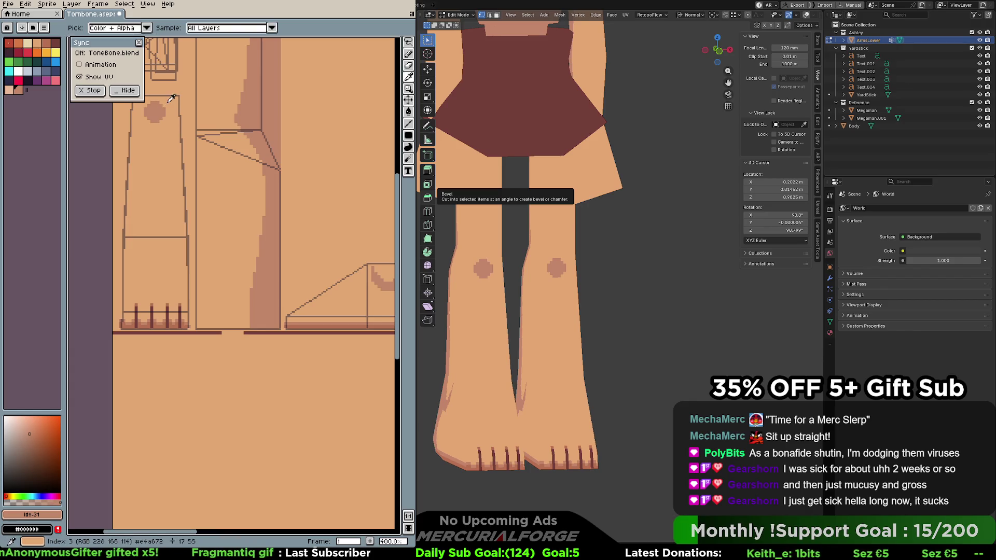
alt+right_click(157, 102)
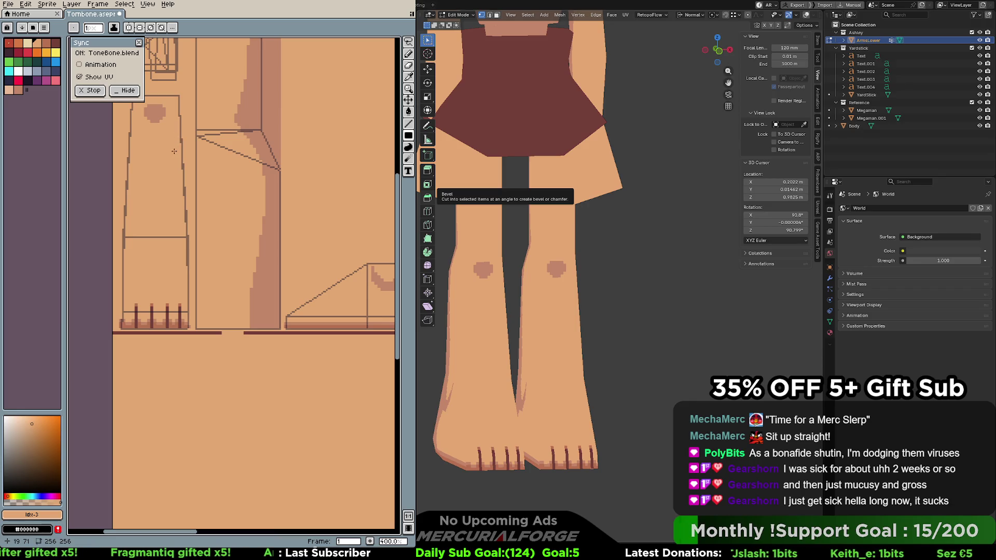
key(alt)
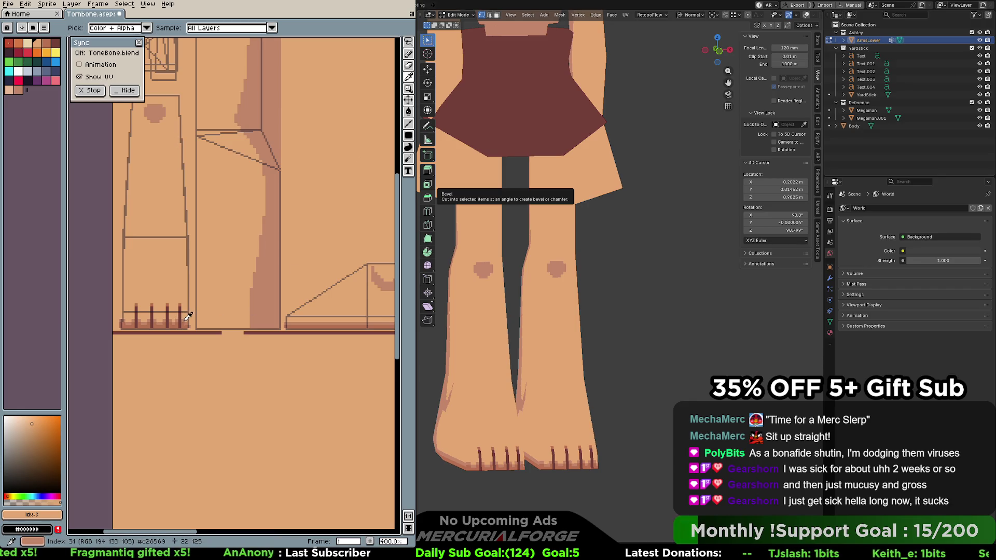
click(187, 317)
Undo a stray filled rectangle near the toes and pick the darker shade colour
drag(184, 318, 180, 321)
key(ctrl+z)
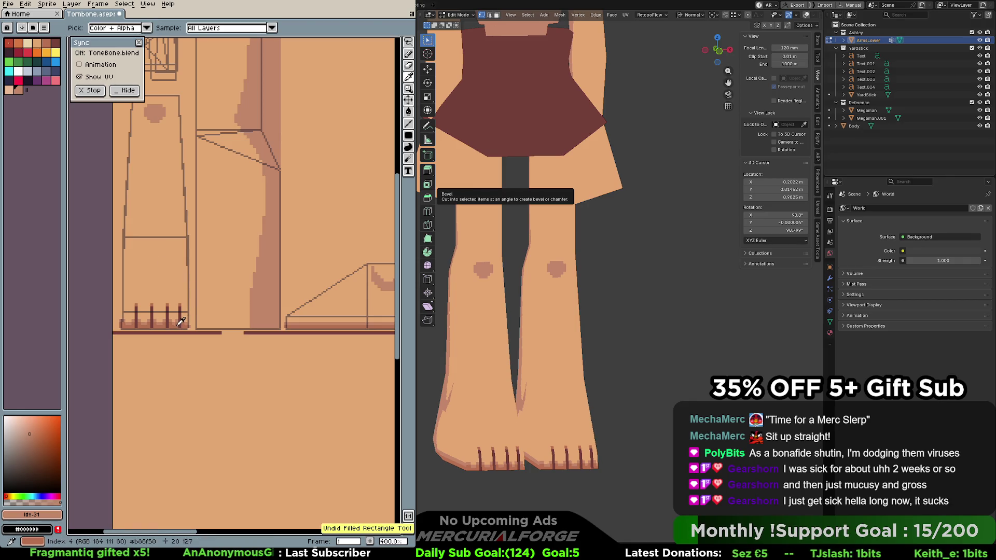
alt+click(180, 321)
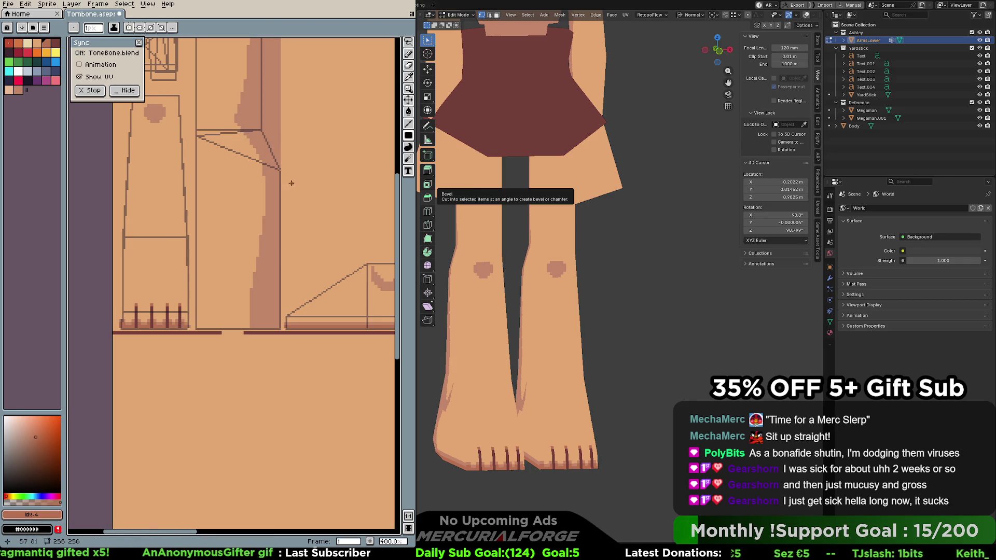
Try flood-filling the leg stripe with darker brown, then undo the fill
scroll(289, 192, up, 3)
key(g)
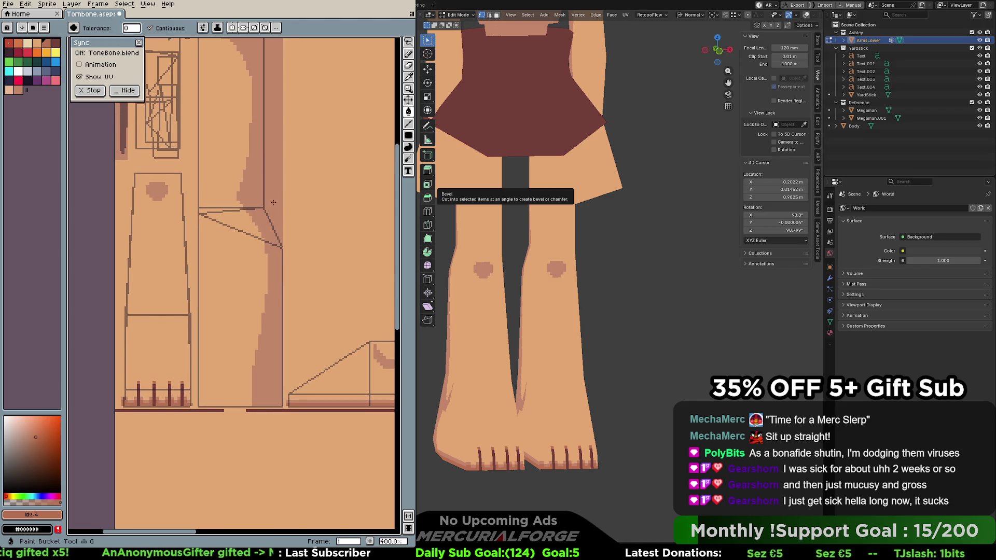
click(273, 202)
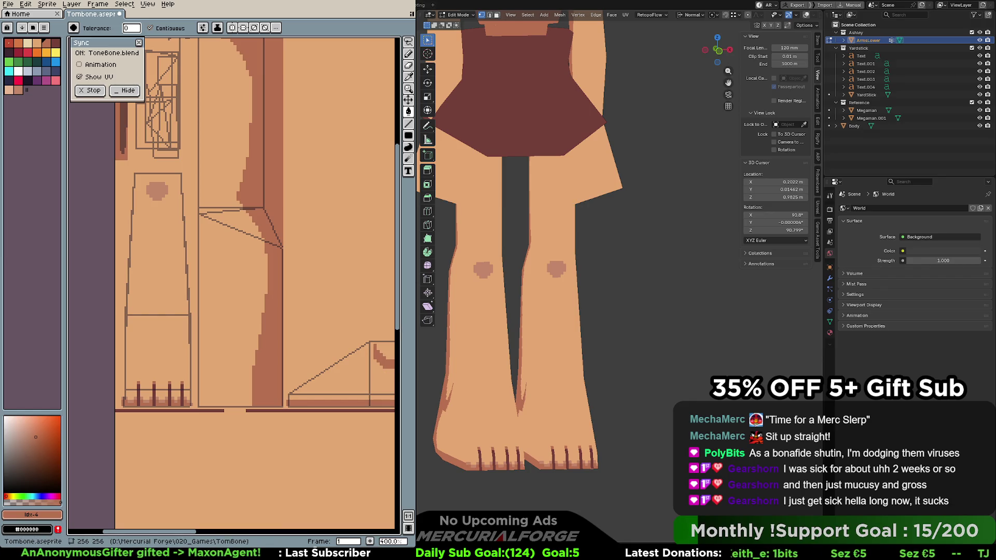
scroll(596, 269, down, 5)
mouse_move(622, 275)
middle_down()
mouse_move(697, 288)
mouse_move(631, 293)
middle_up()
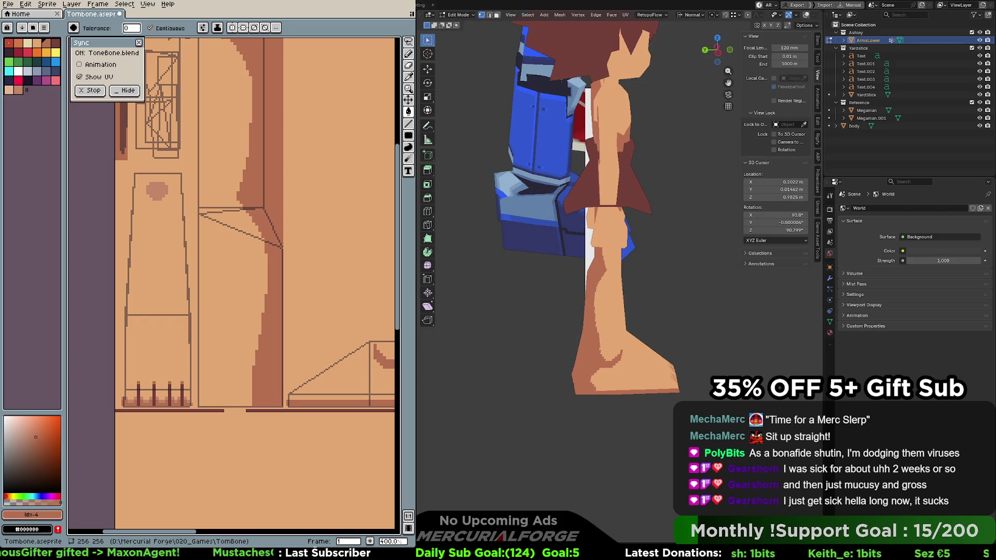
key(ctrl+z)
key(ctrl+z)
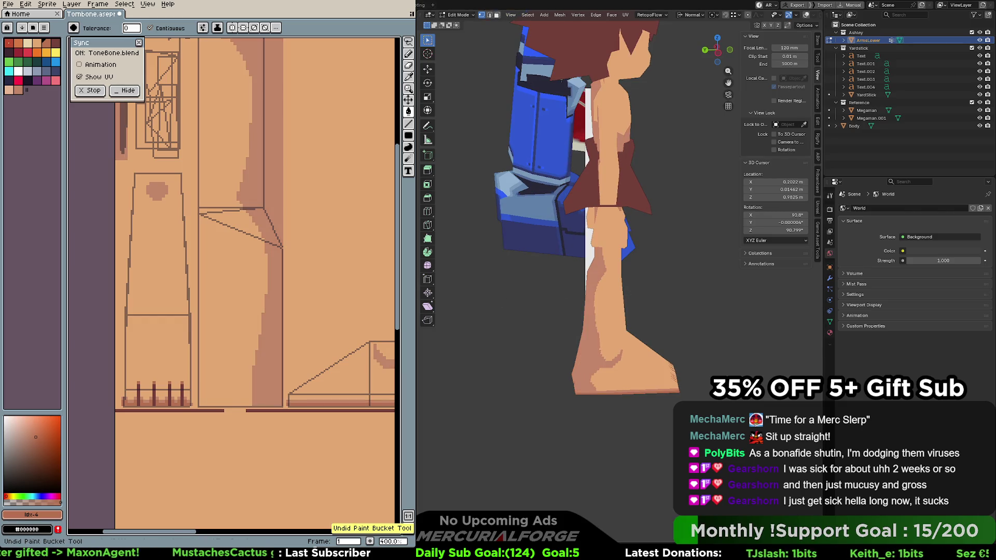
mouse_move(518, 280)
middle_down()
mouse_move(648, 280)
mouse_move(430, 281)
mouse_move(453, 284)
middle_up()
Compare the character from side and top views with the yardstick and Megaman references, then return to Object Mode
mouse_move(551, 309)
middle_down()
mouse_move(607, 267)
mouse_move(540, 311)
mouse_move(597, 332)
mouse_move(549, 332)
mouse_move(589, 330)
middle_up()
key(KP_3)
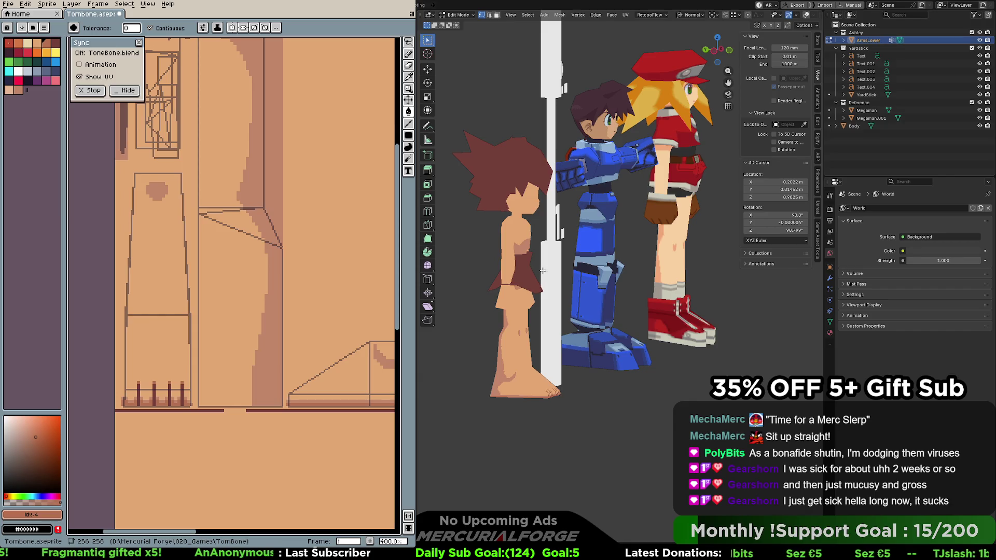
mouse_move(642, 279)
middle_down()
mouse_move(591, 276)
mouse_move(666, 274)
middle_up()
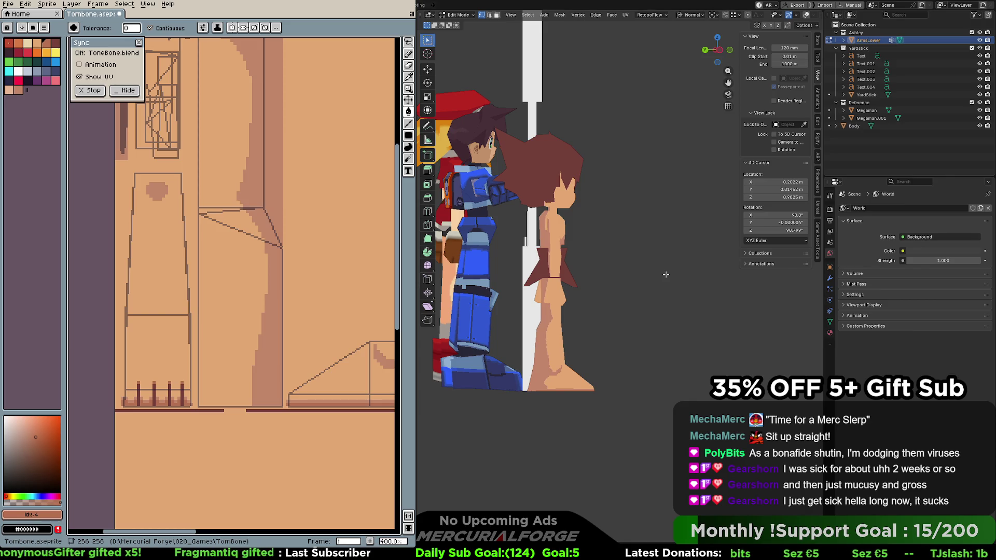
mouse_move(659, 266)
middle_down()
mouse_move(628, 232)
mouse_move(599, 219)
mouse_move(623, 236)
mouse_move(616, 228)
mouse_move(633, 230)
middle_up()
scroll(599, 220, up, 3)
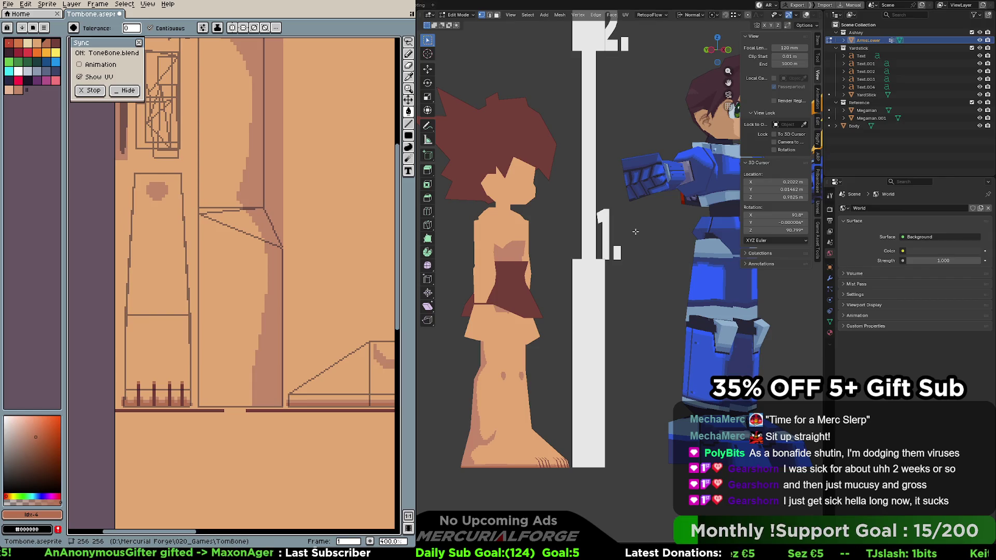
key(Tab)
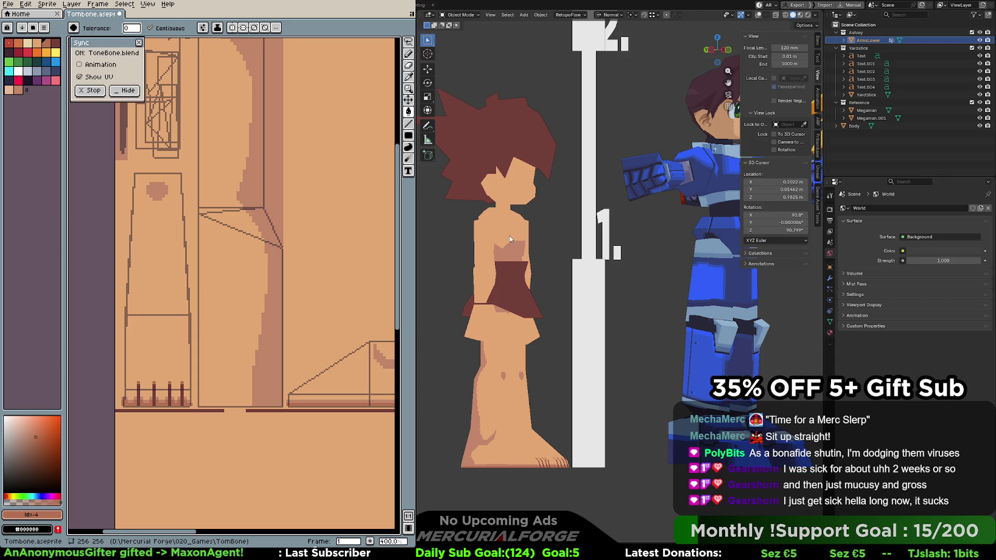
From the front view, enter Edit Mode, enable overlays, and select the linked torso faces
key(KP_1)
scroll(550, 228, up, 3)
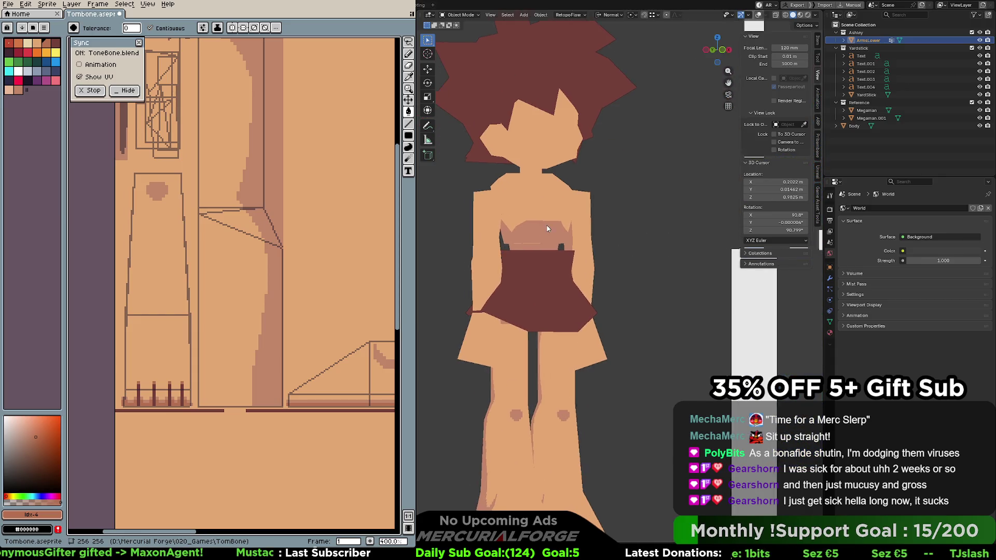
scroll(575, 222, up, 2)
key(Tab)
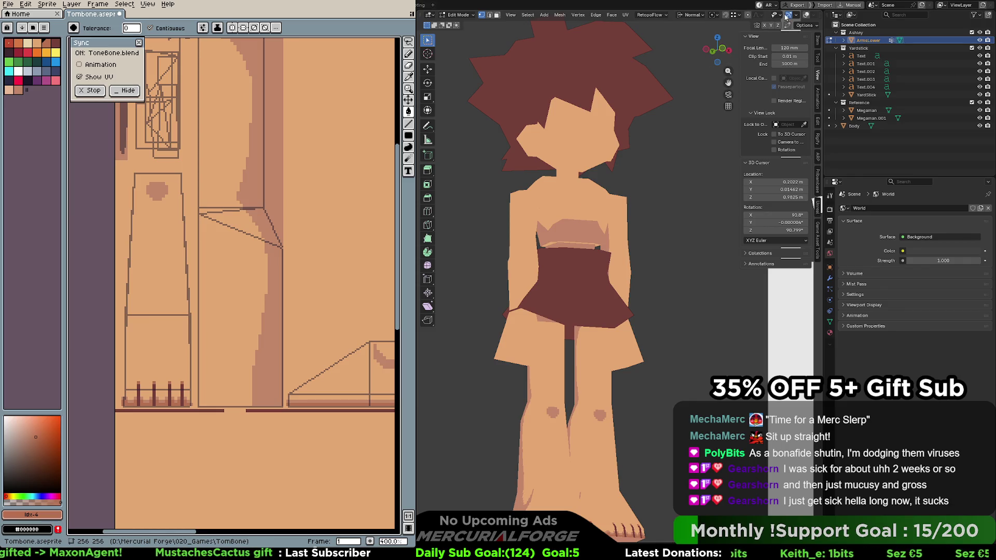
click(805, 15)
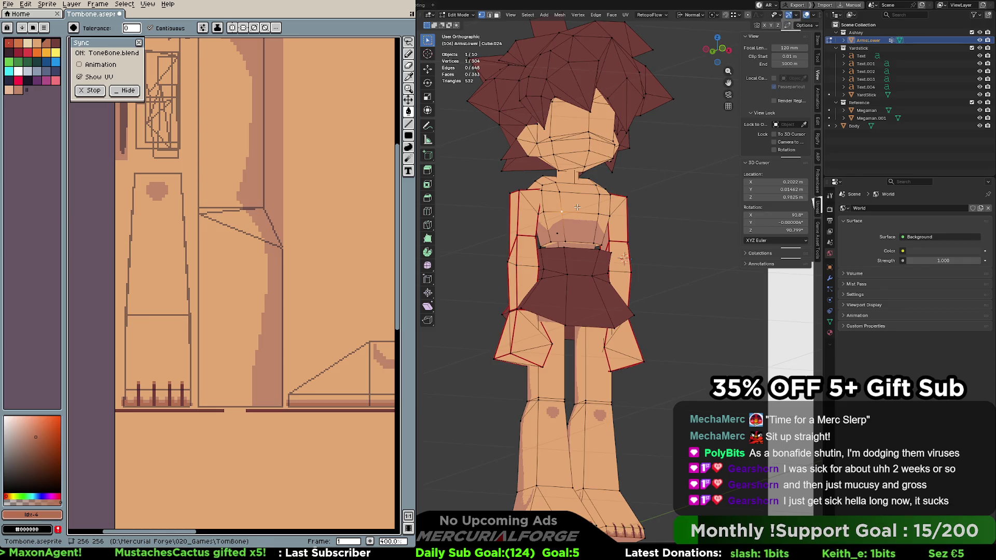
key(l)
middle_drag(576, 207, 553, 218)
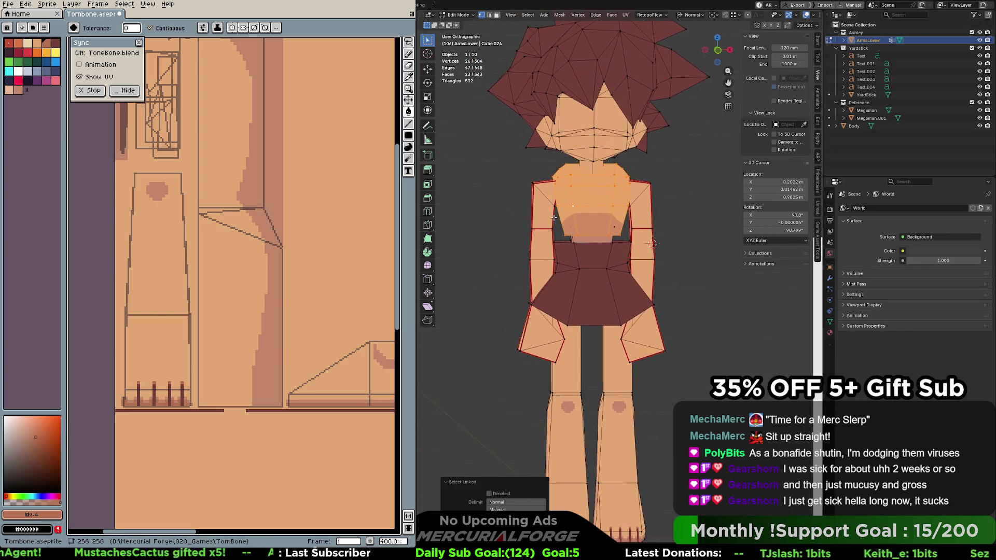
Re-unwrap the torso with Project from View in front perspective, then deselect it
key(KP_1)
key(KP_5)
key(u)
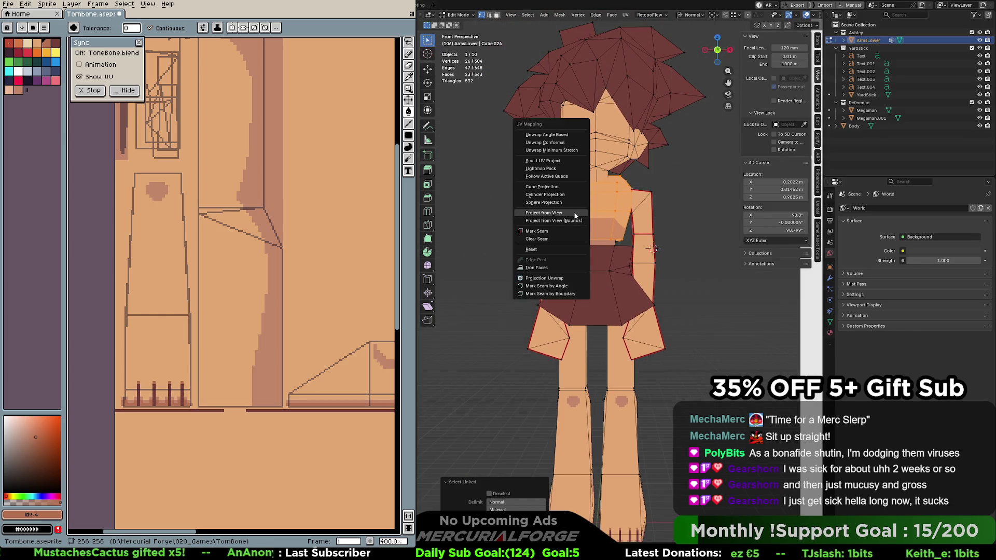
click(544, 212)
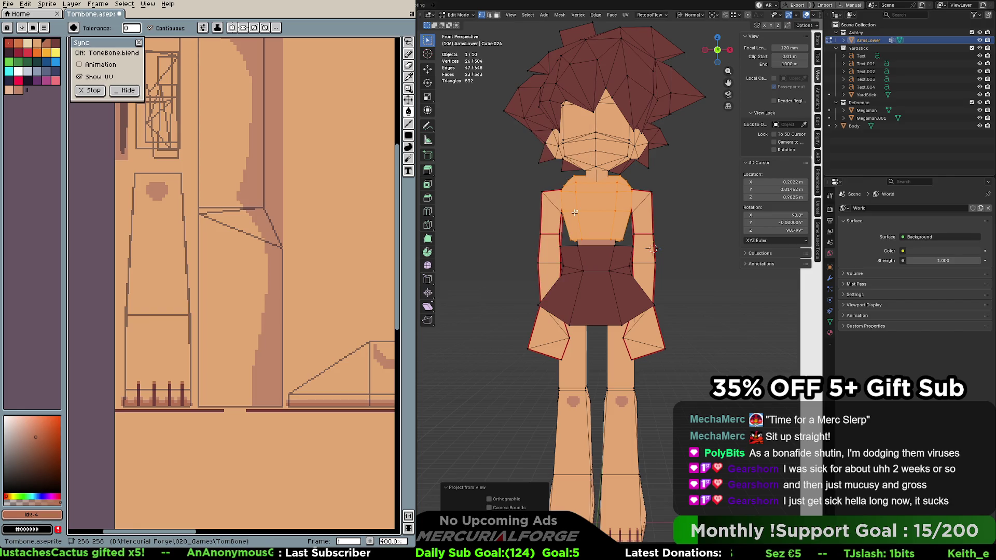
key(alt+a)
mouse_move(574, 212)
middle_down()
mouse_move(615, 233)
mouse_move(609, 256)
mouse_move(626, 239)
middle_up()
scroll(615, 233, up, 4)
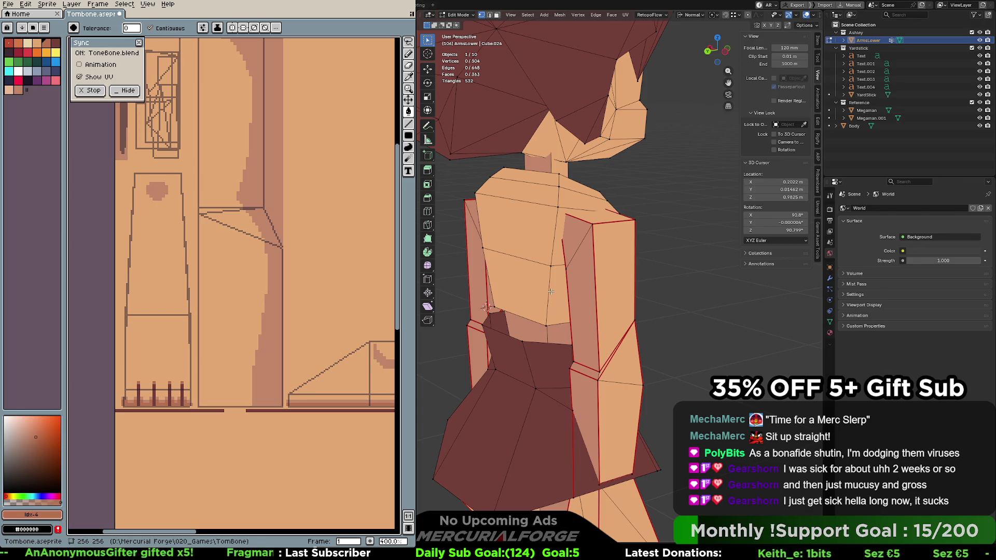
In edge mode, select a chain of five edges running down the torso
key(2)
click(548, 293)
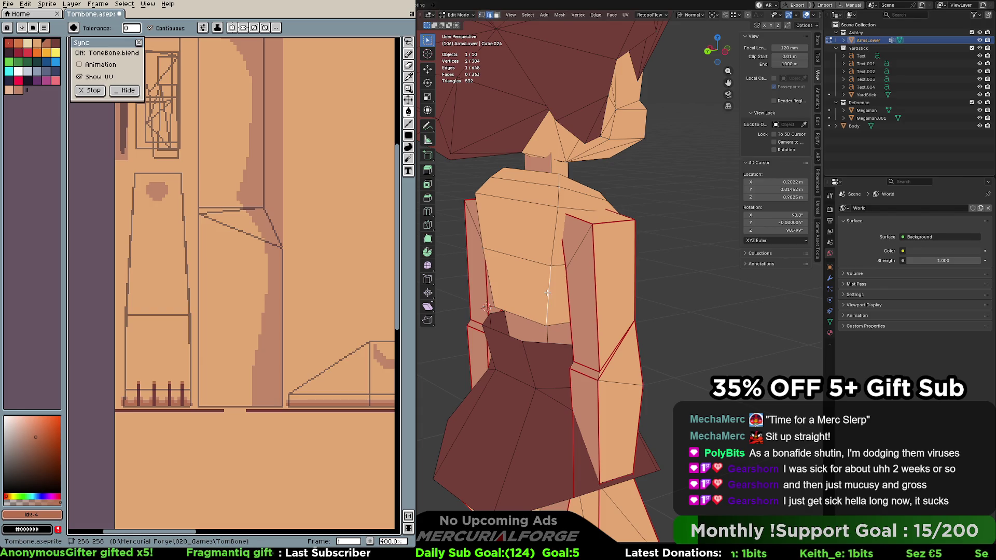
shift+click(557, 202)
shift+click(558, 181)
mouse_move(558, 181)
middle_down()
mouse_move(533, 195)
mouse_move(555, 196)
mouse_move(591, 172)
mouse_move(609, 177)
mouse_move(630, 212)
middle_up()
shift+click(621, 170)
shift+click(641, 238)
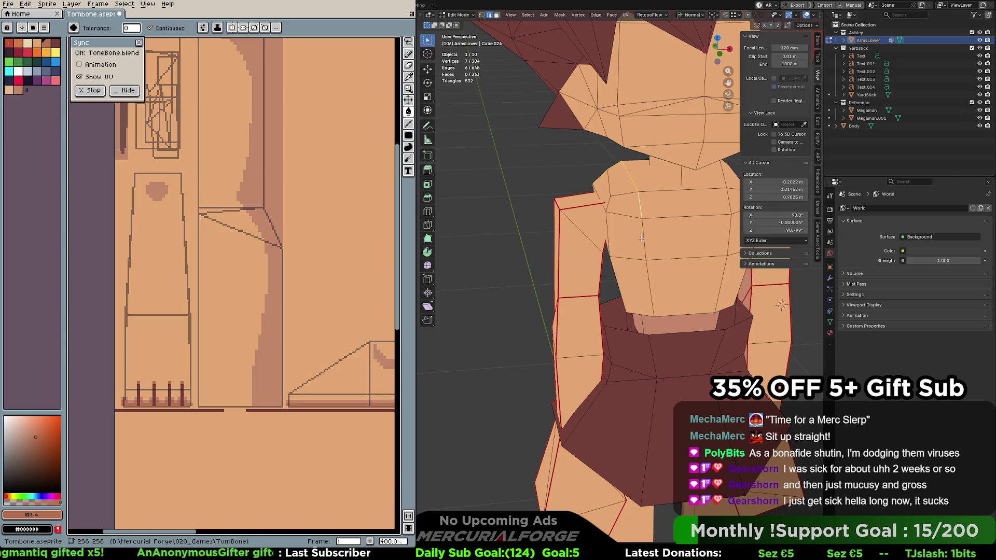
Return to Object Mode and start editing the ArmsLower mesh
key(Tab)
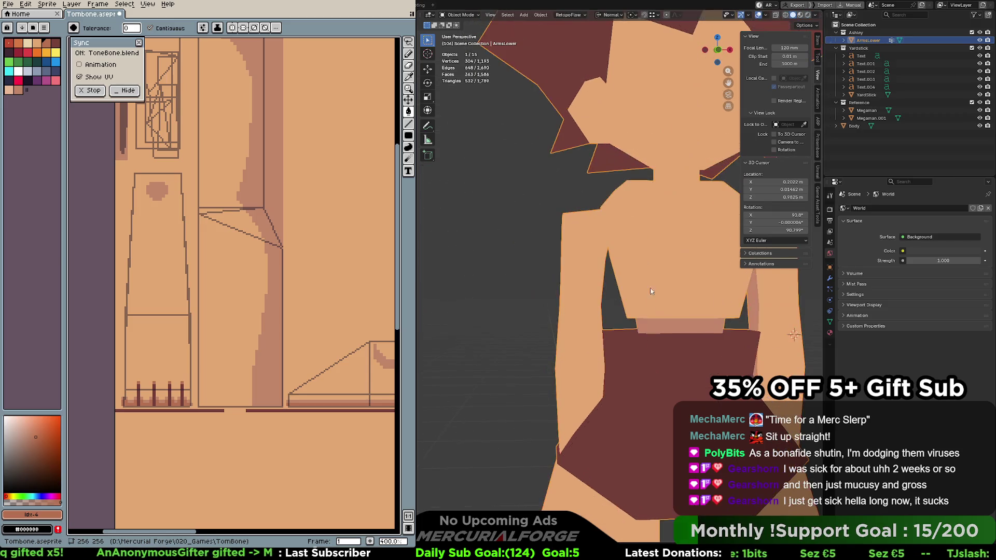
key(KP_Divide)
key(KP_Divide)
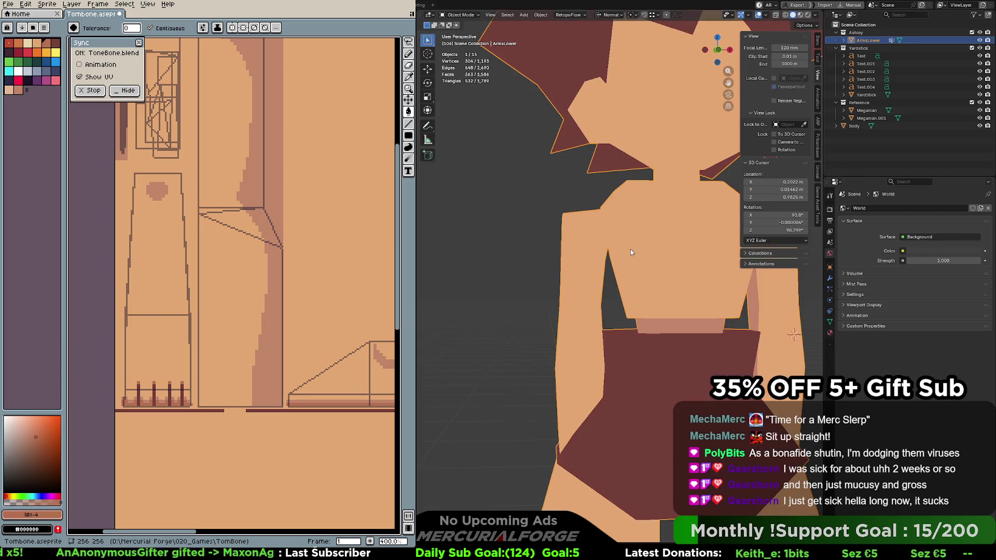
key(Tab)
key(KP_Decimal)
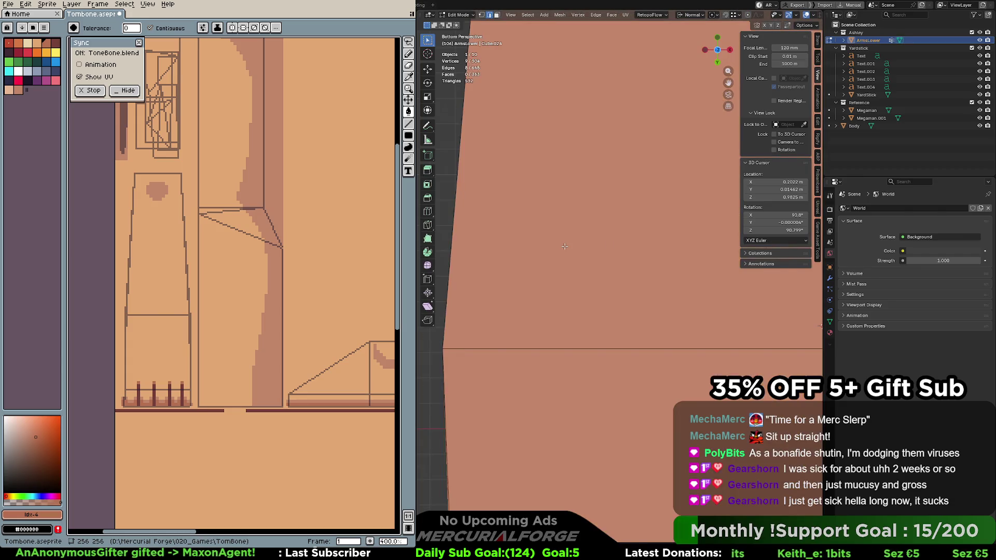
Join two opposite chest vertices with a new edge using J
scroll(622, 218, down, 5)
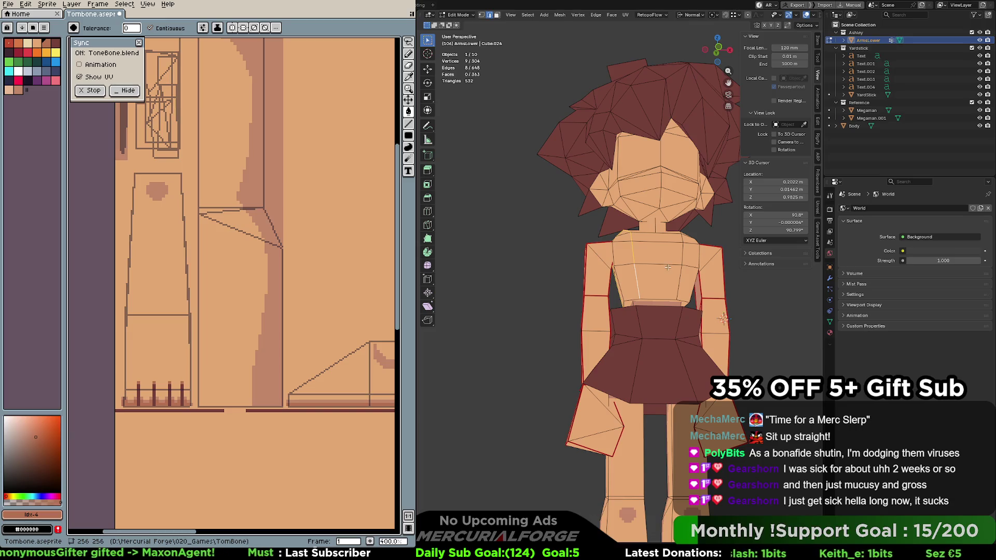
scroll(674, 263, up, 6)
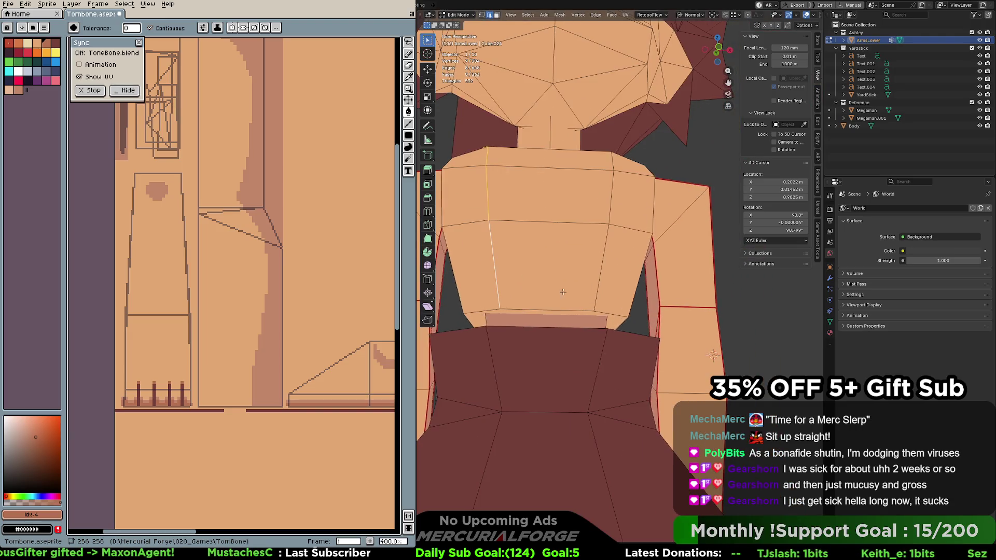
key(1)
click(533, 292)
middle_drag(534, 292, 656, 266)
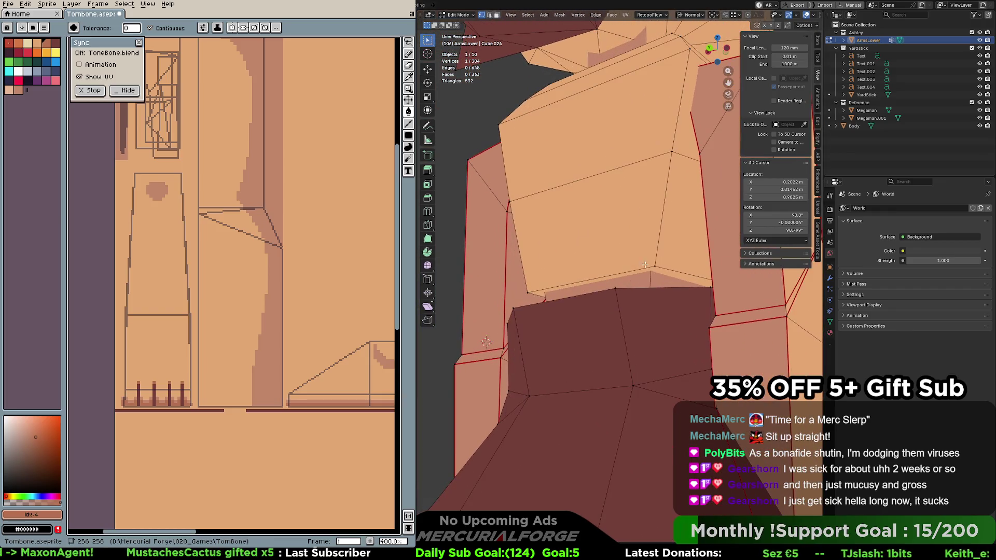
shift+click(656, 266)
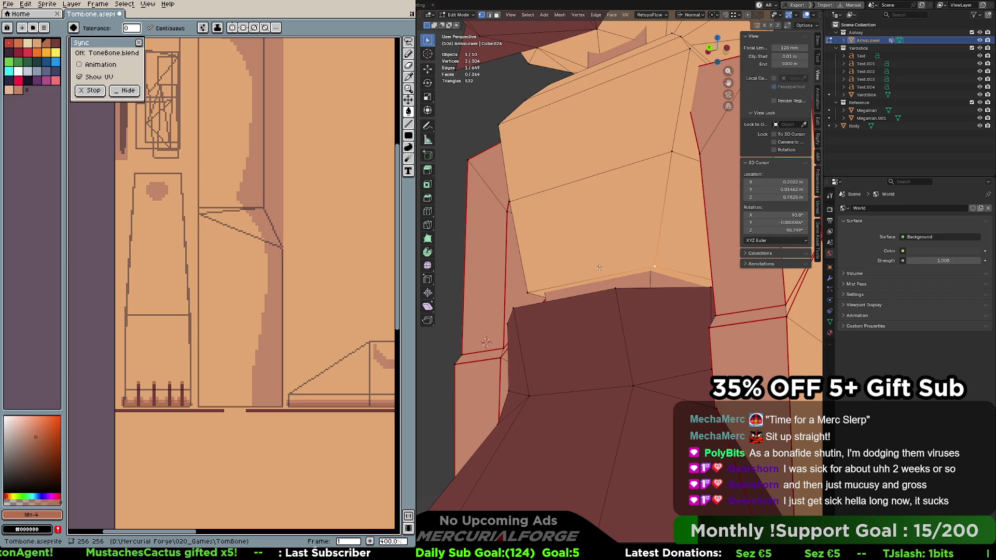
click(528, 291)
mouse_move(528, 290)
middle_down()
mouse_move(535, 273)
mouse_move(568, 293)
mouse_move(580, 287)
mouse_move(535, 252)
middle_up()
shift+click(600, 304)
key(j)
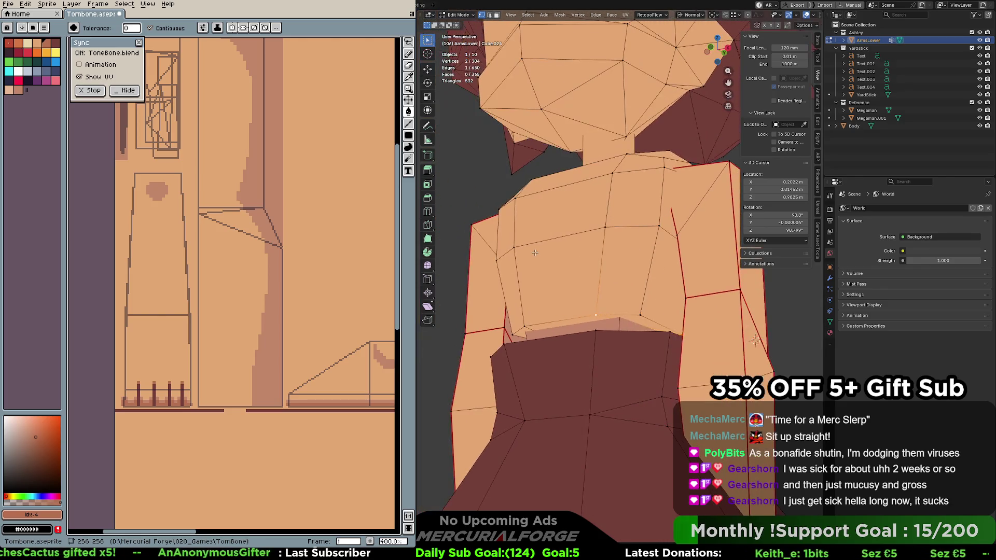
click(627, 264)
mouse_move(627, 264)
middle_down()
mouse_move(645, 277)
mouse_move(620, 266)
middle_up()
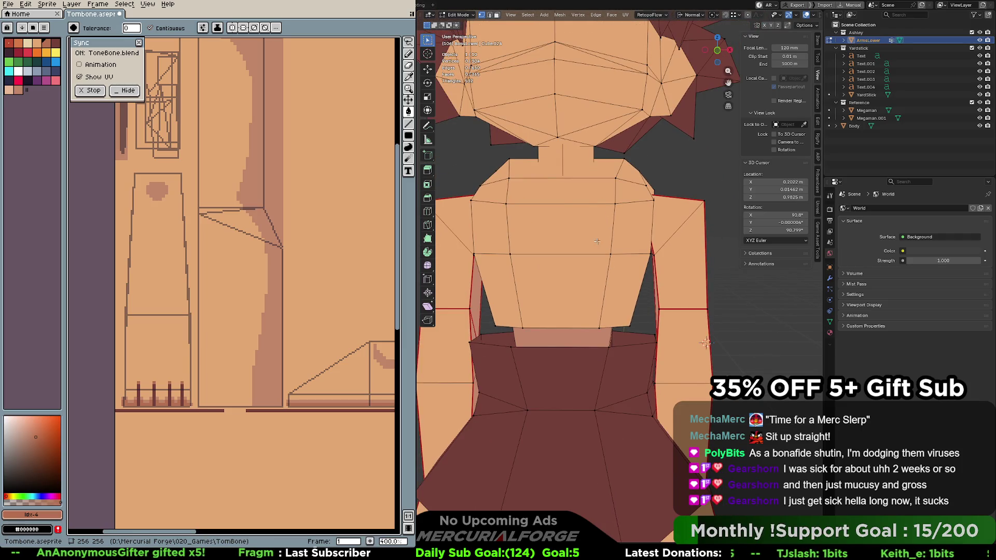
Select the shoulder, chest and narrow side faces in face mode
mouse_move(588, 209)
middle_down()
mouse_move(734, 221)
mouse_move(626, 220)
middle_up()
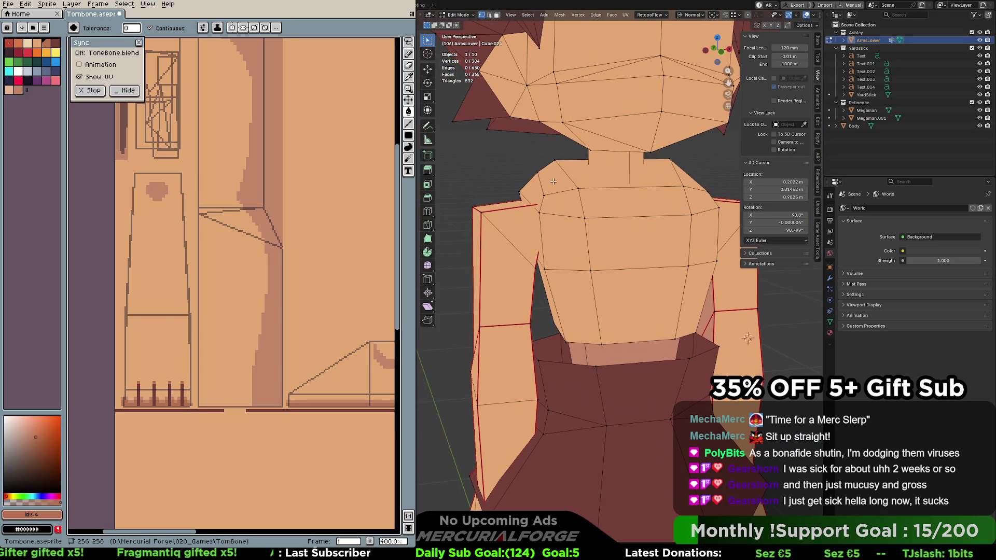
key(3)
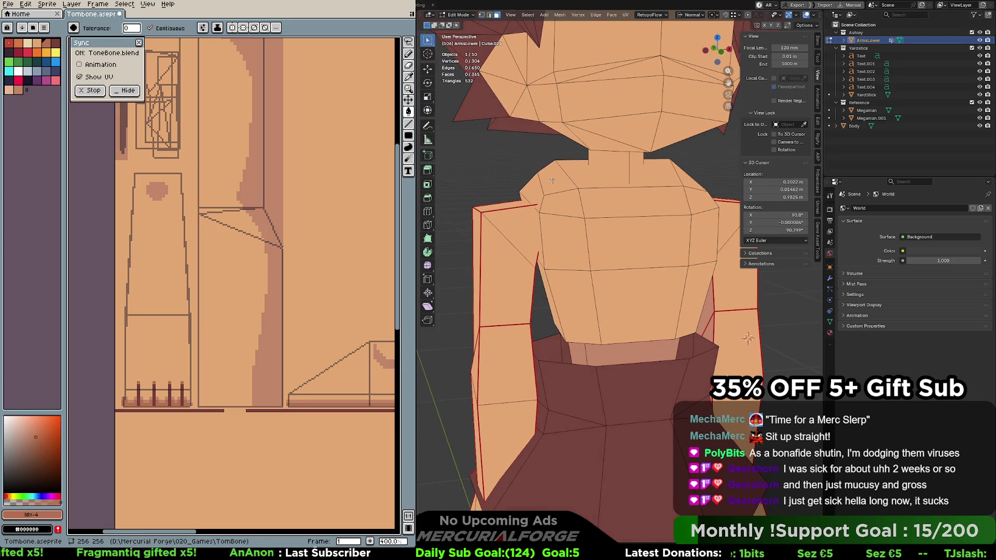
click(552, 181)
shift+click(530, 196)
shift+click(565, 243)
shift+click(562, 205)
shift+click(554, 285)
shift+click(543, 283)
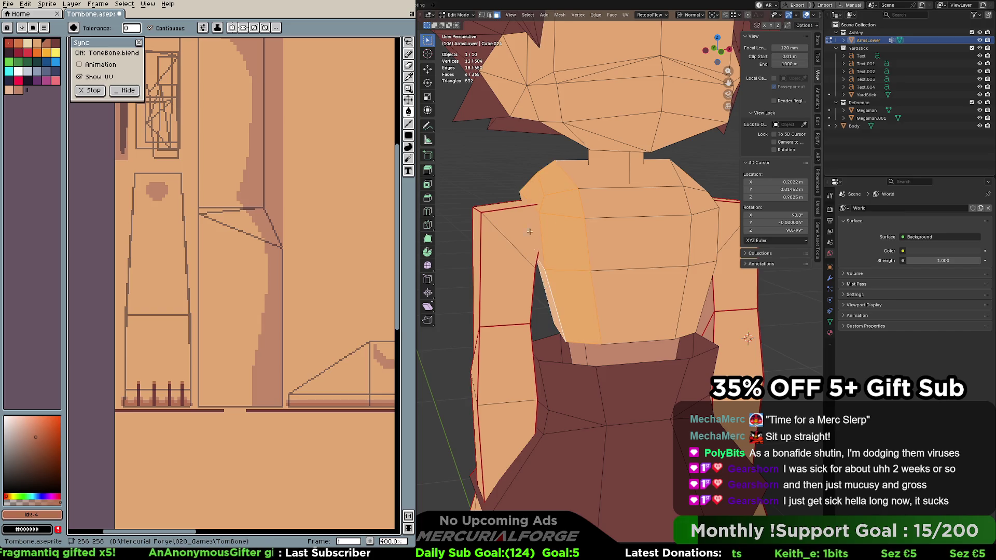
mouse_move(521, 199)
middle_down()
mouse_move(544, 220)
mouse_move(617, 217)
middle_up()
shift+click(530, 214)
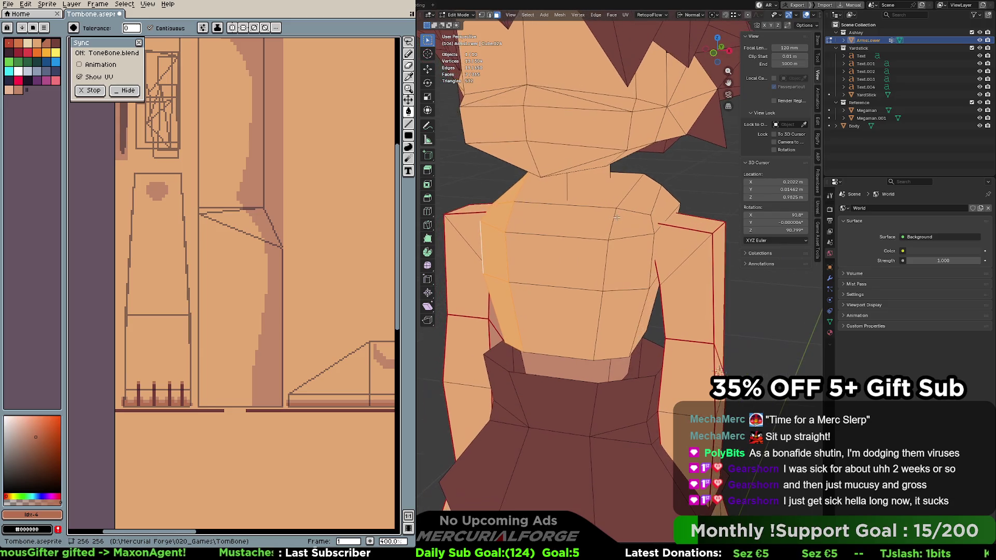
Narrow to the upper-chest face and select the edge along the chest top
click(614, 194)
key(2)
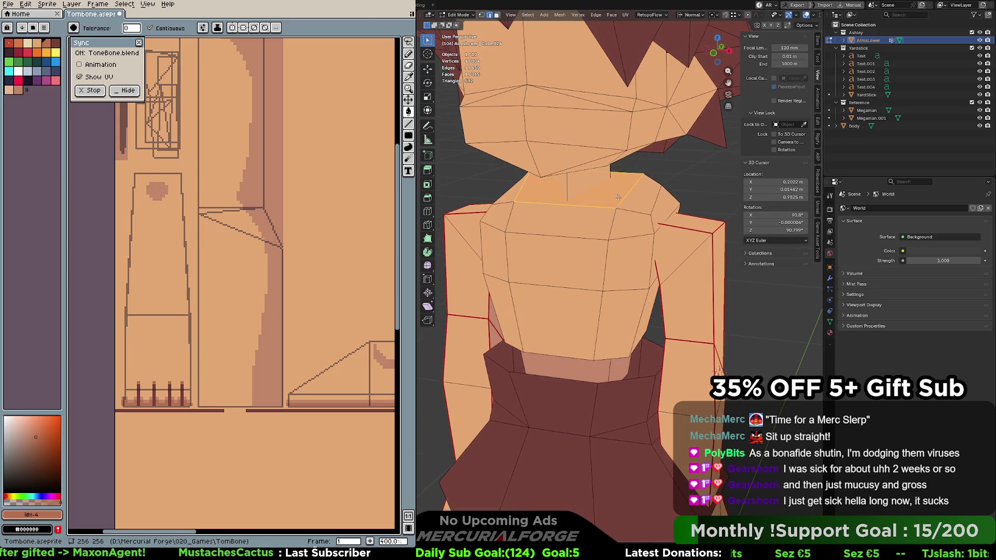
click(629, 193)
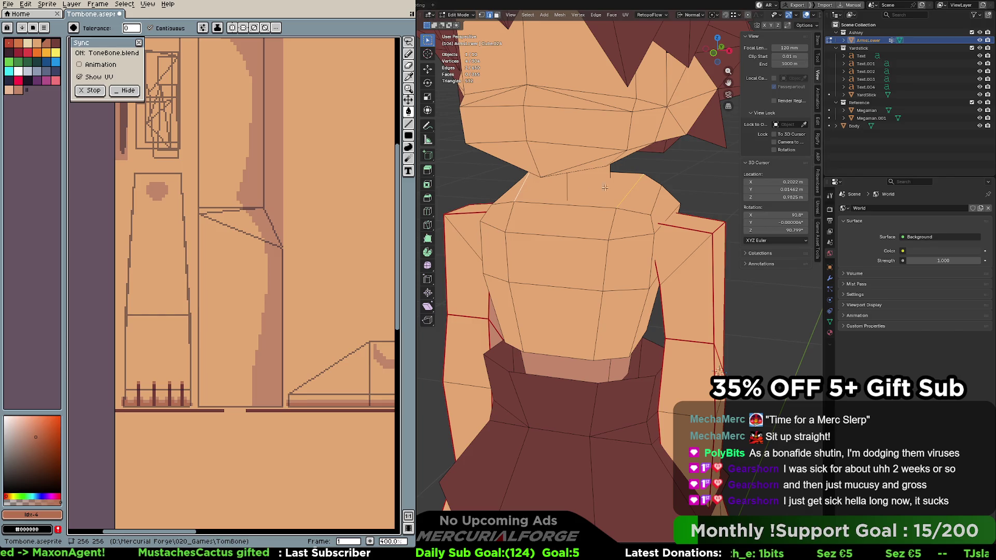
right_click(627, 177)
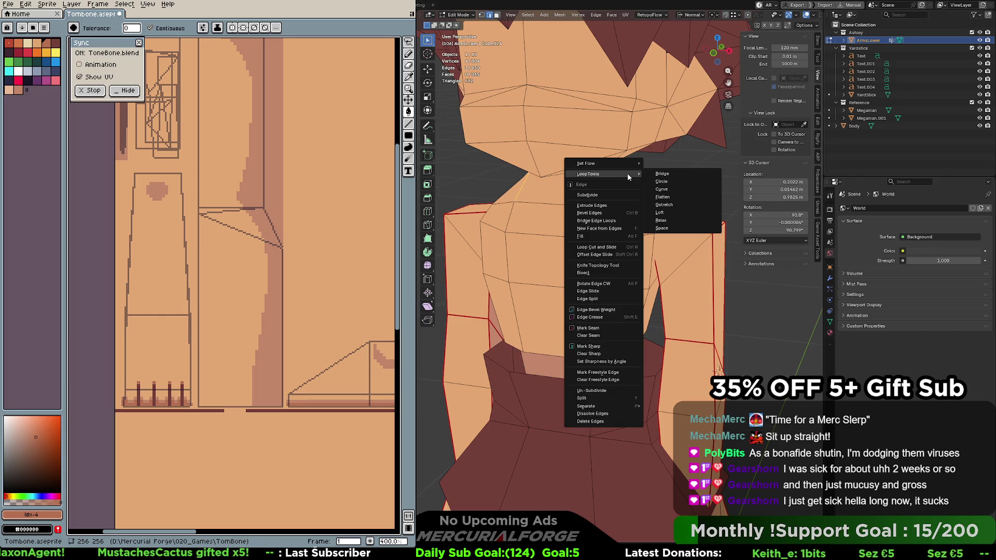
Mark the top chest edge as a seam, then select the shoulder and torso side edges
click(609, 326)
mouse_move(625, 286)
middle_down()
mouse_move(582, 188)
mouse_move(578, 222)
middle_up()
click(577, 222)
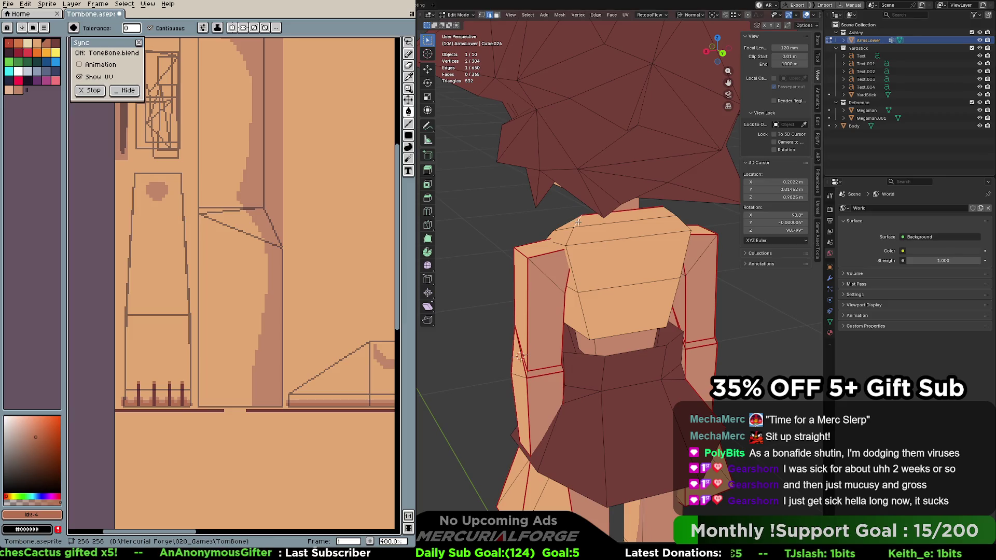
shift+click(680, 220)
shift+click(683, 261)
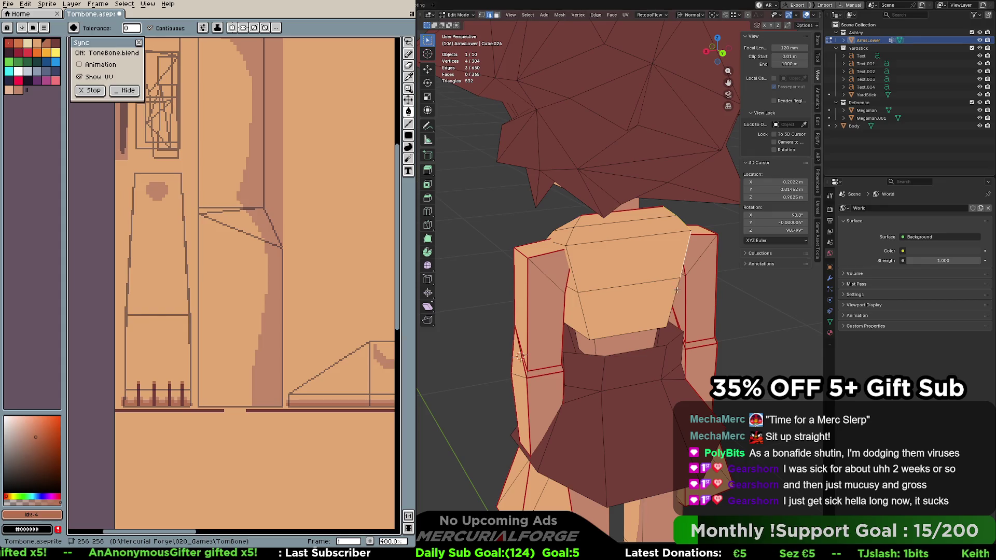
shift+click(673, 301)
shift+click(648, 330)
Mark the shoulder and side edges as seams and select the linked torso faces
mouse_move(648, 331)
middle_down()
mouse_move(648, 289)
mouse_move(670, 278)
middle_up()
right_click(670, 278)
click(671, 292)
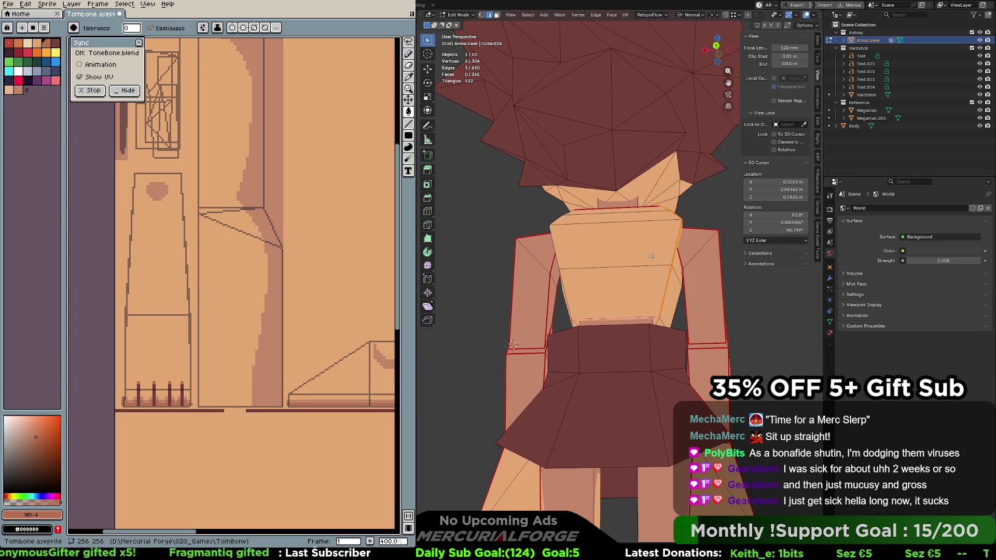
key(ctrl+l)
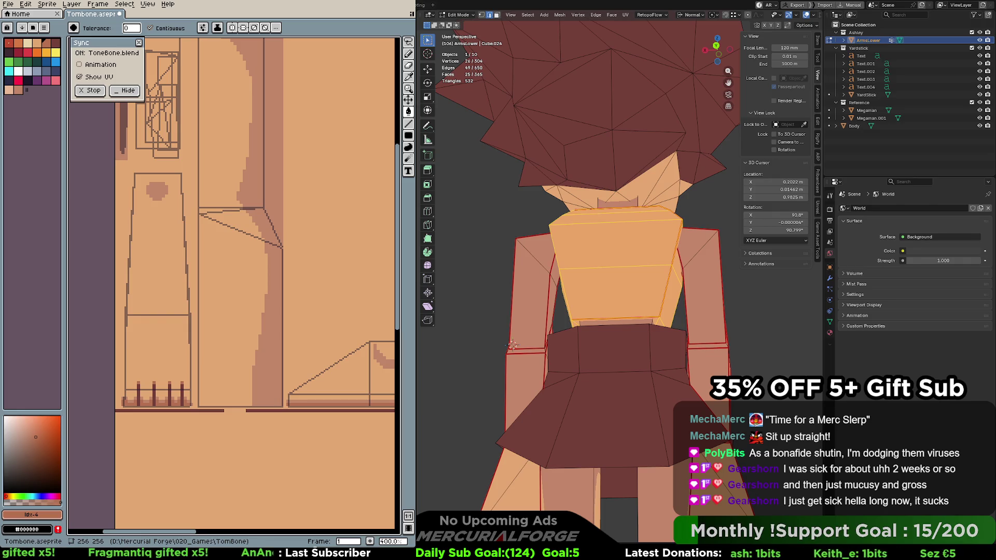
key(1)
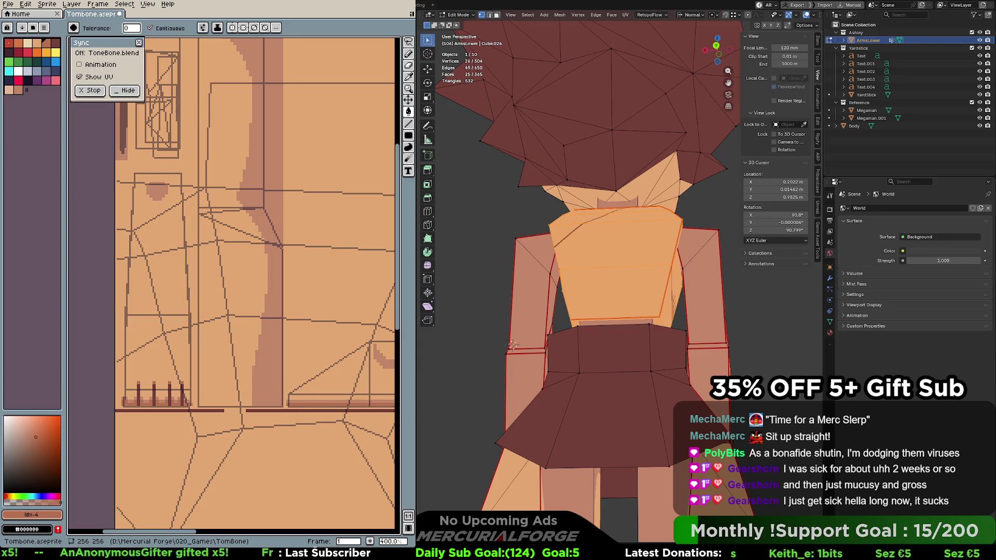
In face mode, shrink the torso selection to its top strip, then grow it across the chest front
key(3)
key(ctrl+z)
key(ctrl+z)
key(ctrl+z)
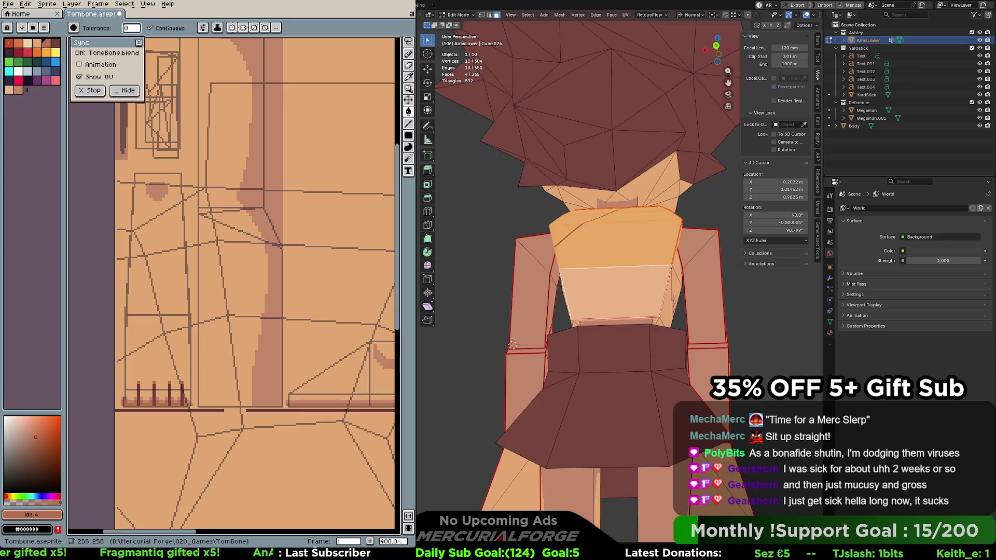
key(ctrl+shift+z)
key(ctrl+shift+z)
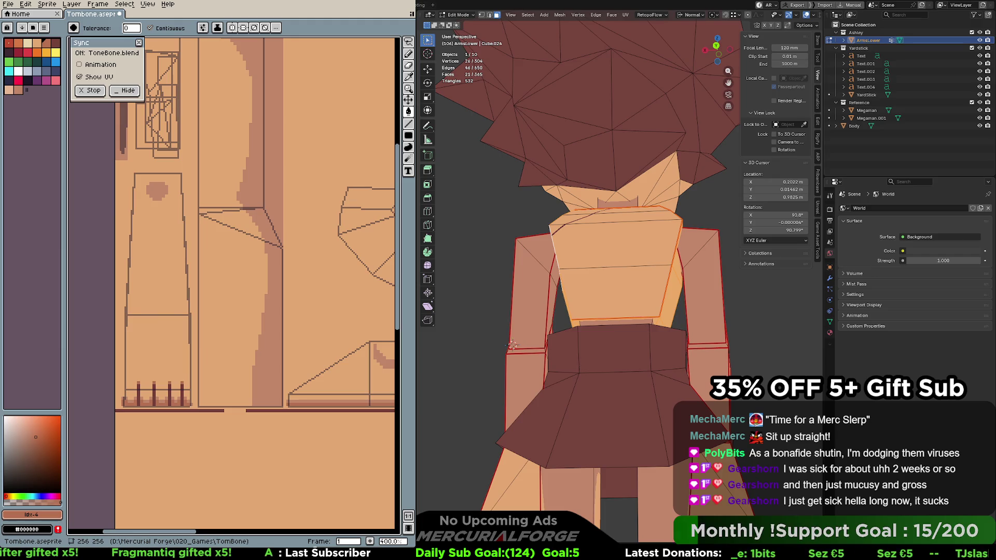
Pick three bottom chest faces, then extend to the linked region of 25 torso faces
click(617, 320)
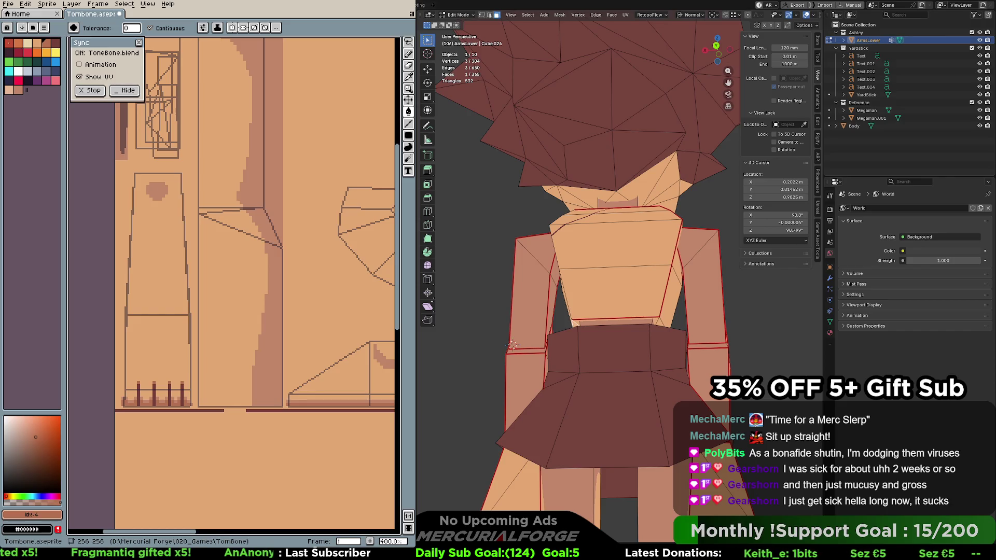
shift+click(617, 323)
shift+click(658, 322)
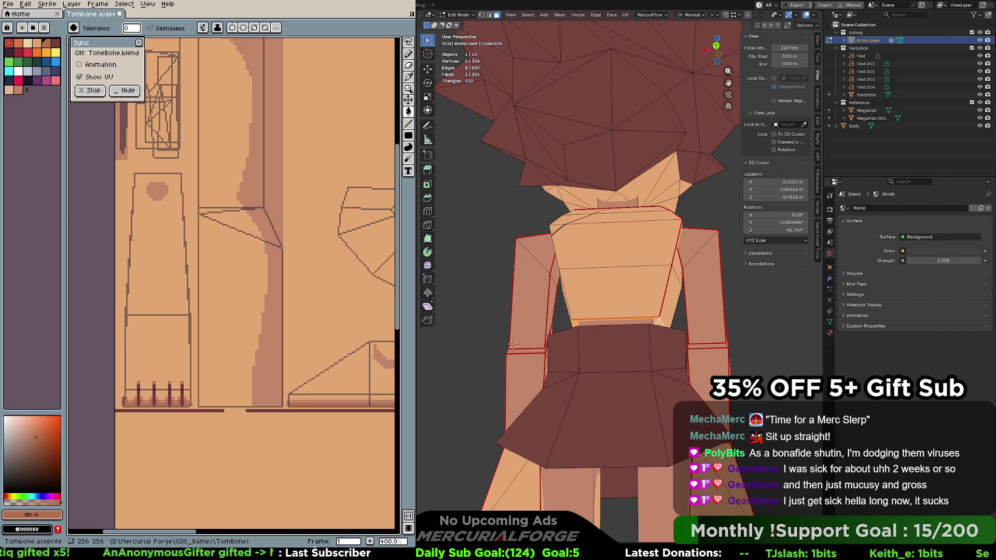
key(ctrl+l)
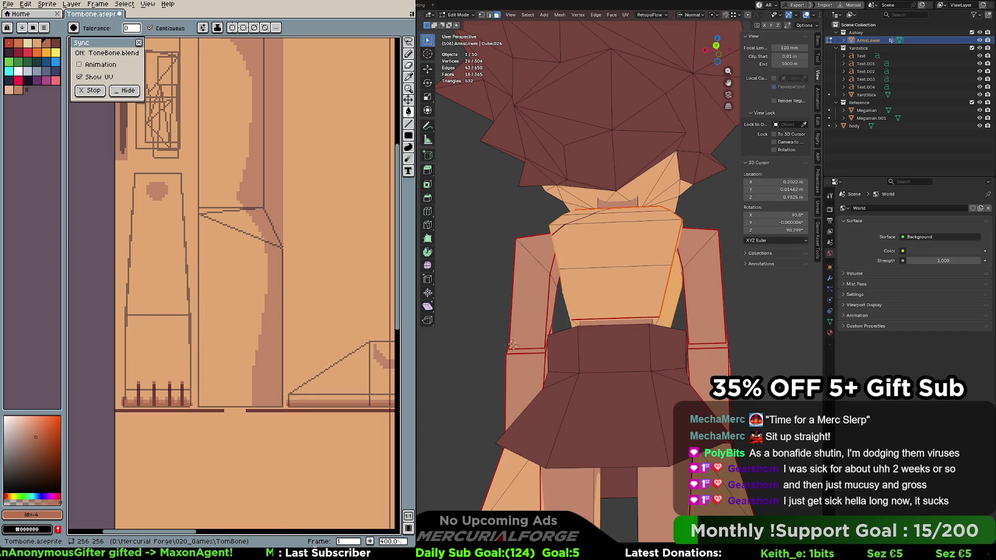
key(1)
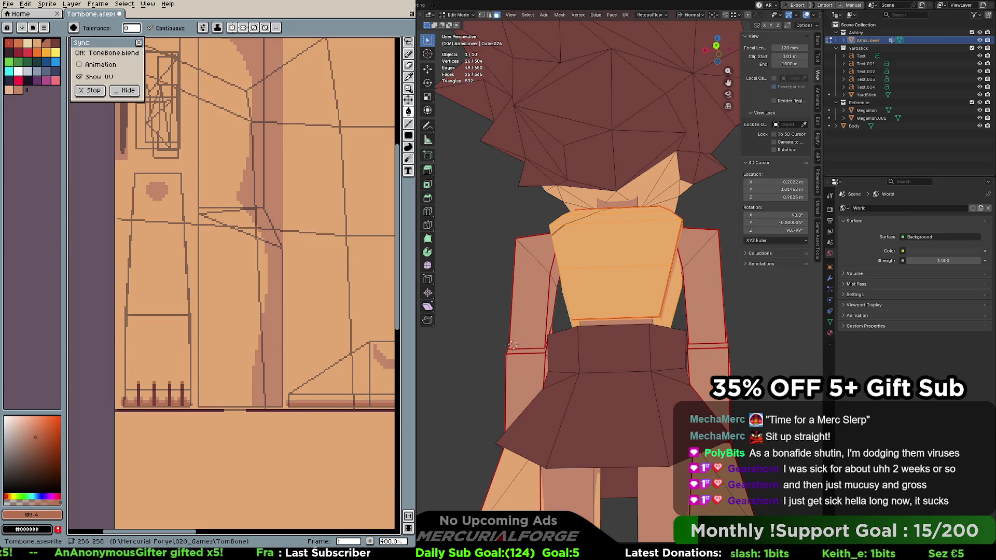
Deselect every torso face with Alt+A
key(alt+a)
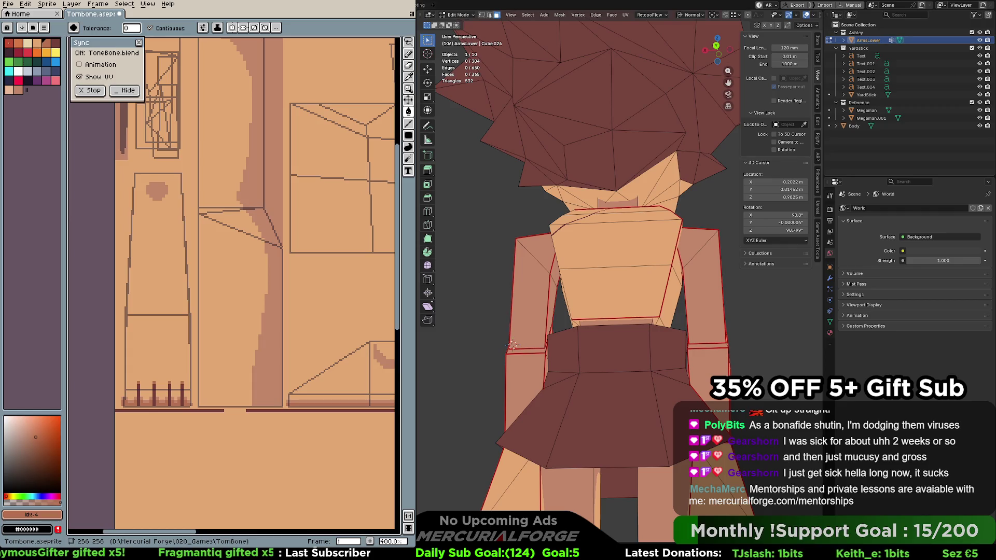
Preview the character in textured shading, orbit around it, then return to solid shading
key(z)
mouse_move(550, 296)
middle_down()
mouse_move(579, 277)
mouse_move(691, 283)
middle_up()
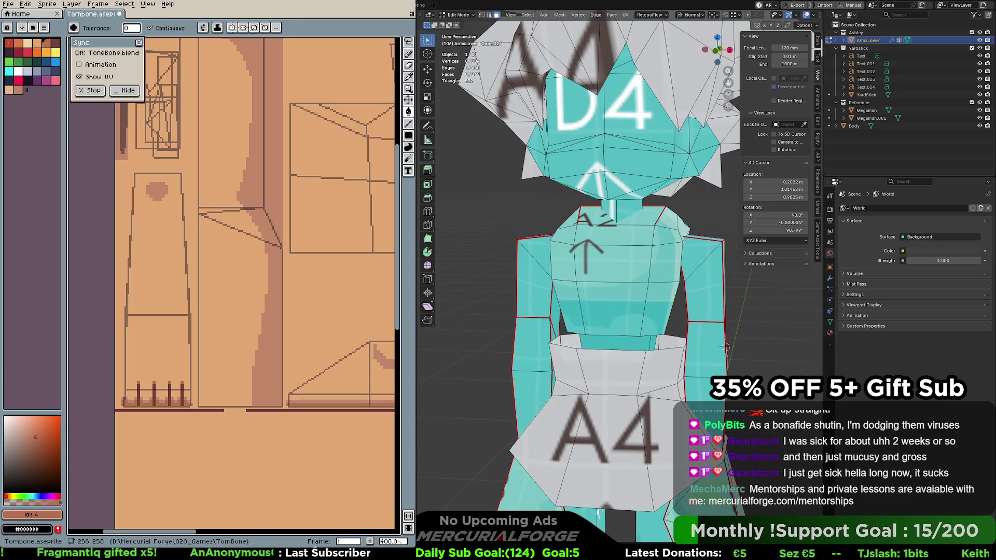
key(z)
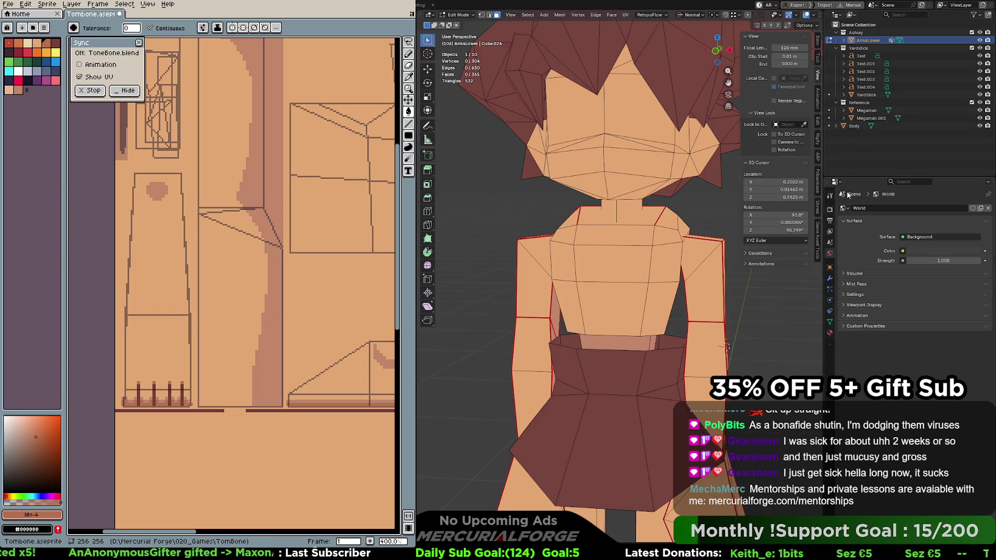
Browse the sidebar tabs, including Aseprite sync settings, and show the Tombone material's Principled BSDF settings
click(818, 186)
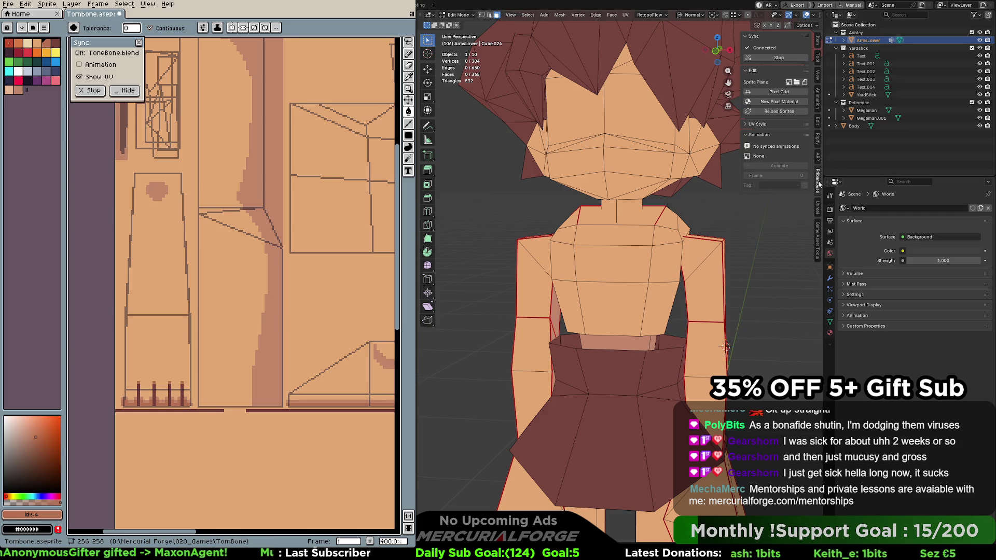
click(818, 156)
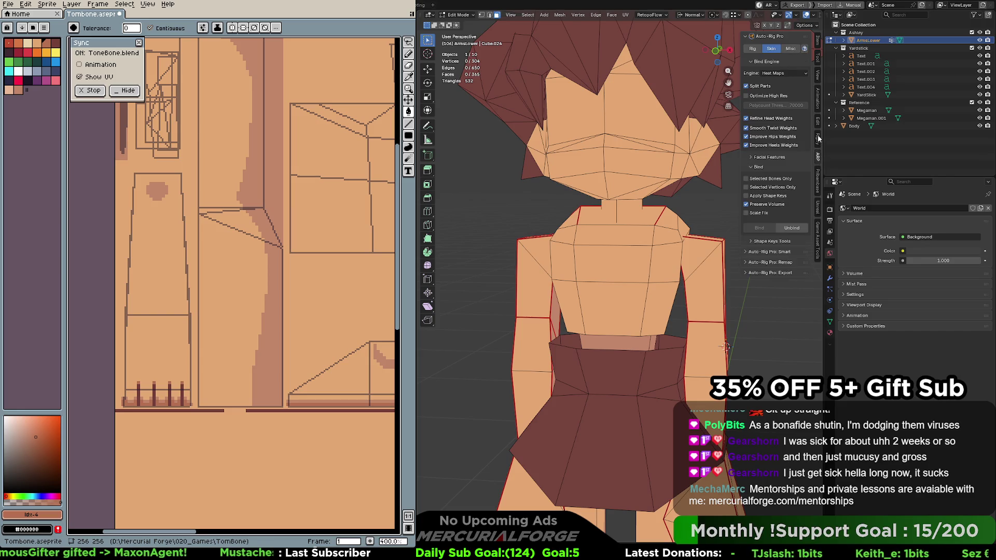
click(818, 119)
click(818, 101)
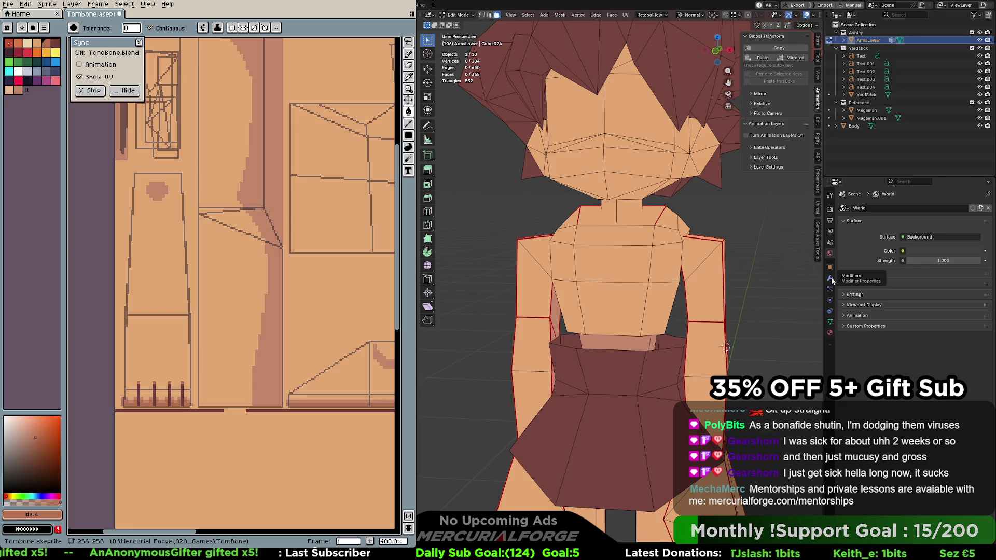
click(829, 333)
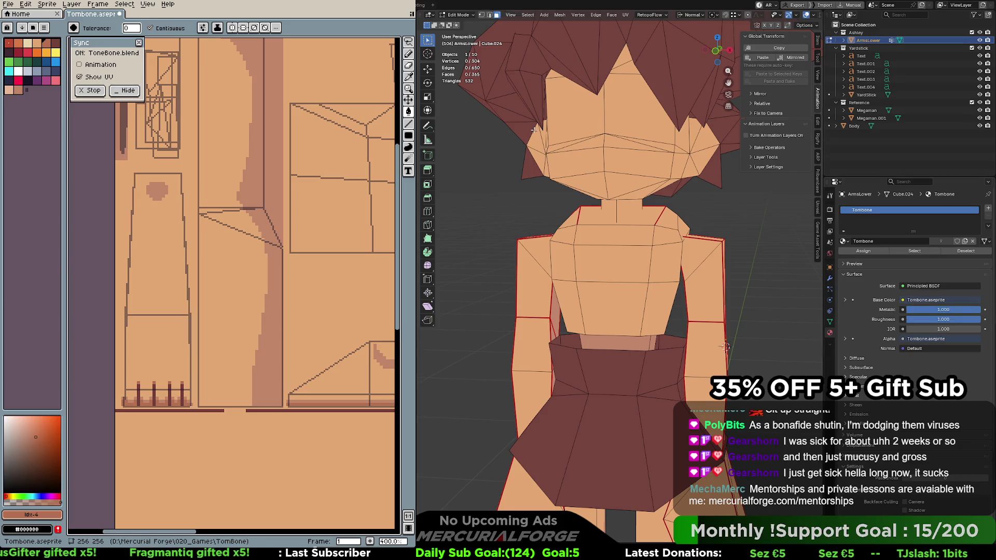
Set the material's Image Texture node to the checker image T_Checker_UV_BC.png
key(ctrl+Page_Down)
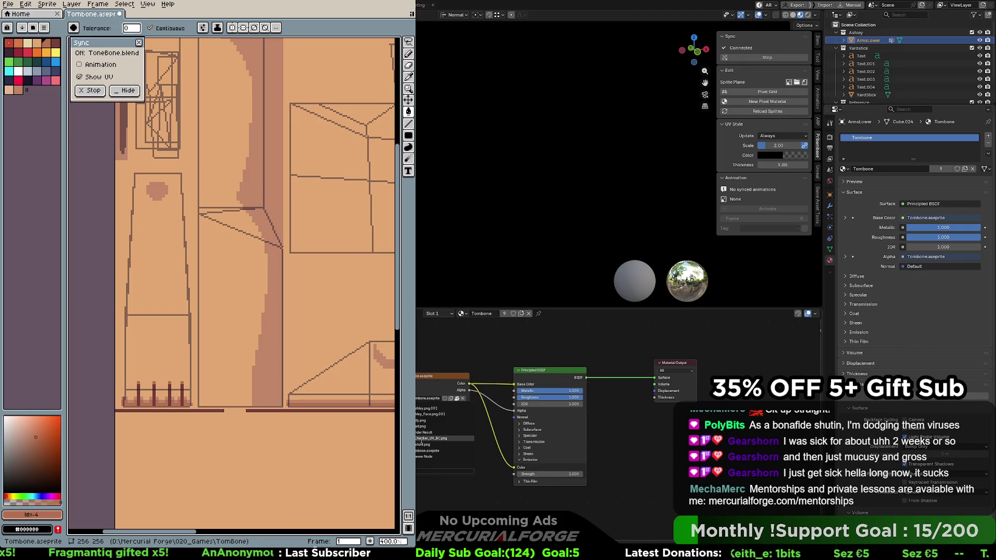
click(436, 438)
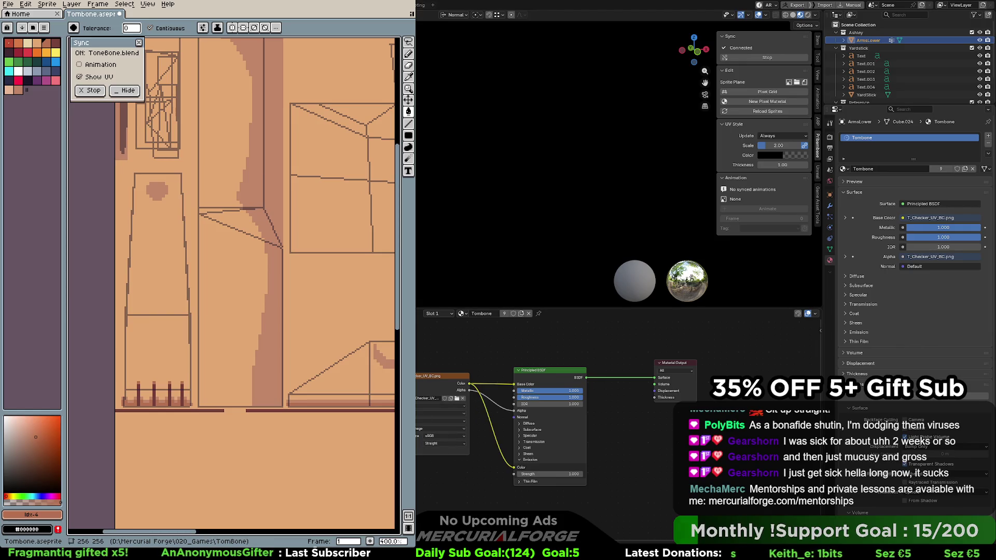
key(ctrl+Page_Up)
In Edit Mode, select a right-chest face and its linked torso island
middle_drag(621, 258, 649, 250)
click(668, 256)
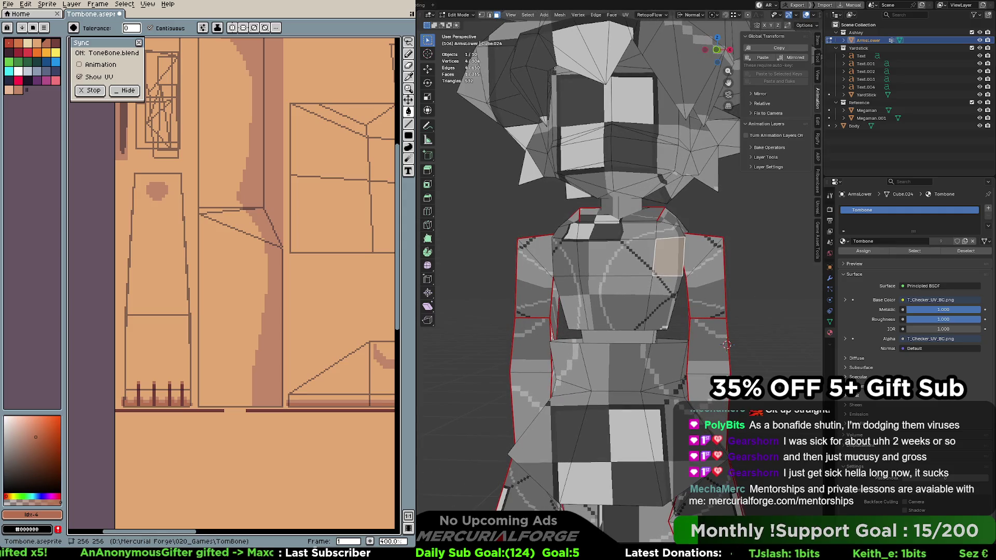
key(ctrl+l)
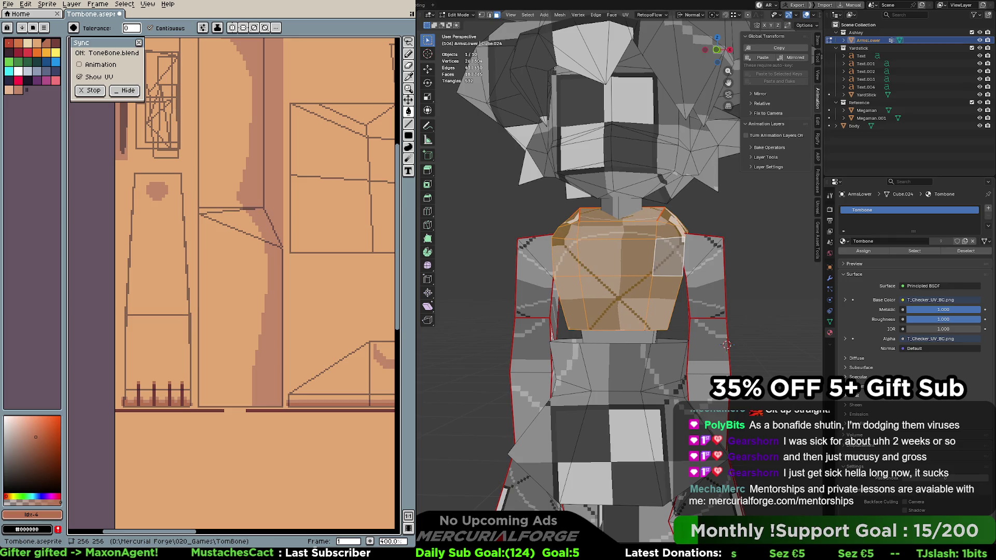
mouse_move(611, 249)
middle_down()
mouse_move(665, 296)
mouse_move(566, 278)
middle_up()
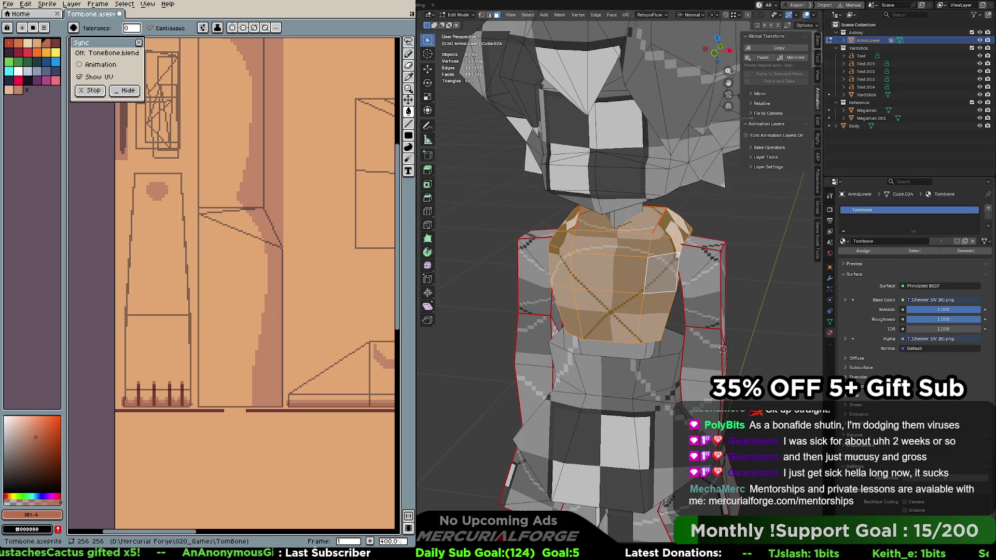
Select the chest faces linked to a single vertex and unwrap them with U
key(1)
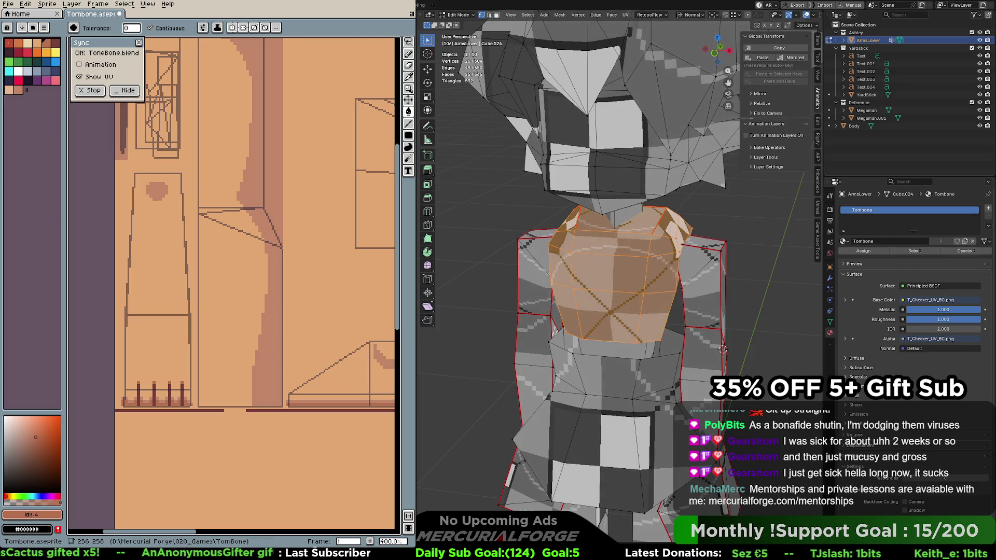
click(647, 256)
key(ctrl+l)
key(ctrl+z)
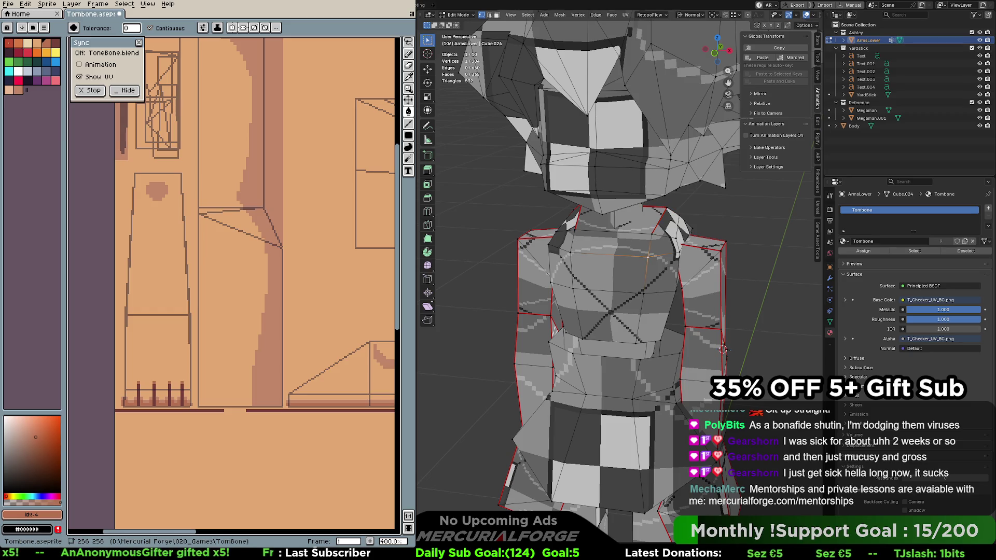
key(ctrl+l)
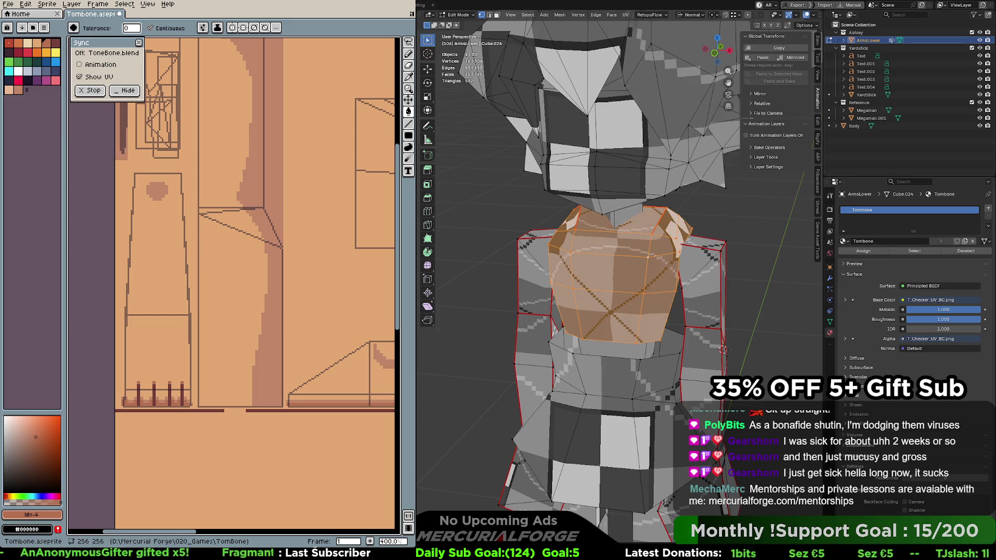
key(ctrl+z)
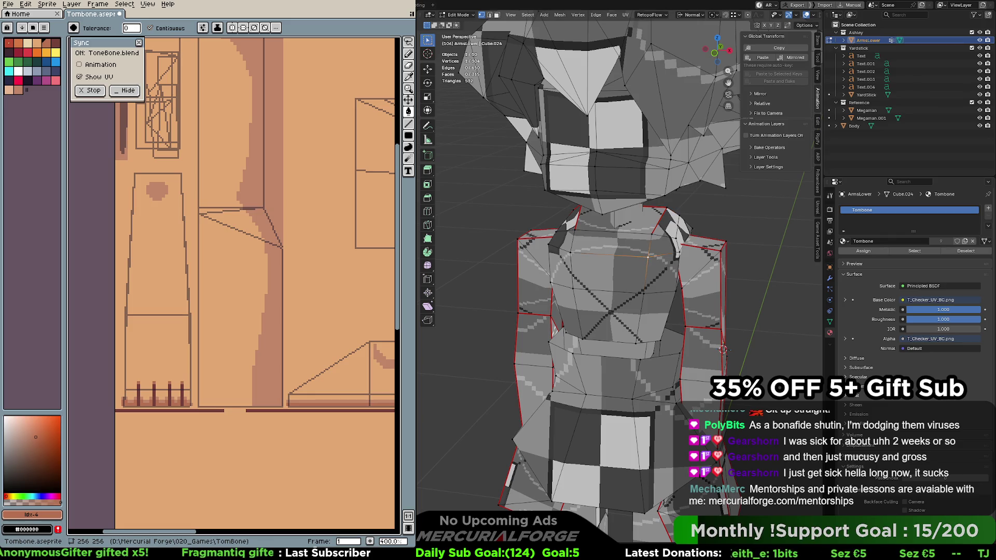
key(ctrl+l)
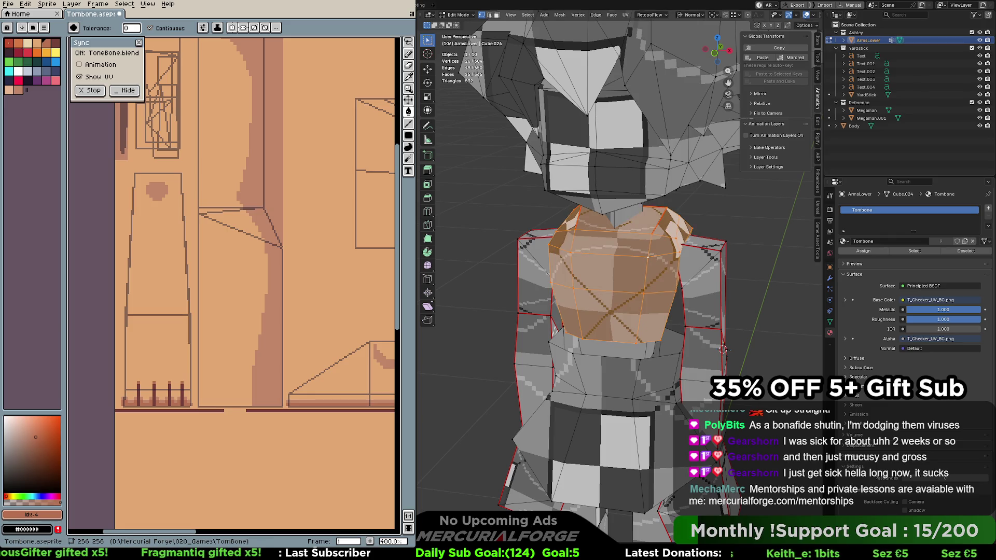
key(ctrl+z)
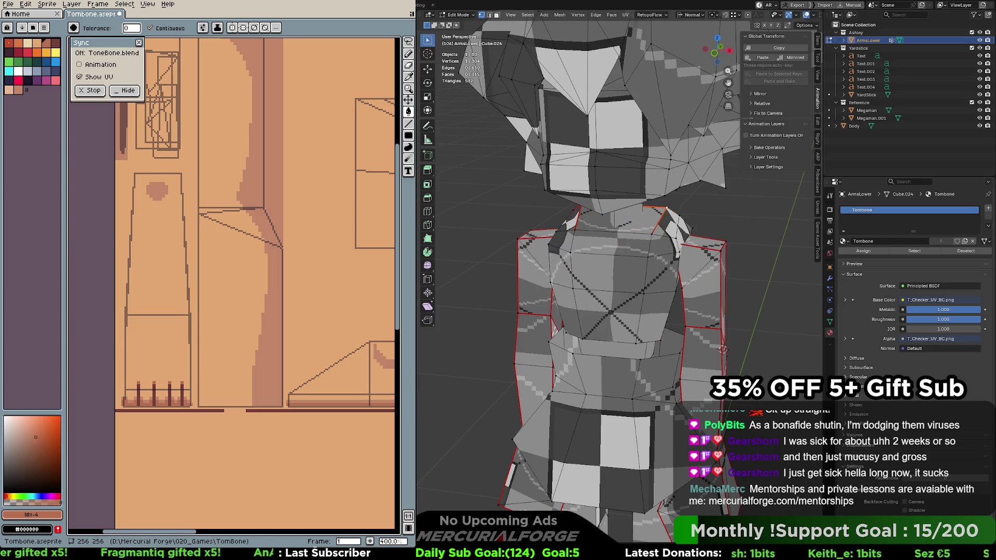
key(ctrl+l)
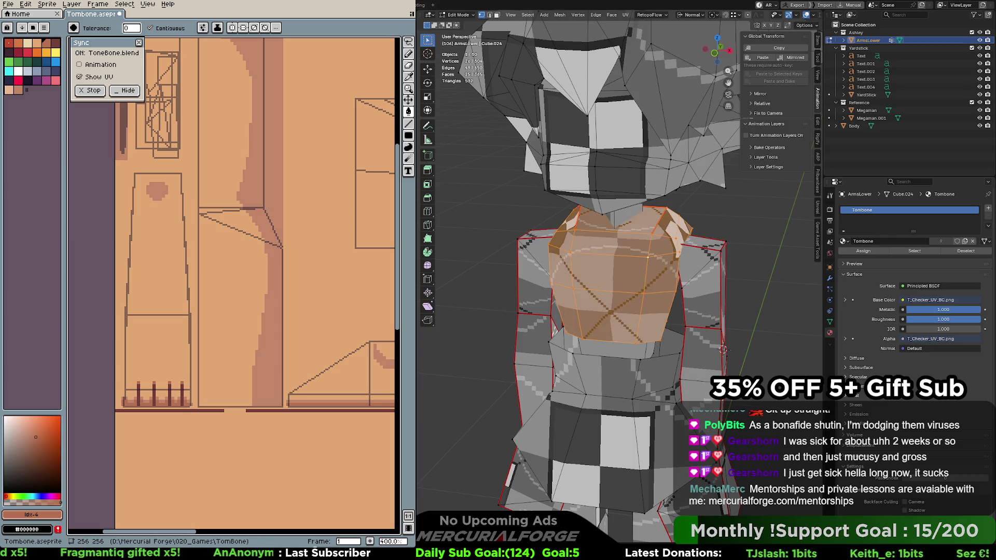
key(u)
key(Return)
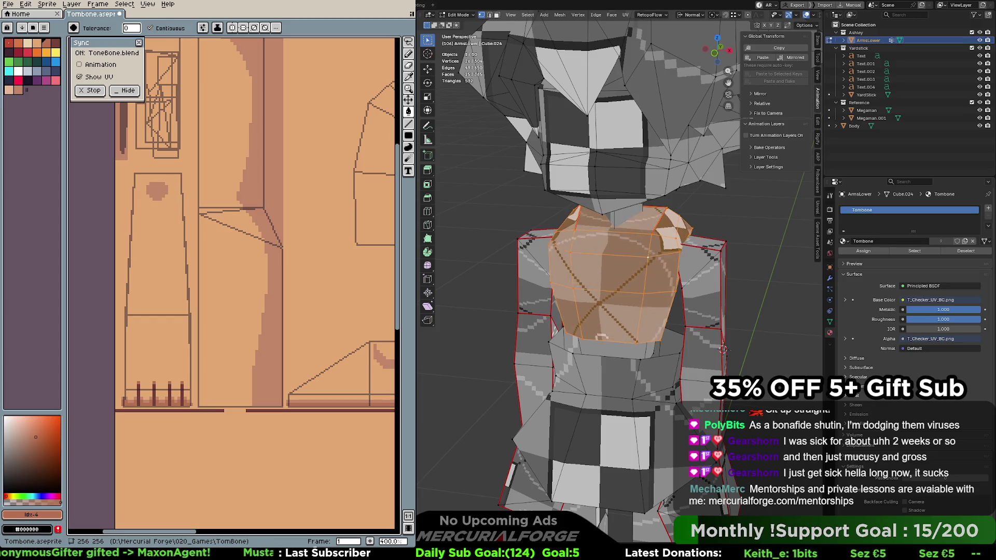
middle_drag(648, 257, 750, 257)
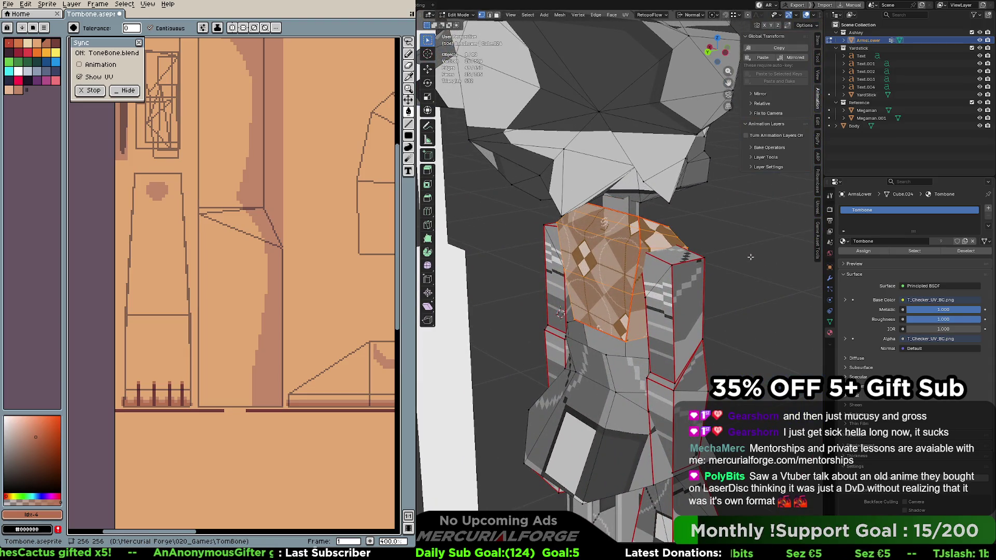
middle_drag(750, 257, 449, 247)
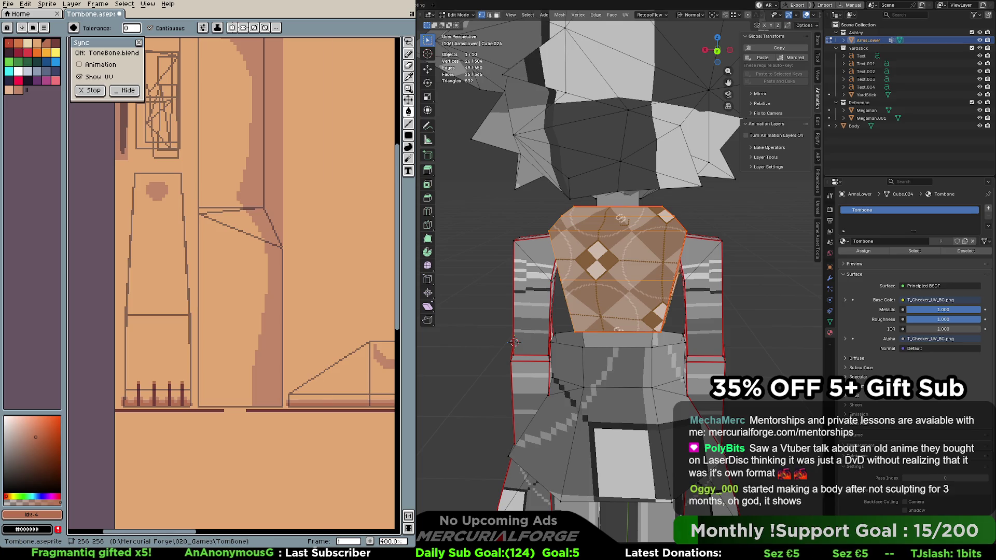
Straighten the four selected torso faces' UVs into even squares with Follow Active Quads
key(ctrl+z)
key(ctrl+z)
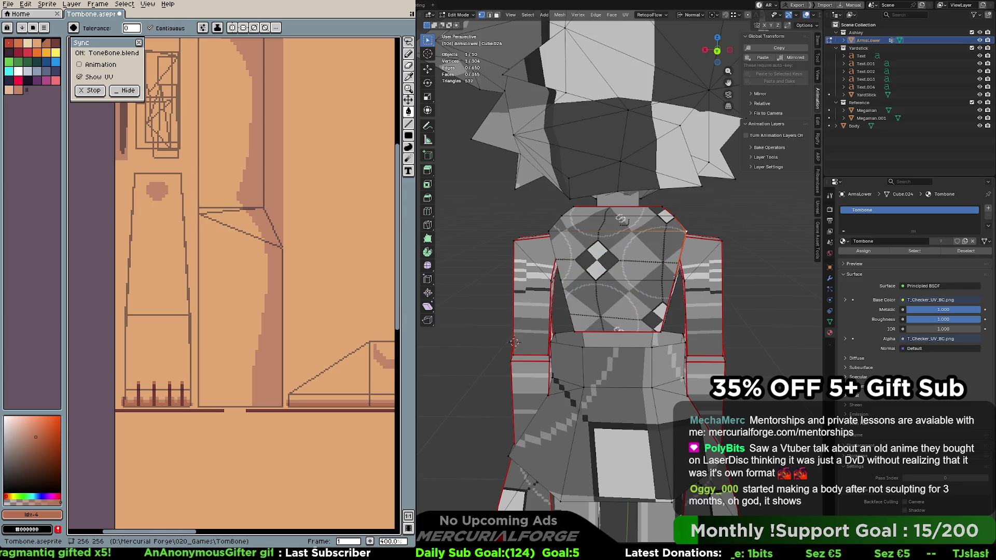
key(ctrl+z)
key(ctrl+z)
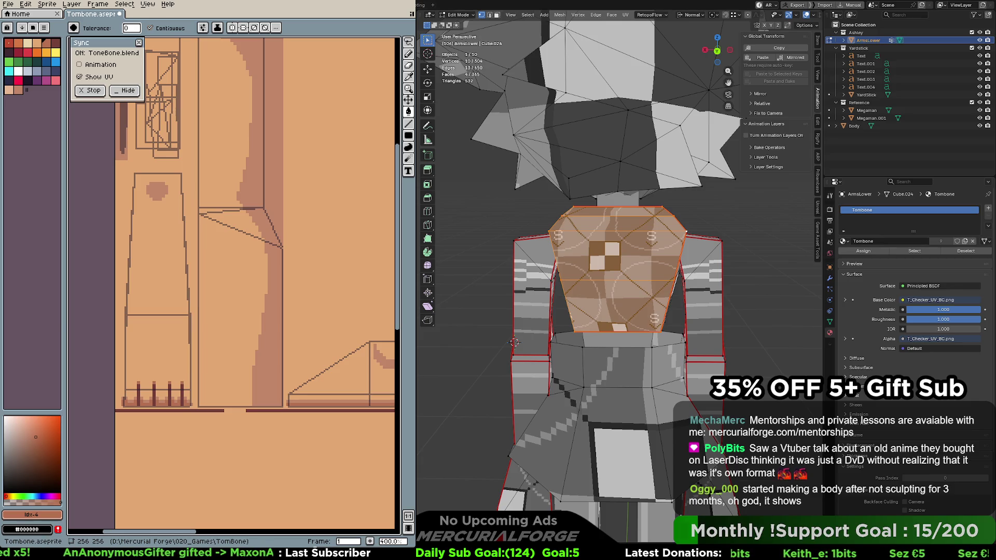
key(ctrl+z)
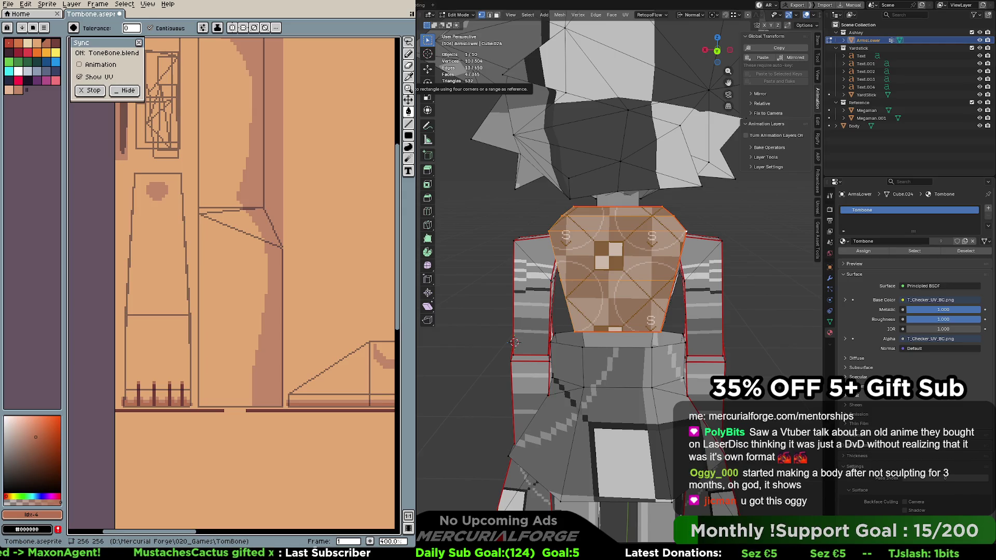
key(Return)
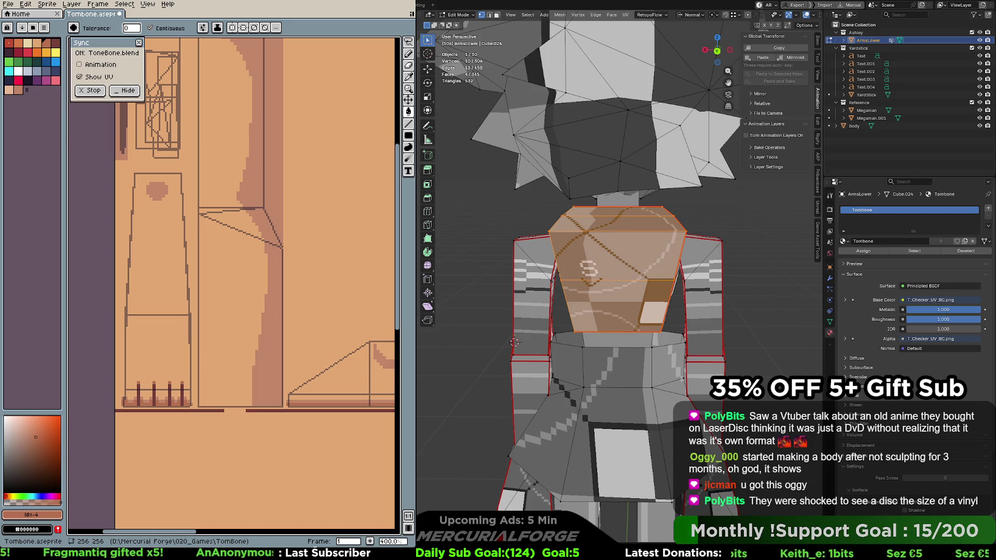
Reselect the whole torso island from a corner vertex and two left-side edges
click(549, 231)
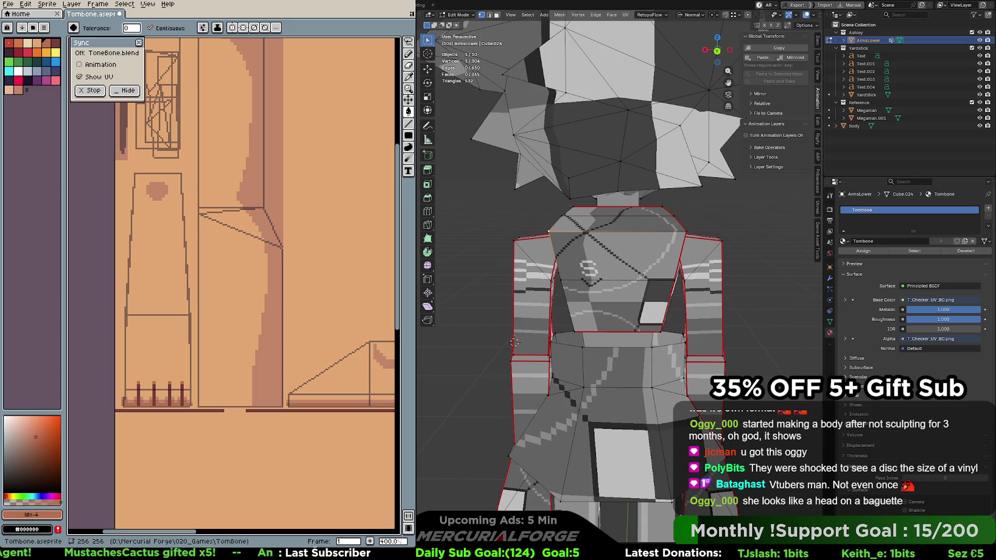
key(ctrl+l)
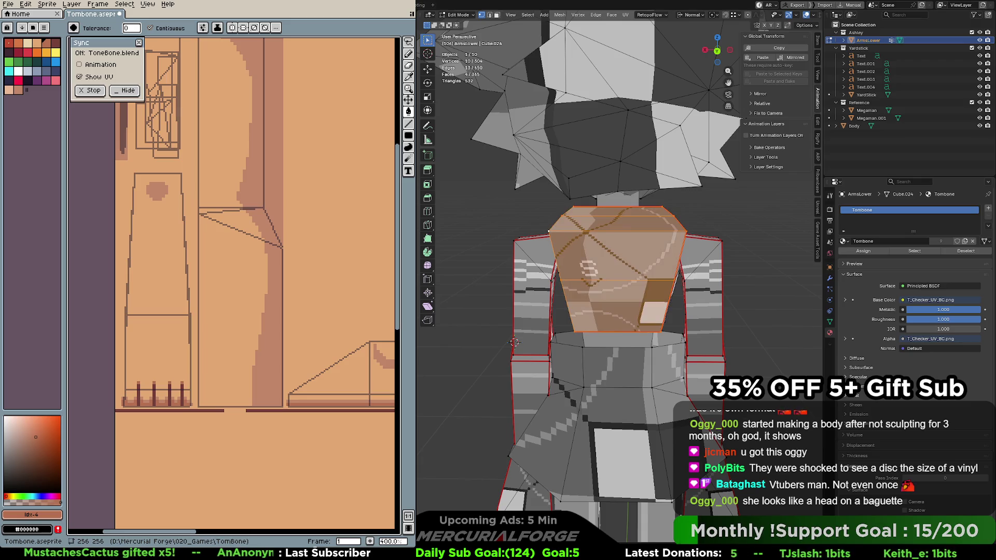
click(549, 231)
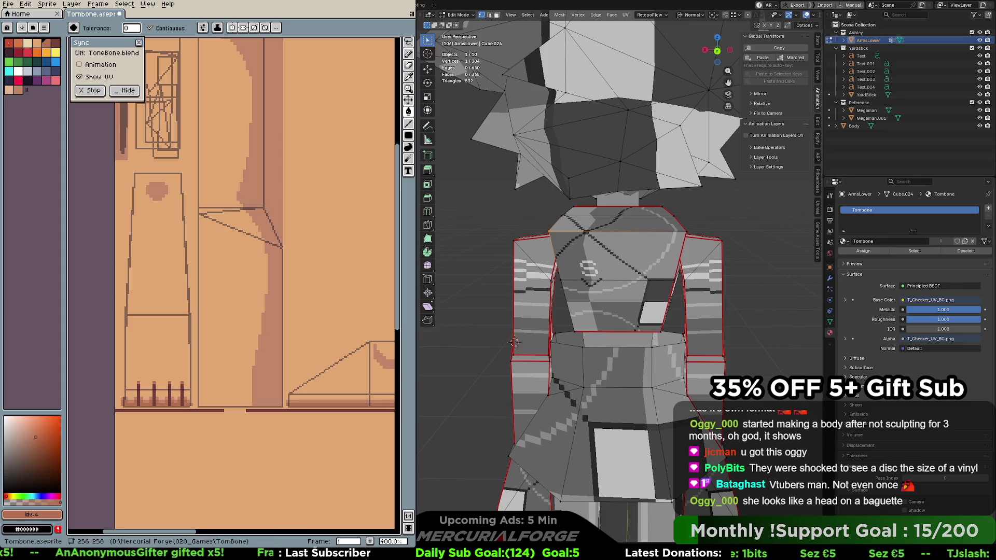
key(2)
click(555, 256)
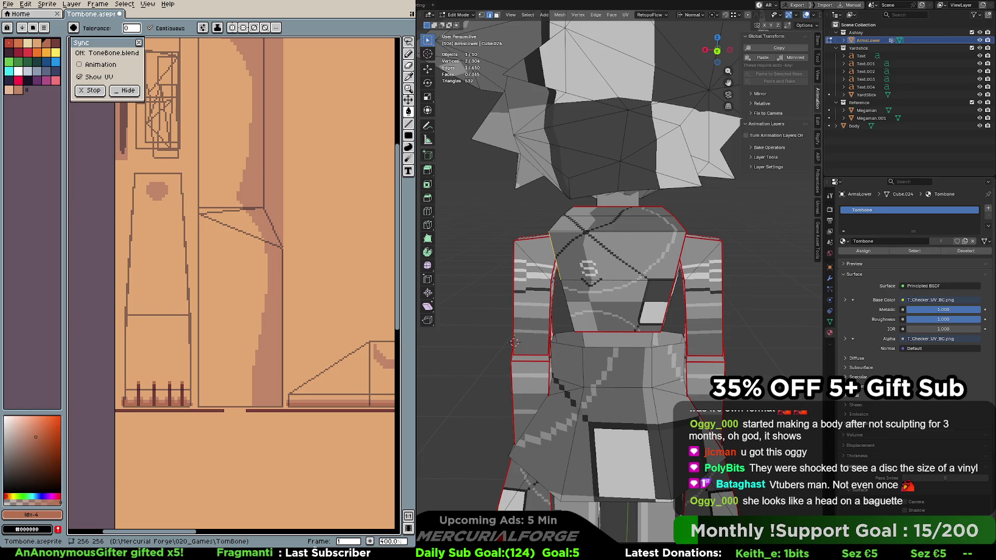
shift+click(568, 306)
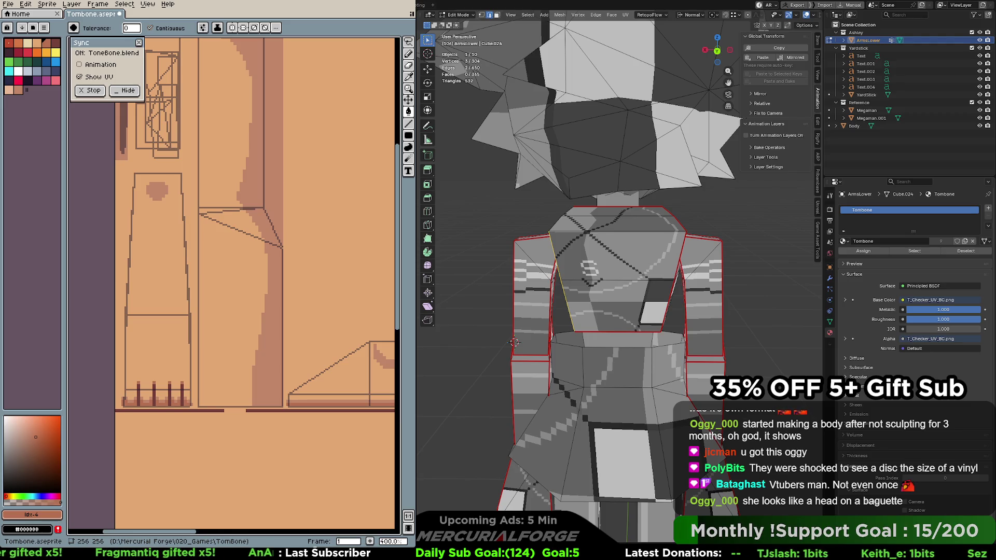
key(ctrl+l)
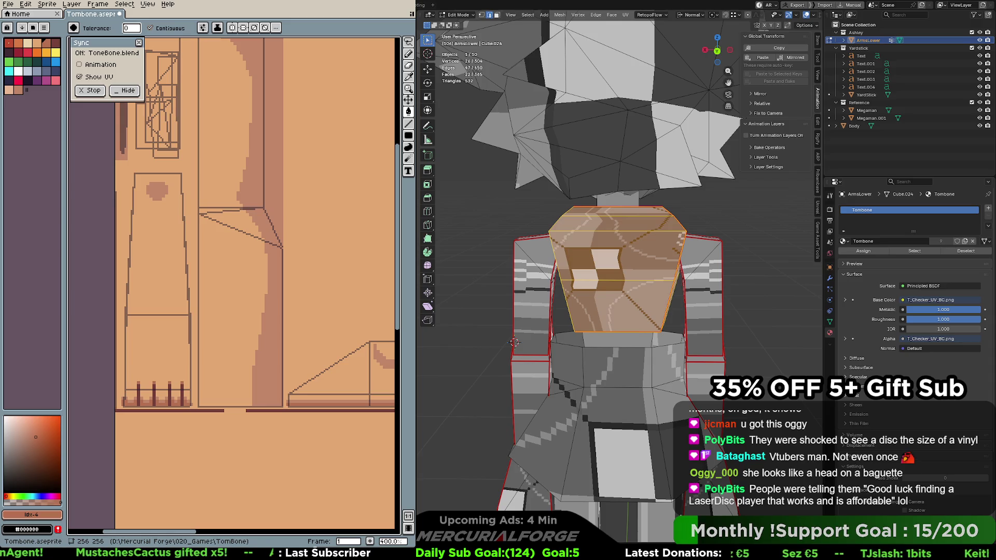
Clear the selection and pick a strip of faces along the torso's right edge in face mode
key(alt+a)
key(3)
click(677, 221)
shift+click(680, 257)
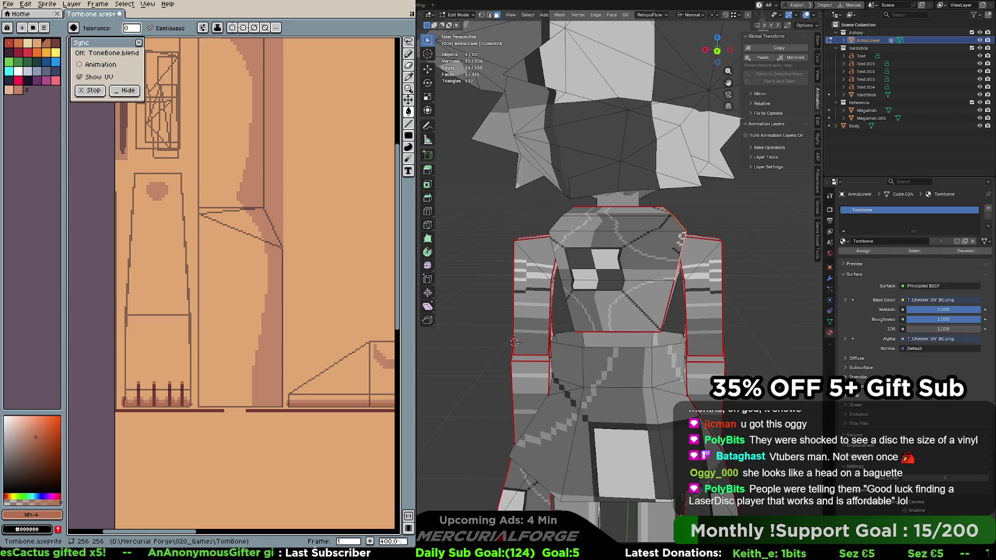
shift+click(671, 282)
shift+click(668, 306)
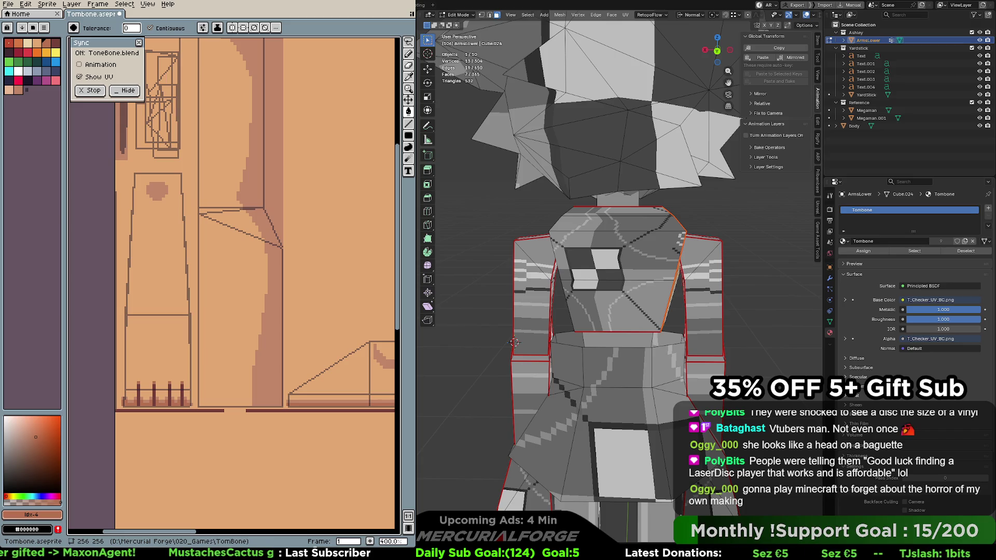
Pick lower-left faces, test and undo growing the selection, then frame the lower arms and skirt
click(534, 492)
shift+click(513, 483)
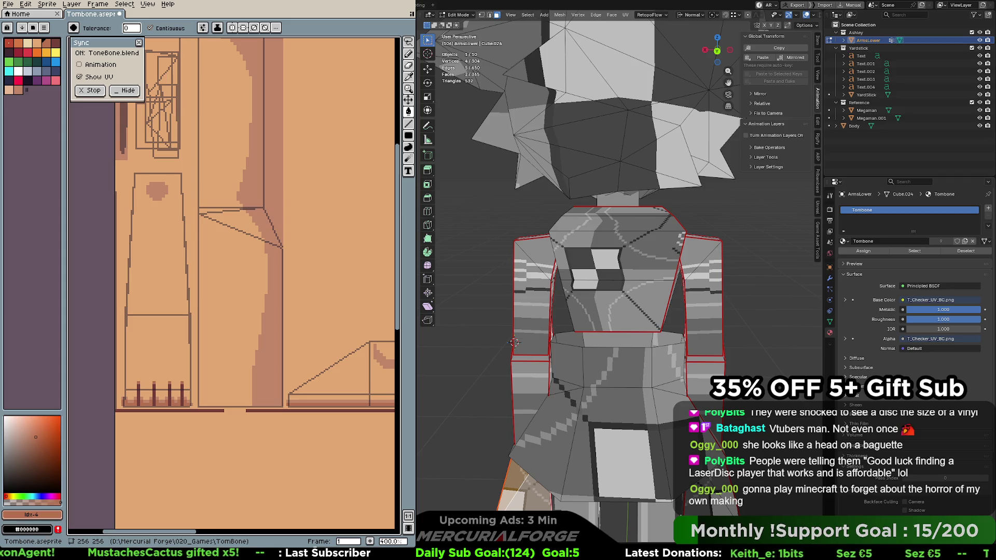
shift+click(518, 496)
key(ctrl+KP_Add)
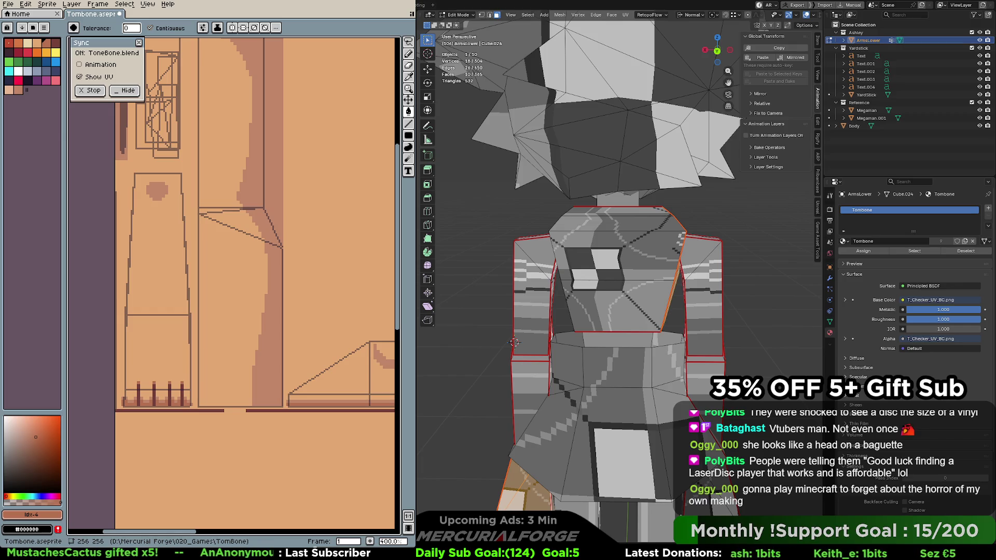
key(ctrl+z)
shift+click(536, 498)
key(ctrl+KP_Add)
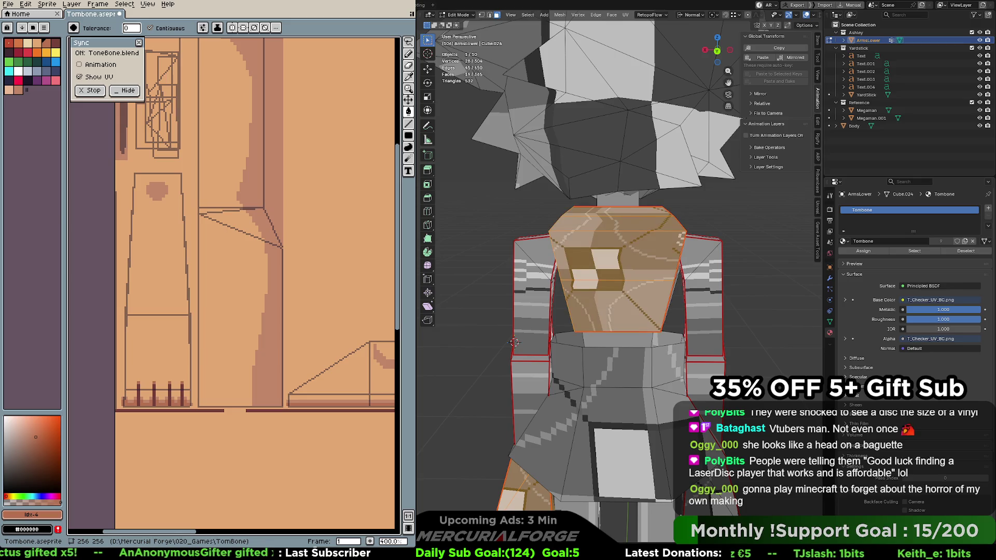
key(ctrl+z)
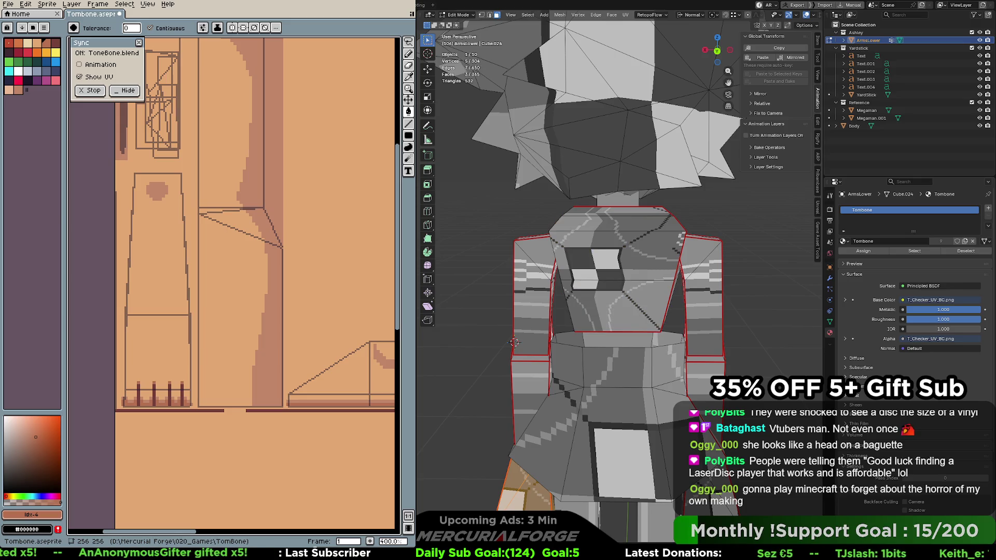
key(ctrl+KP_Add)
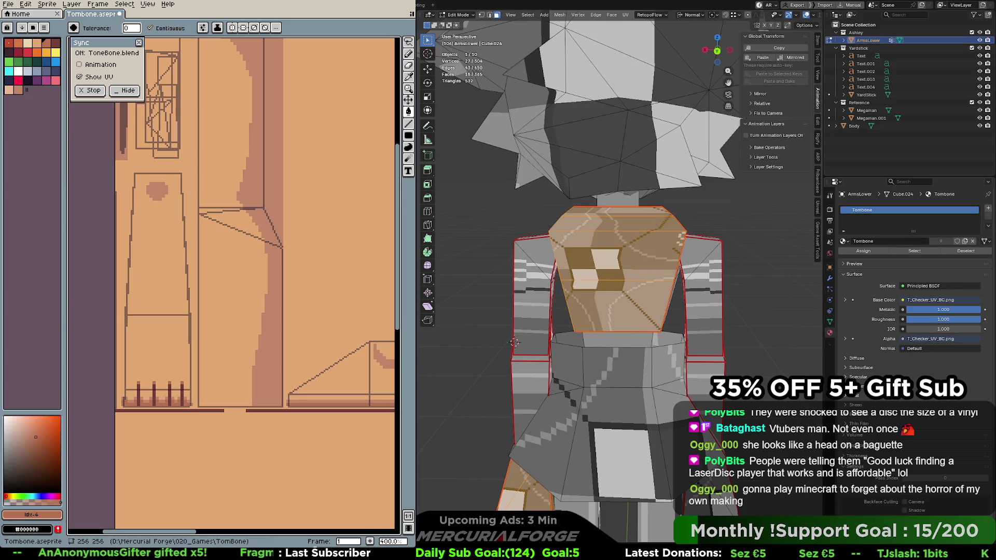
key(ctrl+z)
key(ctrl+z)
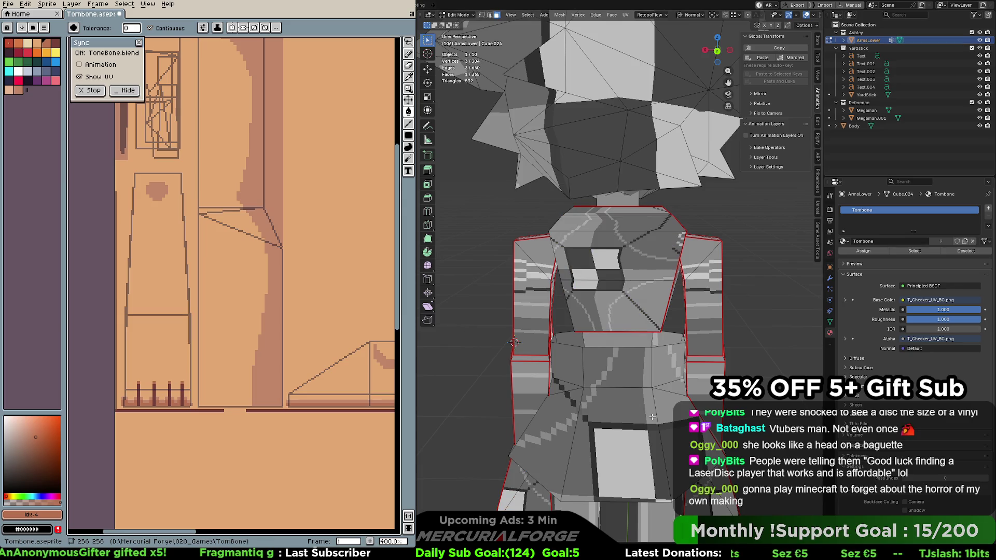
shift+middle_drag(650, 416, 612, 299)
key(Tab)
key(Tab)
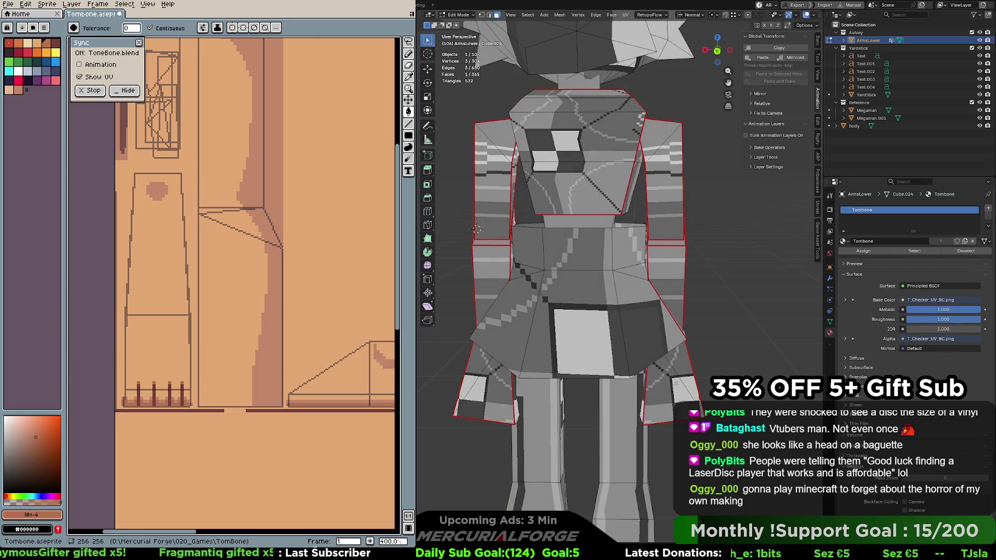
Select both linked lower-arm pieces and unwrap them into new UVs
click(676, 386)
key(l)
key(l)
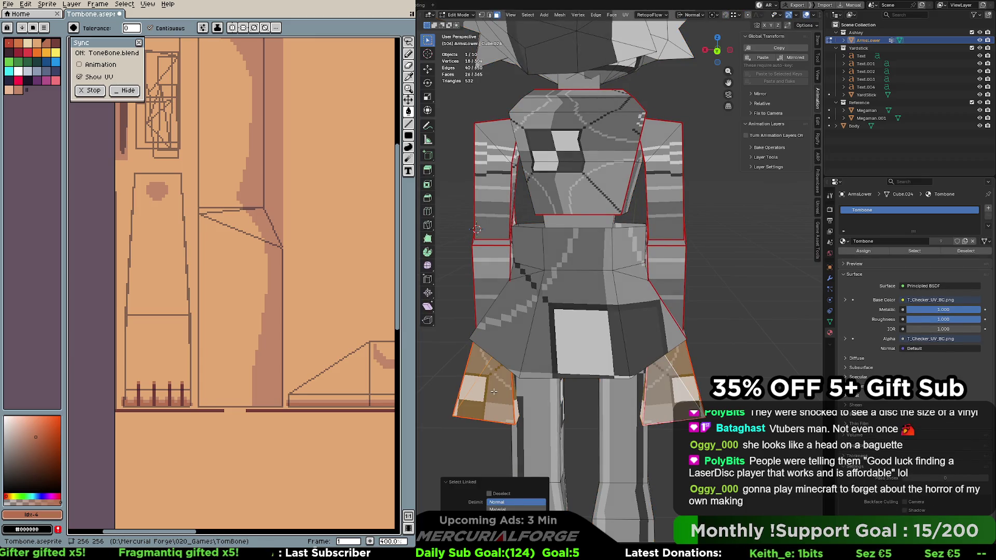
key(u)
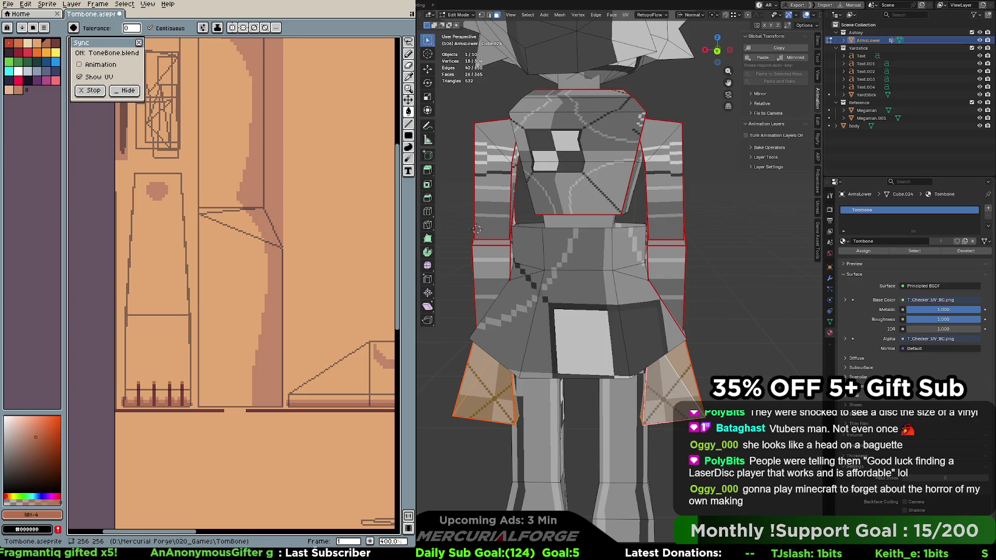
Inspect the torso's right-side strip, then drop to a single vertex and zoom on the front
click(629, 187)
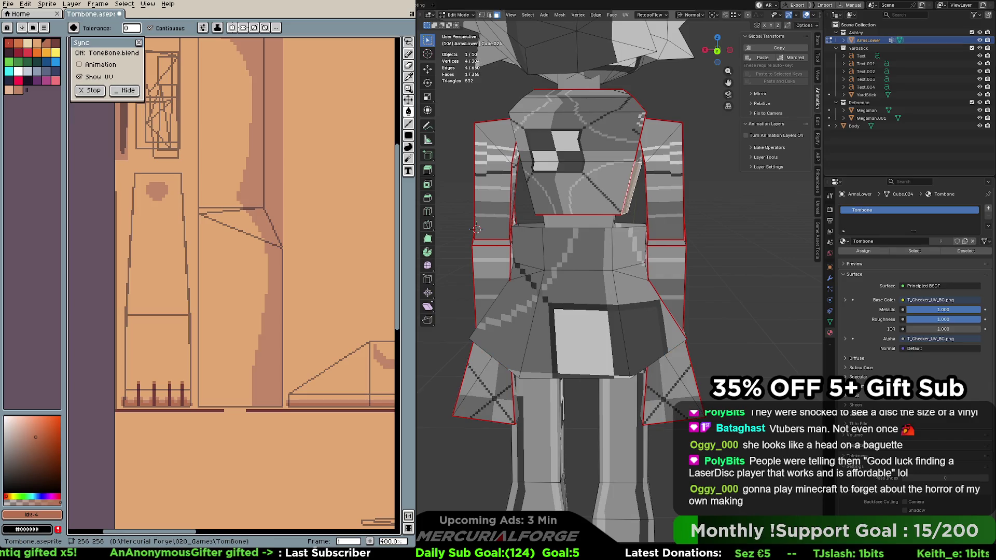
key(ctrl+l)
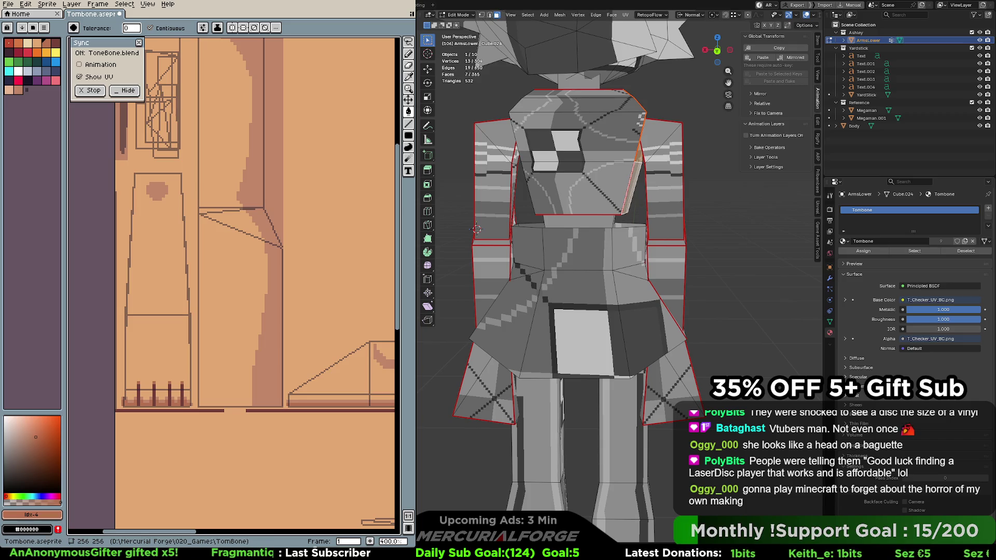
key(1)
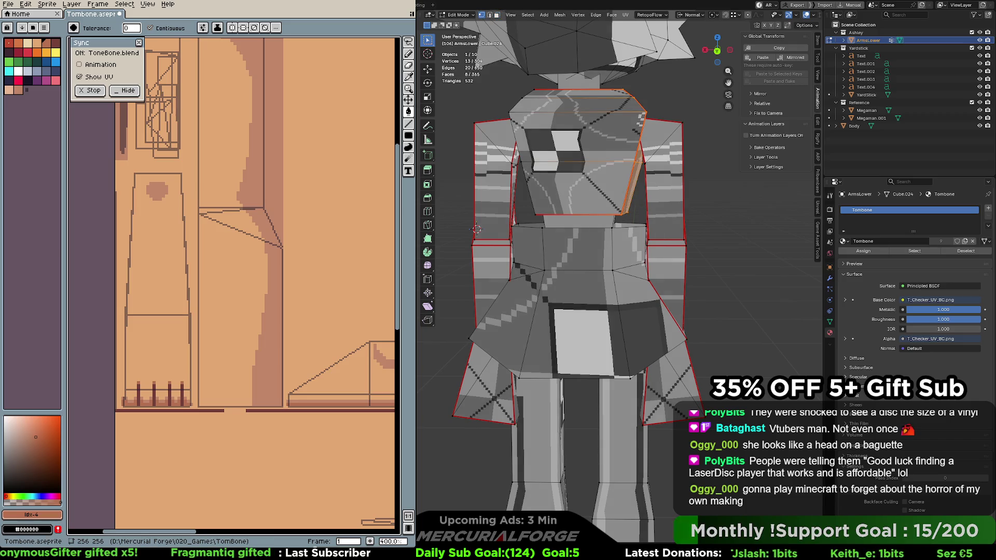
click(476, 229)
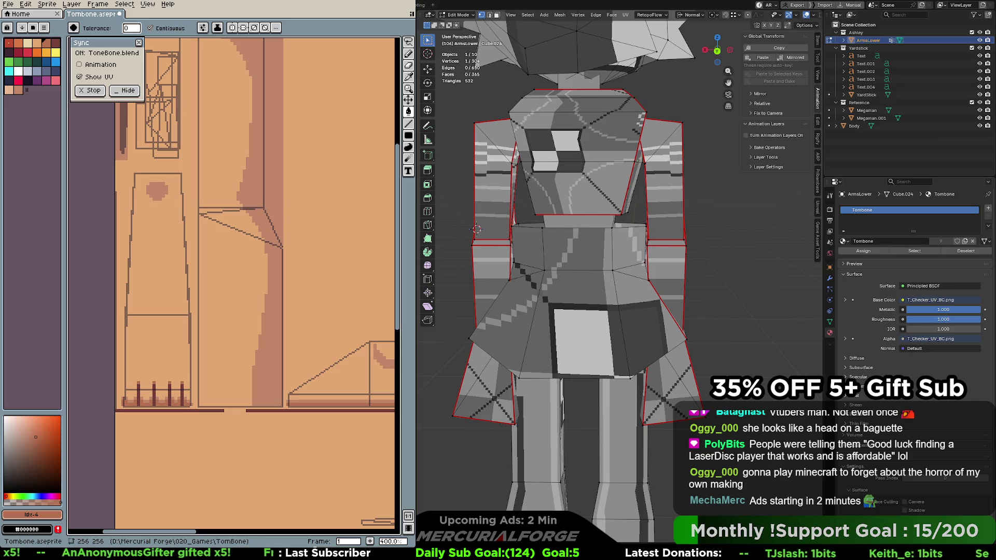
mouse_move(492, 176)
middle_down()
mouse_move(518, 186)
mouse_move(498, 207)
middle_up()
scroll(475, 232, up, 2)
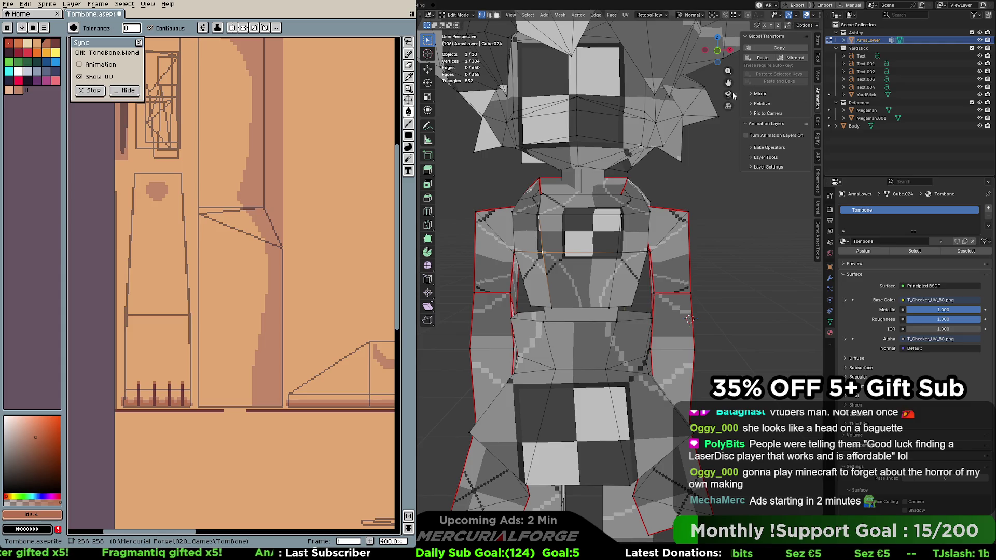
Switch the Image Texture node back to Tombone.aseprite and return to the Layout view
key(ctrl+Page_Down)
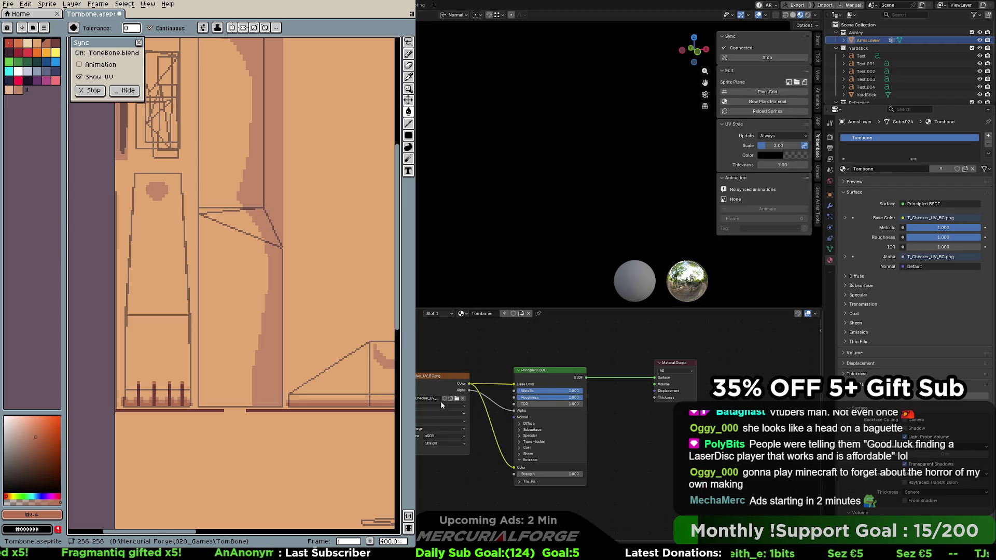
click(418, 398)
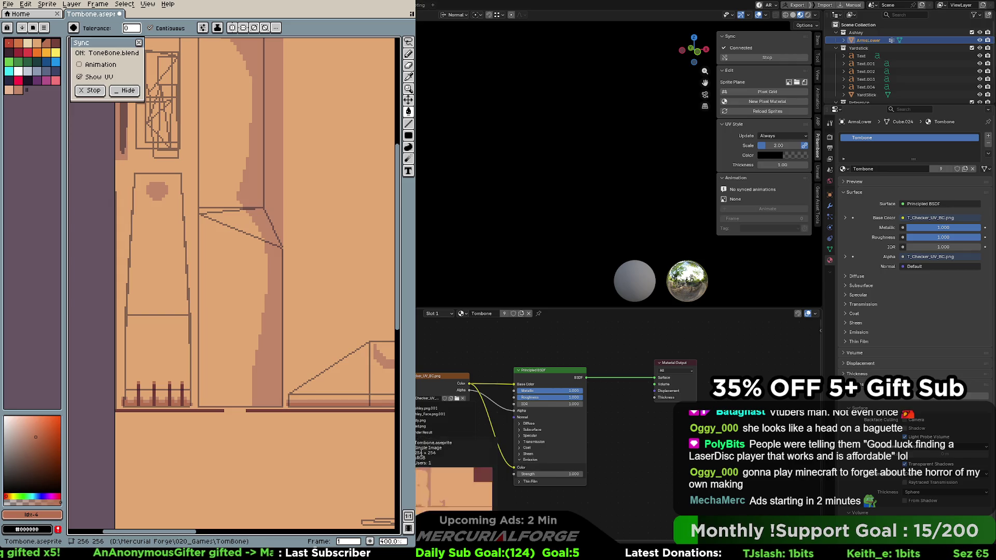
click(420, 453)
key(ctrl+Page_Up)
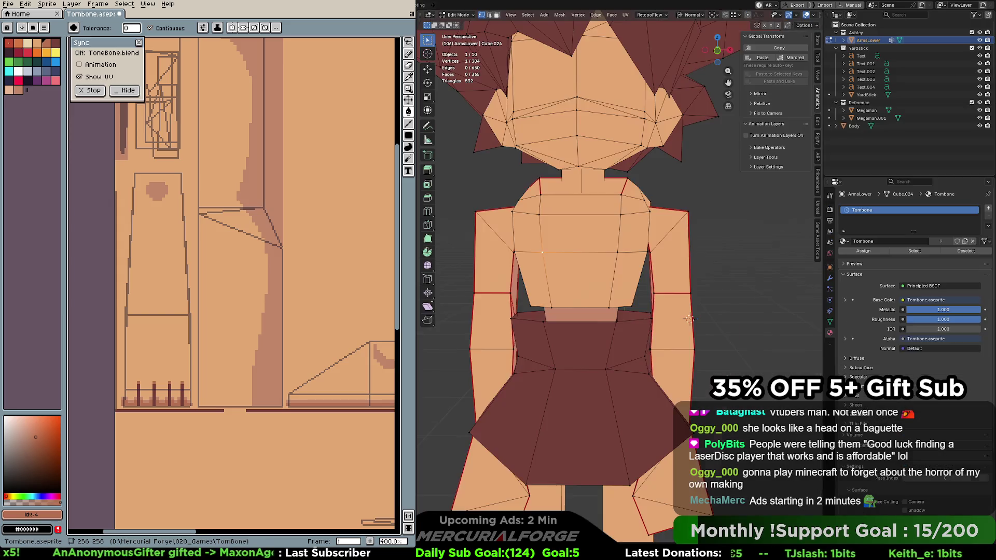
Deselect everything, hide viewport overlays, and frame the torso panel in the skin view
click(742, 221)
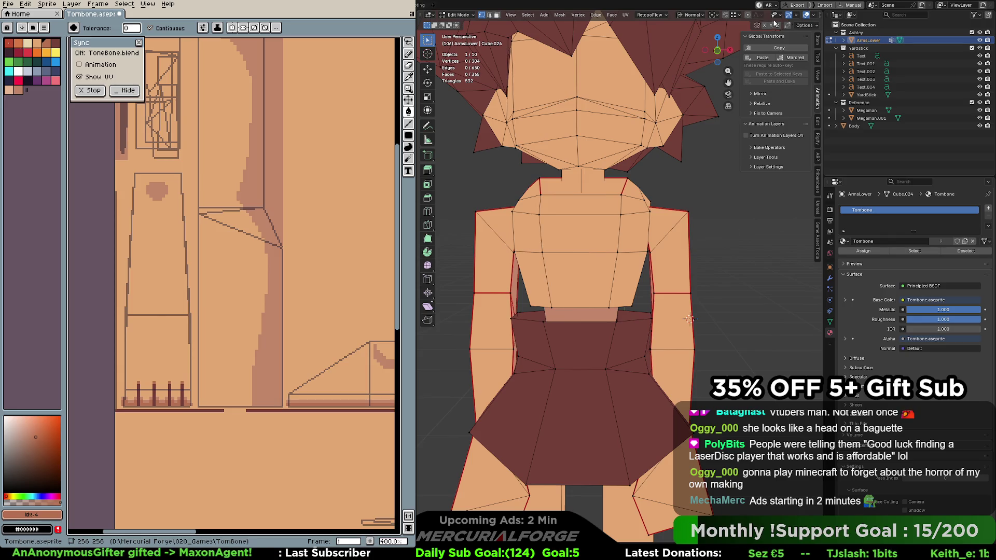
click(806, 17)
mouse_move(689, 254)
middle_down()
mouse_move(731, 245)
mouse_move(694, 256)
middle_up()
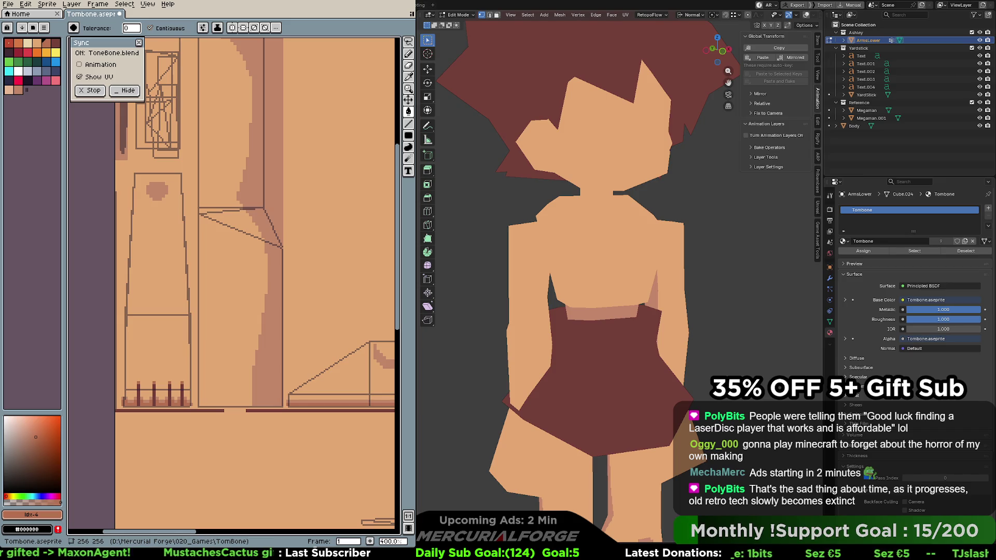
scroll(300, 55, down, 1)
mouse_move(309, 92)
middle_down()
mouse_move(318, 118)
mouse_move(259, 198)
mouse_move(200, 210)
middle_up()
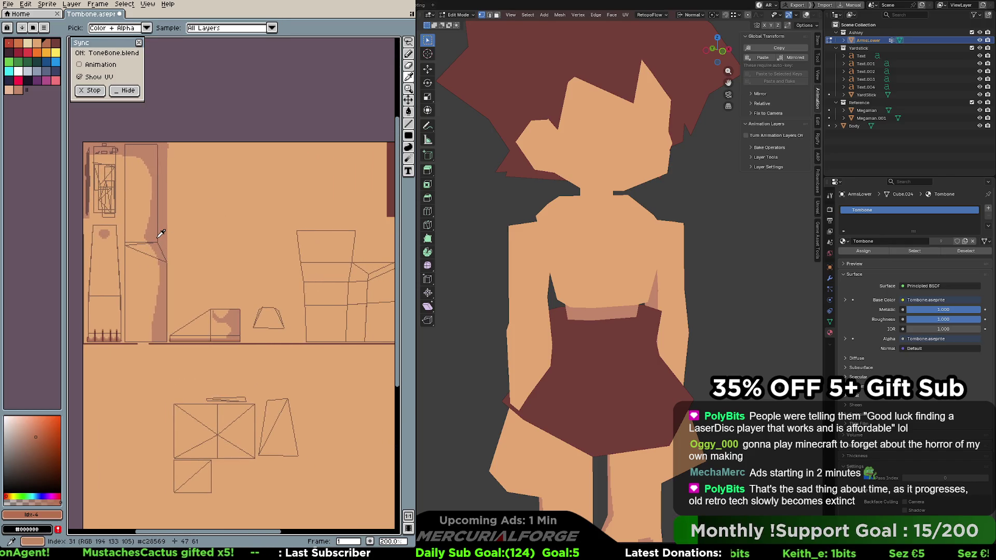
scroll(200, 243, up, 2)
middle_drag(244, 247, 187, 232)
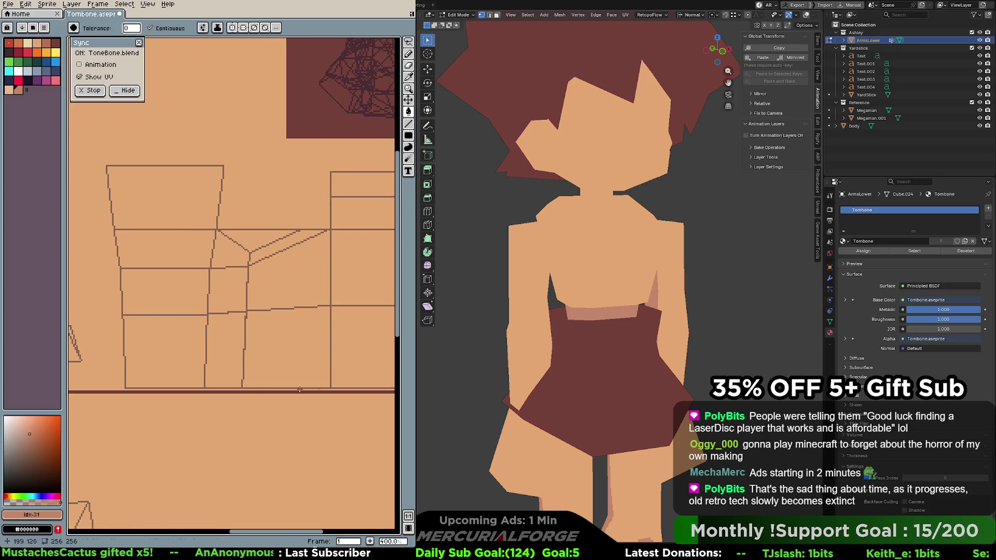
key(p)
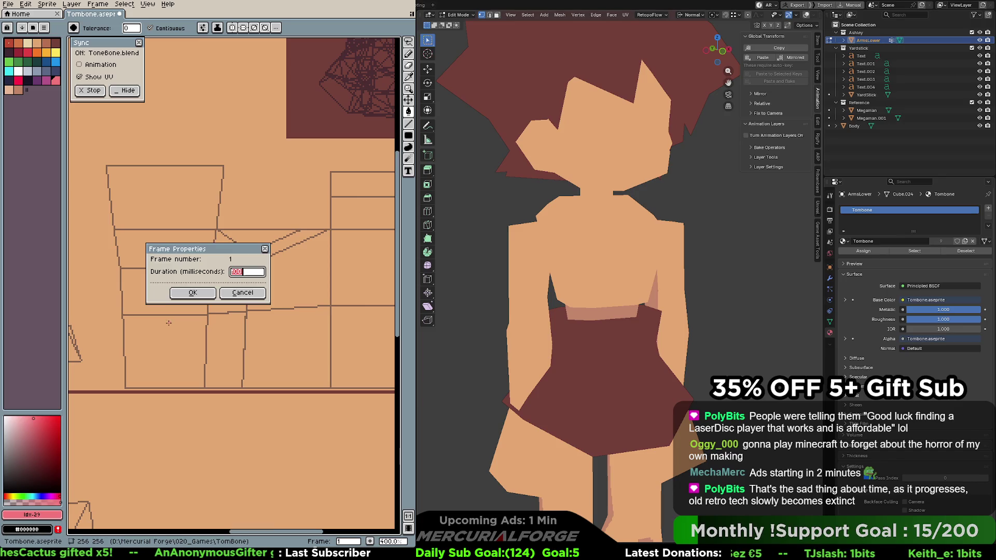
click(242, 293)
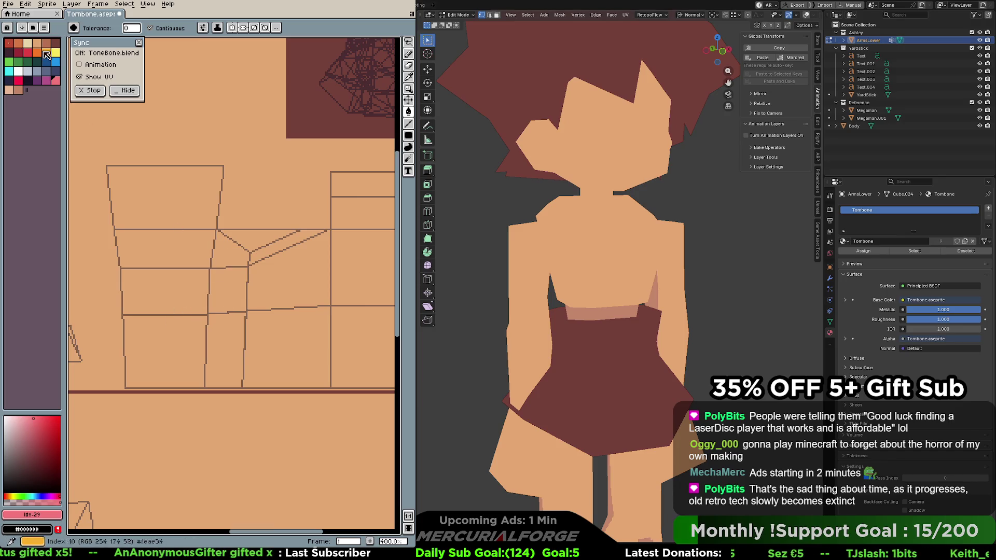
click(46, 43)
click(180, 300)
key(ctrl+z)
click(185, 289)
key(ctrl+z)
key(b)
mouse_move(165, 261)
mouse_down()
mouse_move(207, 369)
mouse_move(257, 275)
mouse_up()
key(ctrl+z)
mouse_move(220, 264)
middle_down()
mouse_move(325, 249)
mouse_move(262, 285)
middle_up()
middle_drag(381, 192, 175, 211)
middle_drag(138, 269, 152, 282)
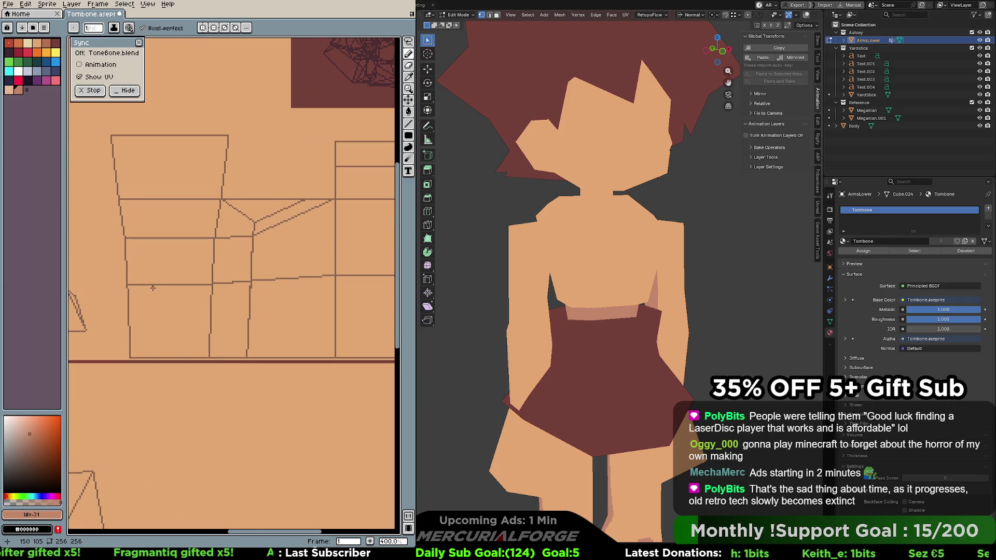
mouse_move(133, 291)
mouse_down()
mouse_move(179, 273)
mouse_move(207, 284)
mouse_up()
key(v)
key(b)
mouse_move(139, 288)
mouse_down()
mouse_move(179, 271)
mouse_move(209, 292)
mouse_up()
key(ctrl+z)
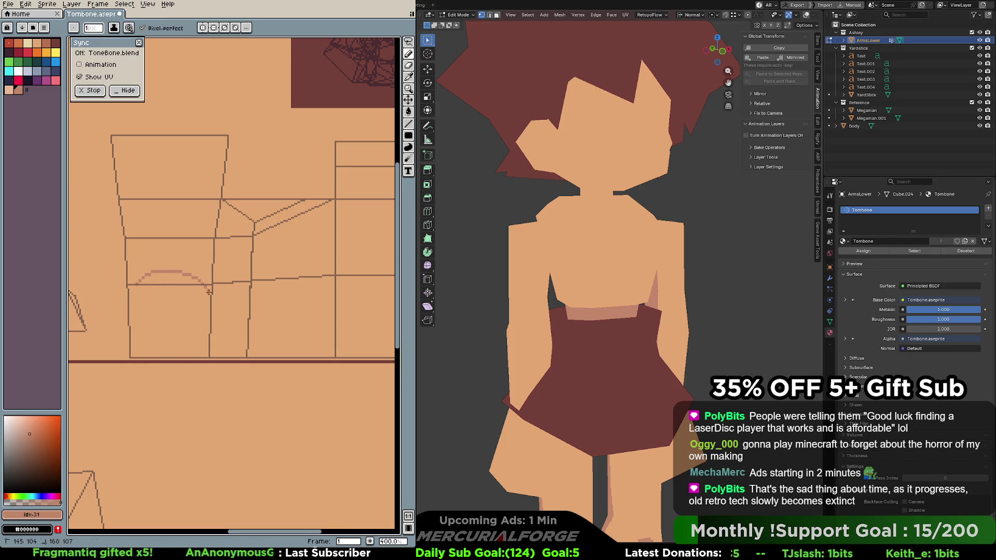
key(ctrl+z)
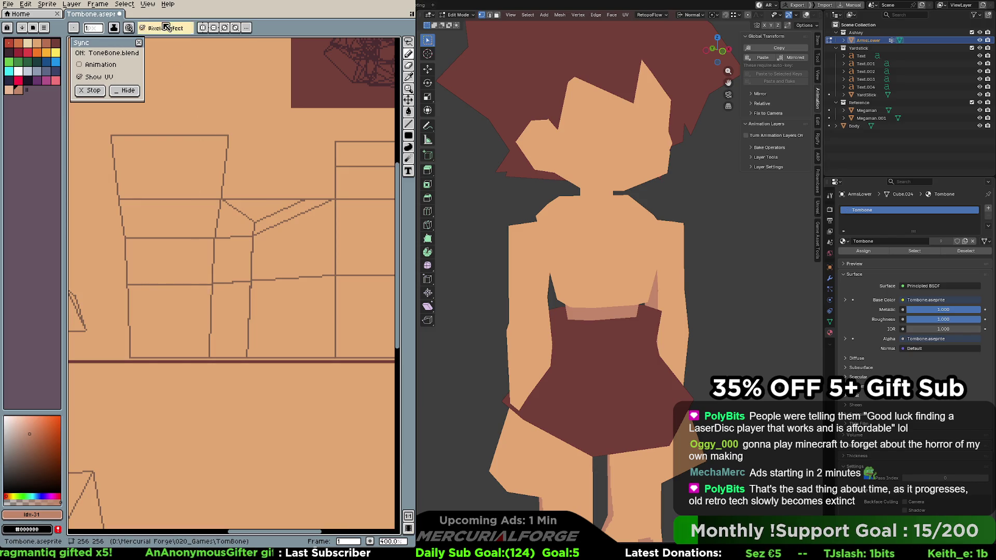
click(247, 27)
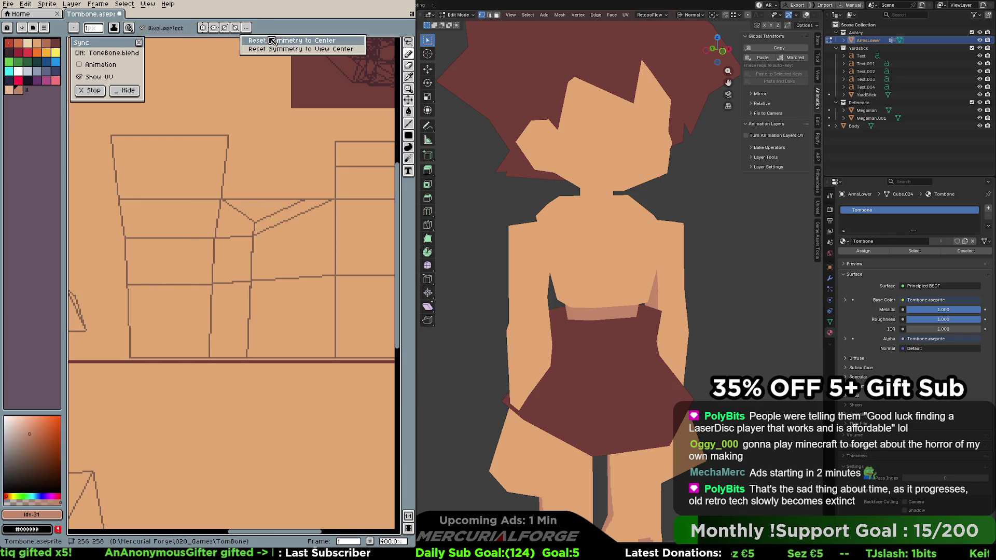
click(206, 31)
key(i)
Zoom the Aseprite canvas in on the torso UV panel
key(h)
scroll(258, 140, down, 5)
drag(362, 250, 362, 266)
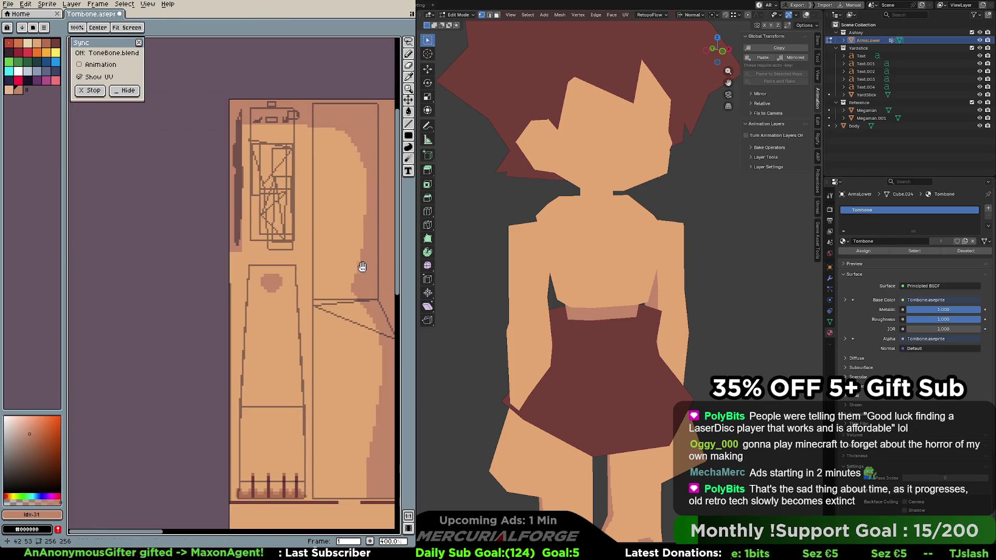
scroll(88, 149, up, 4)
mouse_move(218, 162)
mouse_down()
mouse_move(262, 232)
mouse_move(328, 174)
mouse_move(326, 228)
mouse_up()
Enable vertical symmetry with its axis on the torso centre line, testing and undoing strokes
key(b)
click(203, 28)
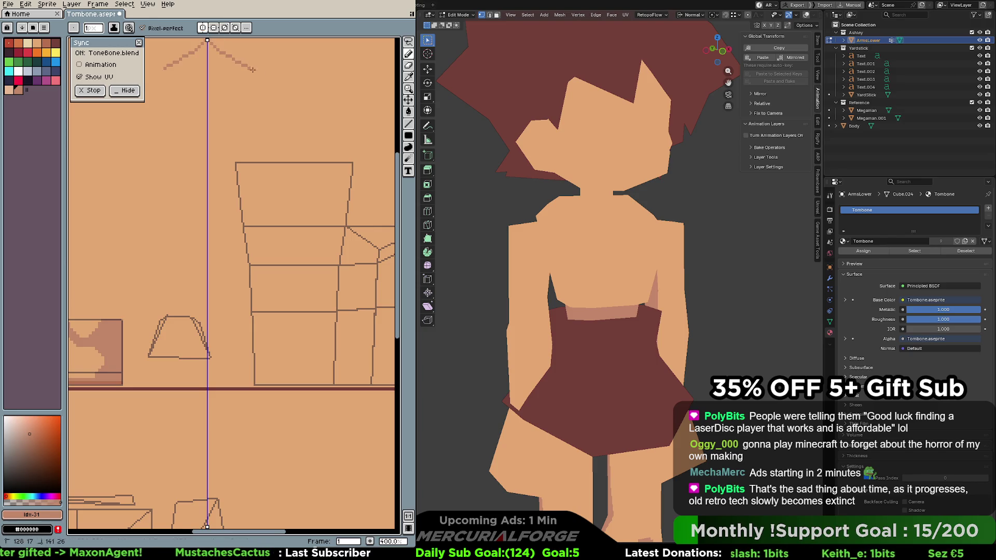
drag(207, 40, 294, 41)
mouse_move(297, 300)
middle_down()
mouse_move(266, 241)
mouse_move(213, 175)
middle_up()
drag(244, 238, 263, 255)
key(ctrl+z)
mouse_move(235, 300)
mouse_down()
mouse_move(274, 338)
mouse_move(255, 341)
mouse_move(269, 357)
mouse_move(241, 334)
mouse_move(269, 359)
mouse_move(234, 355)
mouse_move(259, 356)
mouse_up()
key(ctrl+z)
key(ctrl+z)
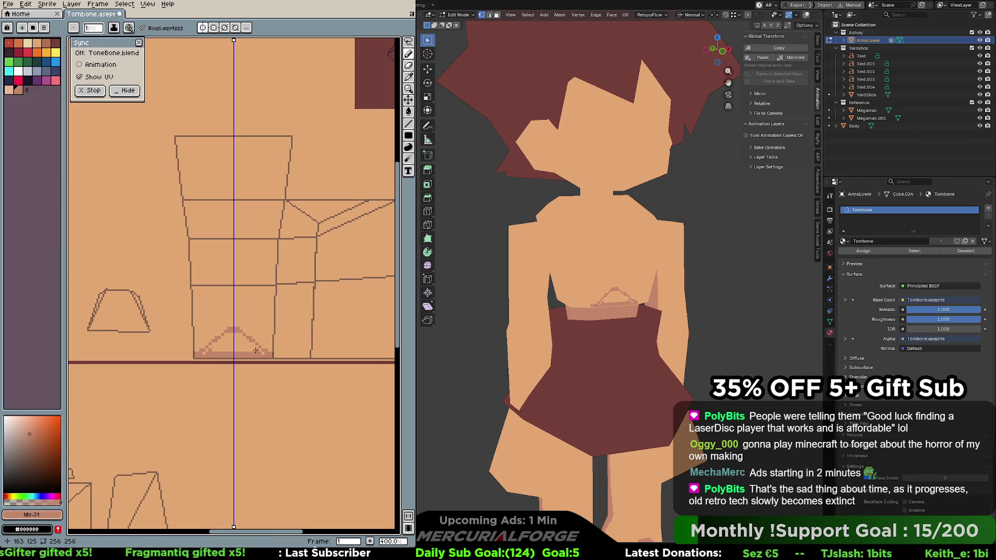
Fill the chest triangle with a darker skin shade and add mirrored pixels at its base
key(g)
click(251, 351)
key(b)
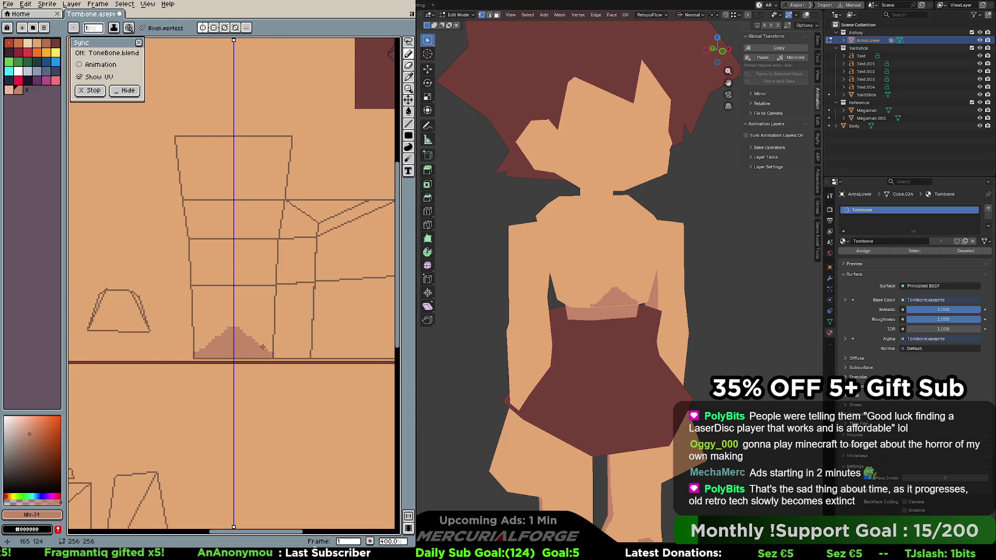
click(277, 356)
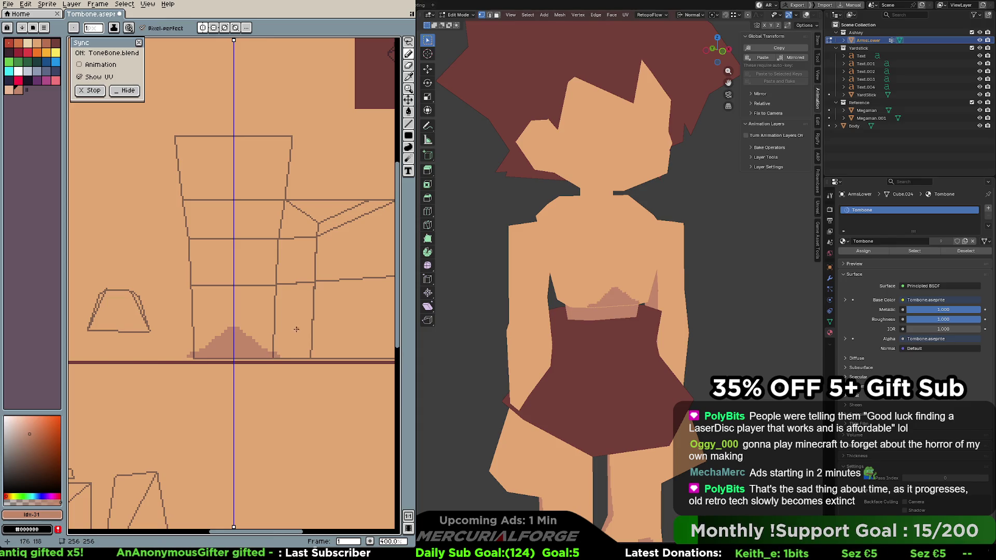
Paint over the torso panel's bottom outline row, checking the model from a three-quarter view
mouse_move(293, 328)
middle_down()
mouse_move(266, 322)
mouse_move(249, 334)
middle_up()
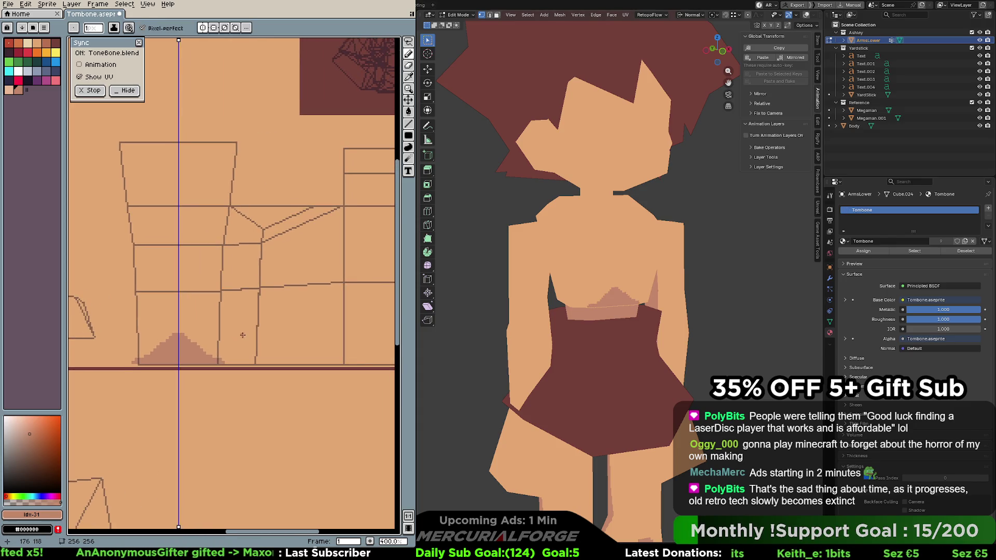
middle_drag(529, 290, 581, 290)
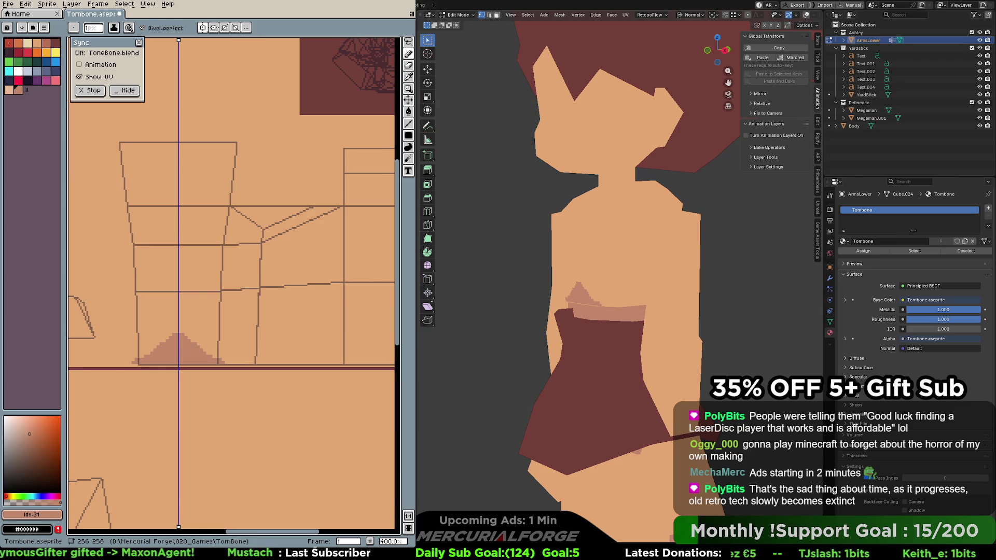
scroll(228, 348, up, 2)
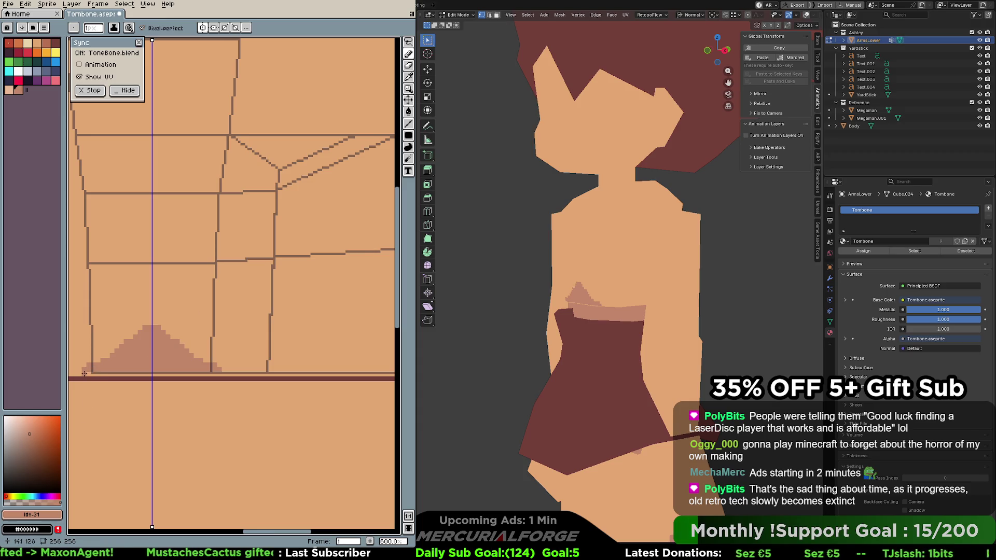
drag(83, 374, 217, 374)
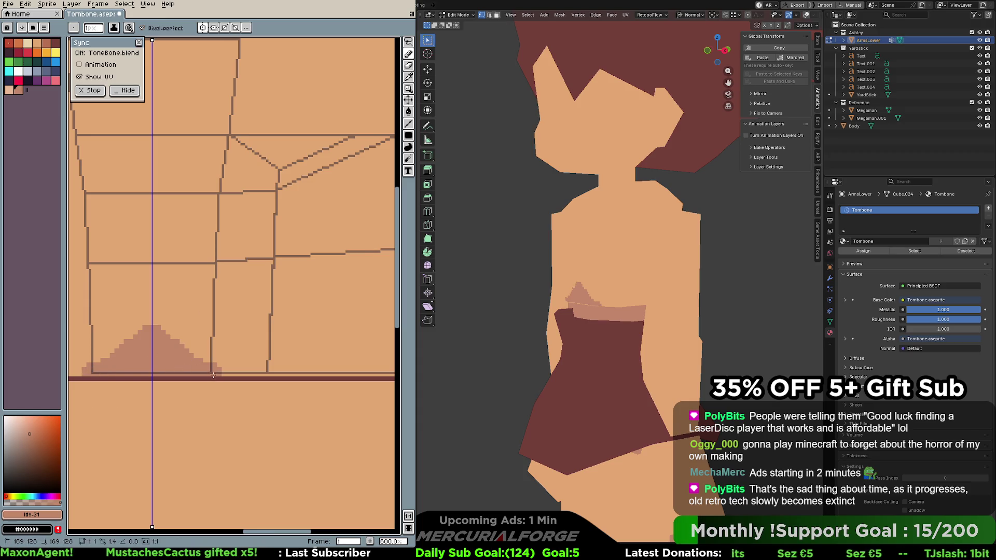
mouse_move(242, 370)
middle_down()
mouse_move(194, 351)
mouse_move(211, 360)
mouse_move(204, 366)
mouse_move(274, 340)
middle_up()
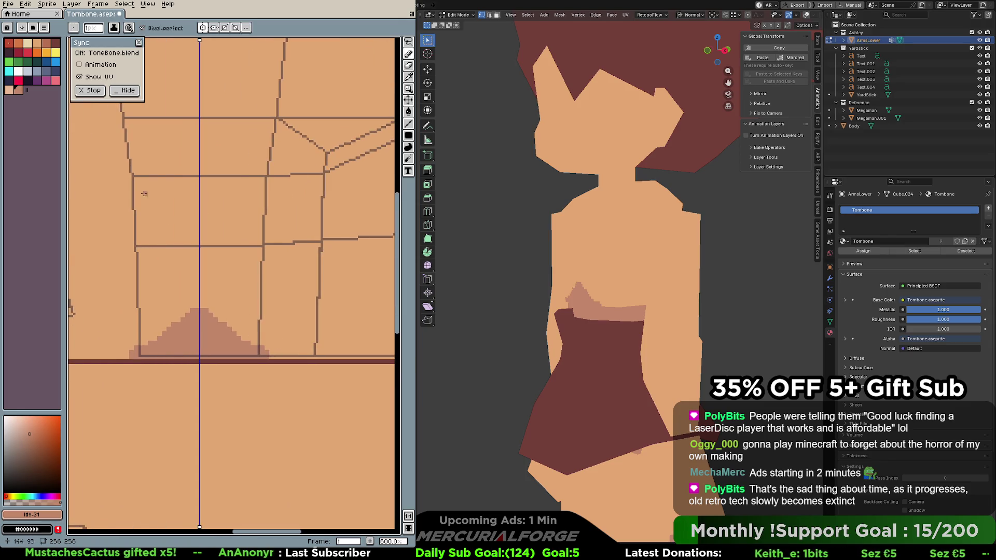
Turn off symmetry, pan to the torso's lower edge, and undo a trial stroke
click(202, 27)
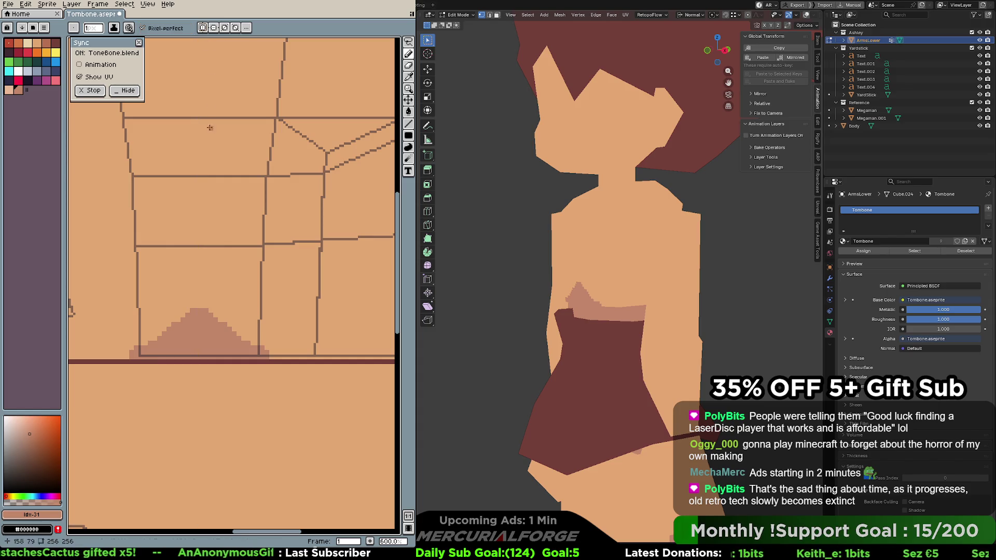
key(space)
drag(321, 316, 208, 315)
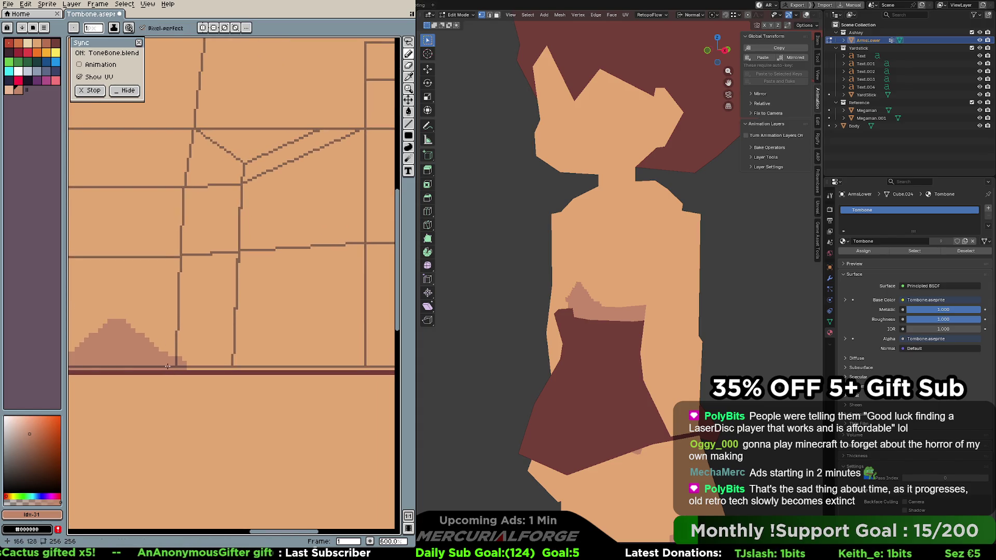
drag(179, 360, 241, 274)
key(ctrl+z)
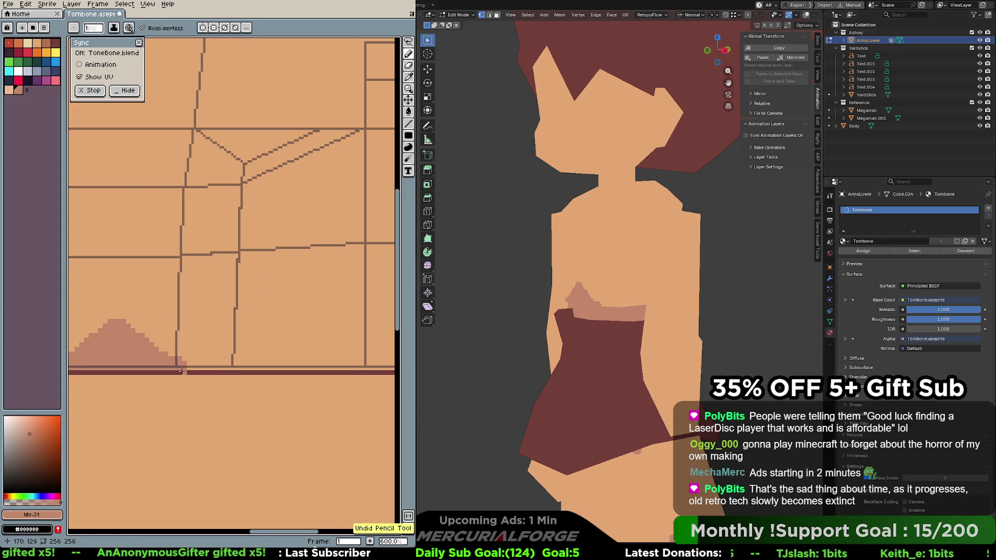
Draw darker shading lines along the torso's bottom edge, undoing the curved and thick trial strokes
mouse_move(181, 371)
mouse_down()
mouse_move(249, 290)
mouse_move(319, 170)
mouse_move(366, 230)
mouse_up()
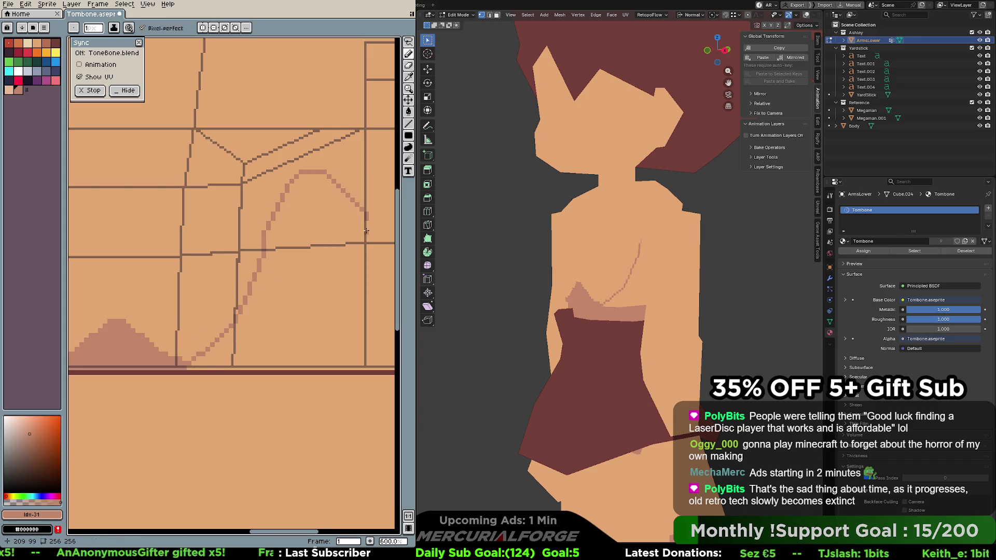
key(ctrl+z)
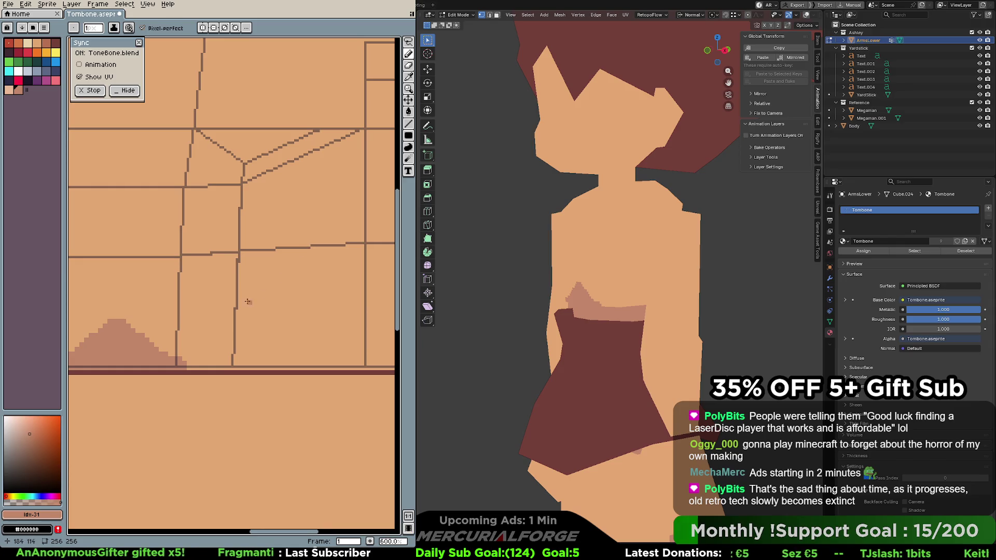
mouse_move(179, 365)
mouse_down()
mouse_move(375, 368)
mouse_move(179, 360)
mouse_move(187, 351)
mouse_move(372, 354)
mouse_up()
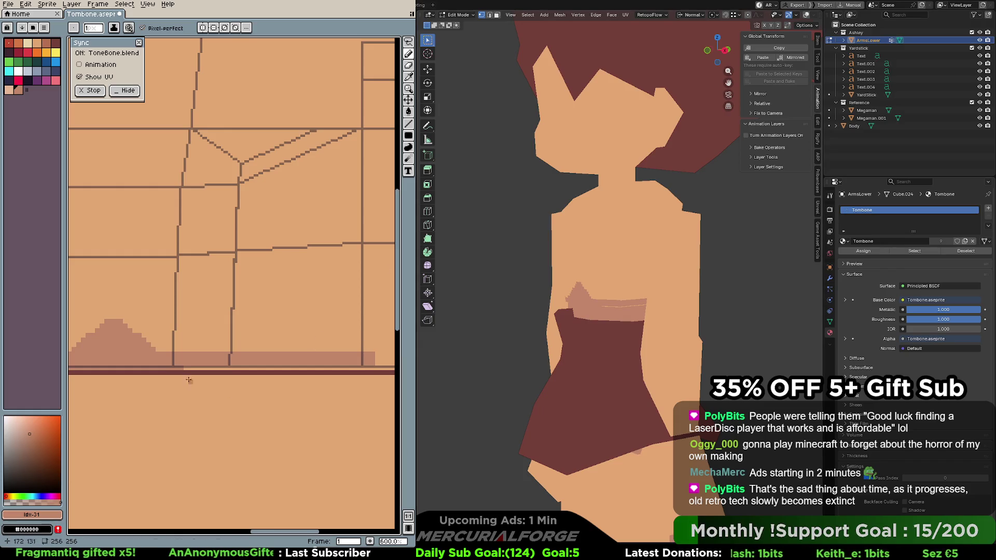
mouse_move(203, 369)
mouse_down()
mouse_move(283, 373)
mouse_move(90, 380)
mouse_move(79, 370)
mouse_move(134, 369)
mouse_up()
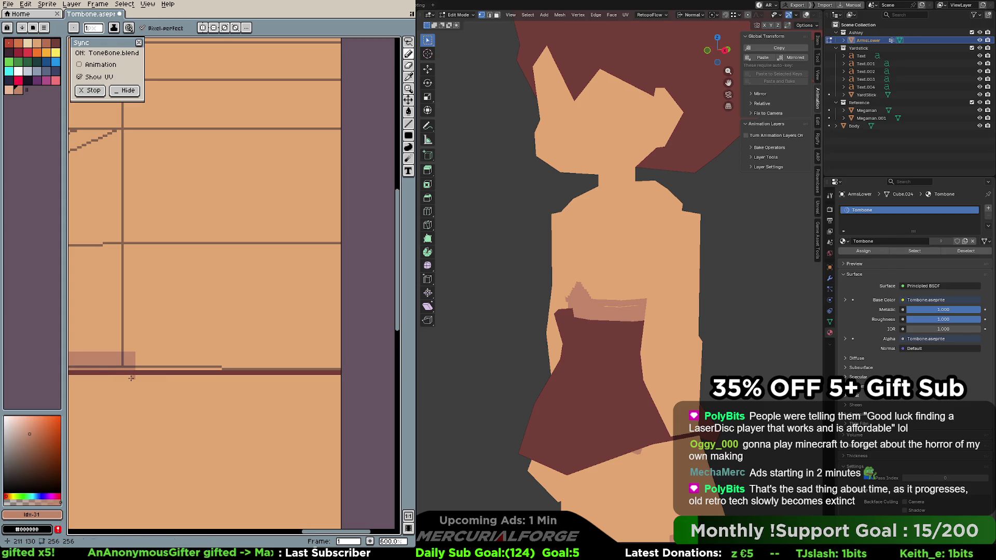
mouse_move(178, 392)
middle_down()
mouse_move(322, 396)
mouse_move(296, 389)
mouse_move(289, 403)
middle_up()
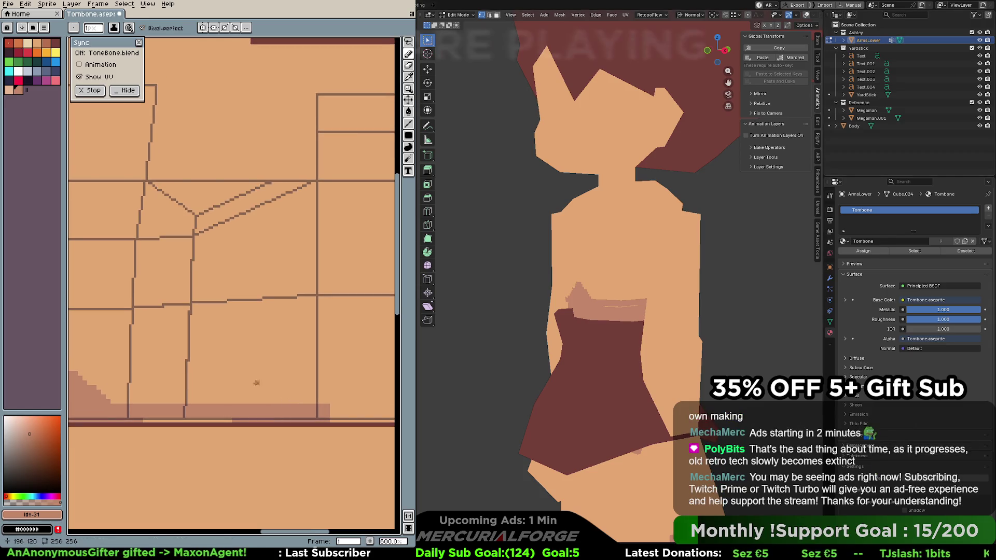
mouse_move(130, 405)
mouse_down()
mouse_move(145, 401)
mouse_move(311, 218)
mouse_move(337, 244)
mouse_move(184, 400)
mouse_move(319, 383)
mouse_up()
key(ctrl+z)
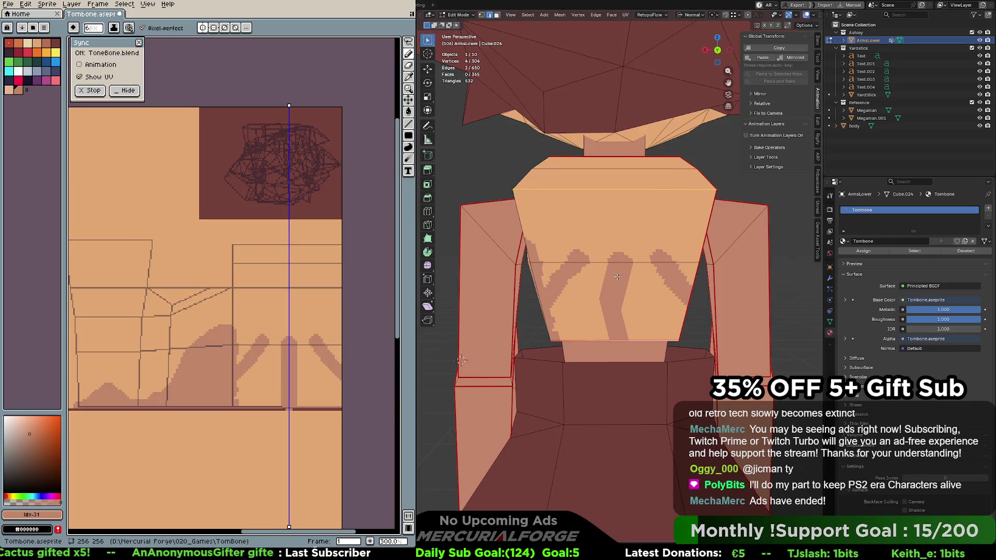
right_click(617, 261)
click(617, 260)
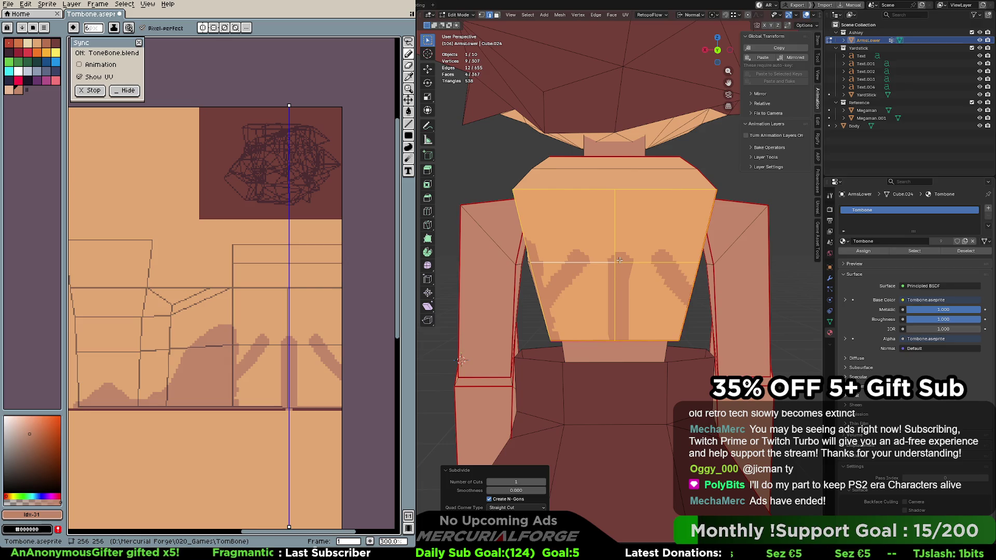
middle_drag(621, 257, 633, 237)
middle_drag(654, 190, 643, 262)
key(ctrl+z)
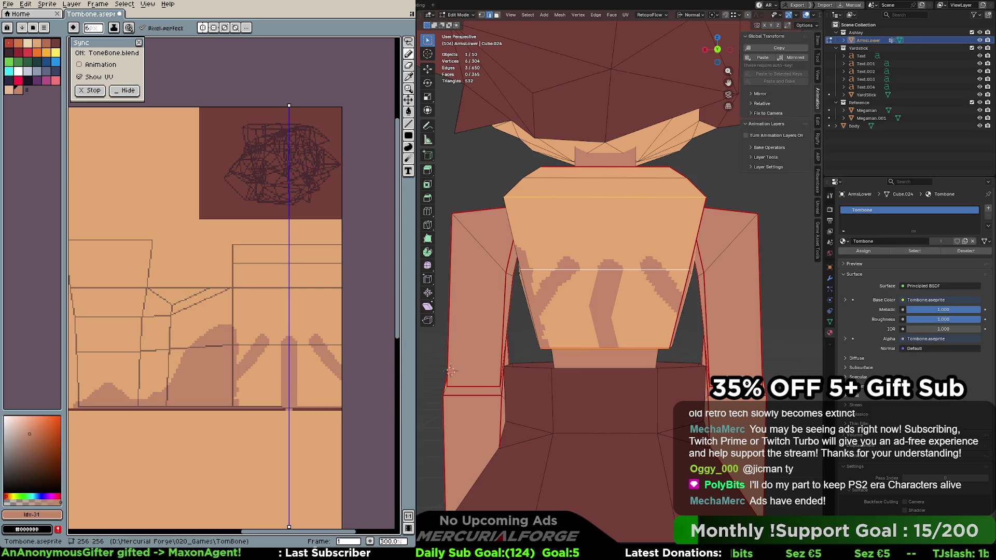
key(ctrl+z)
key(ctrl+z)
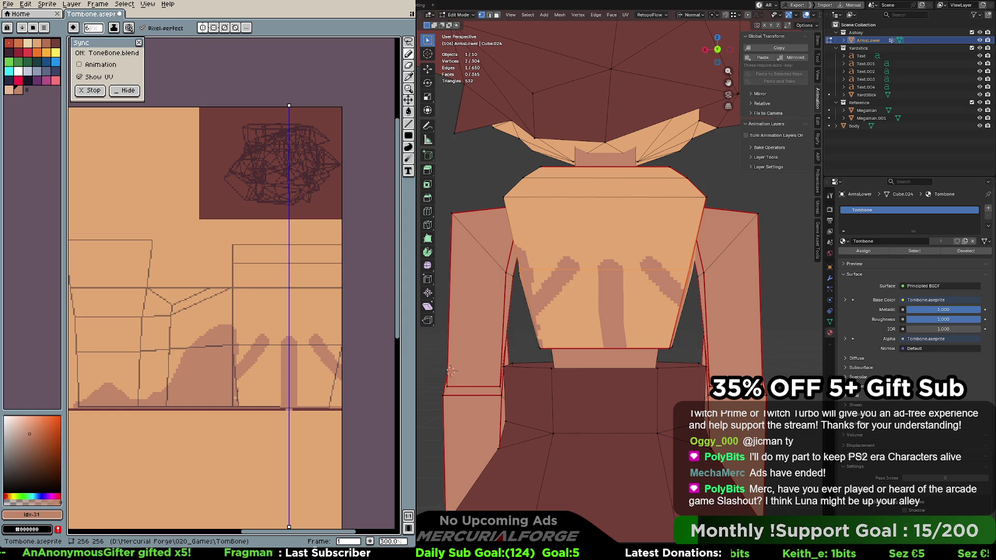
Select the four upper-torso faces in face mode, trial a re-unwrap, and revert it
click(689, 269)
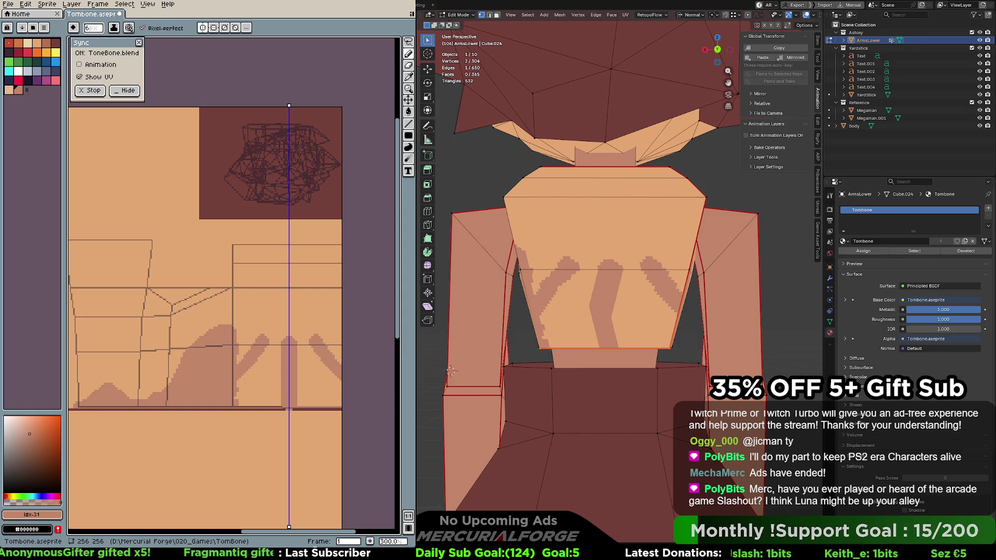
key(ctrl+l)
key(ctrl+z)
key(alt+a)
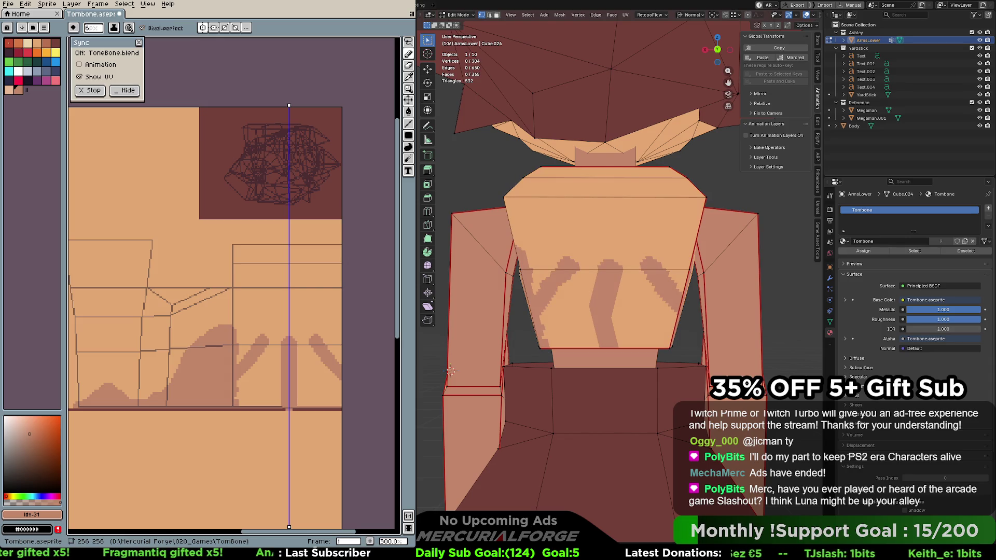
key(3)
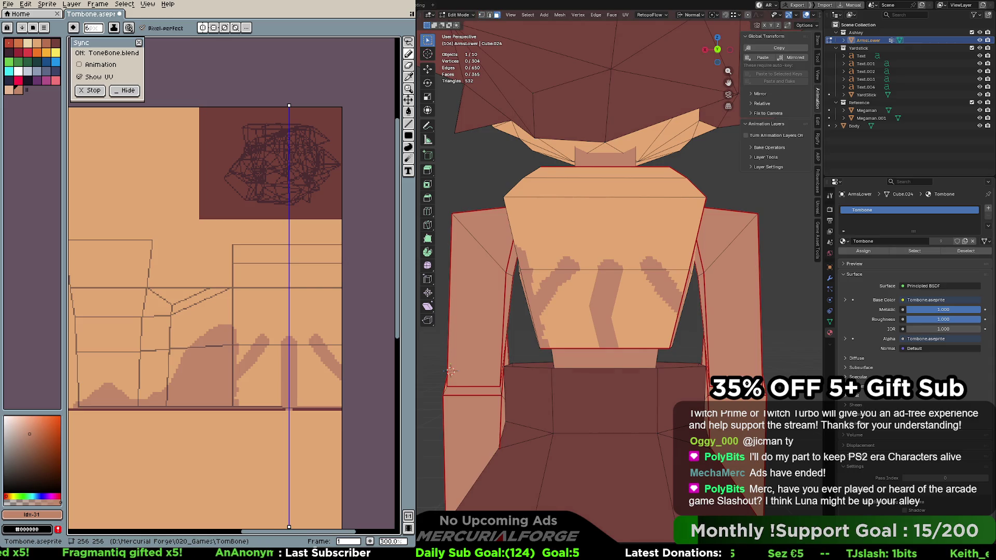
key(l)
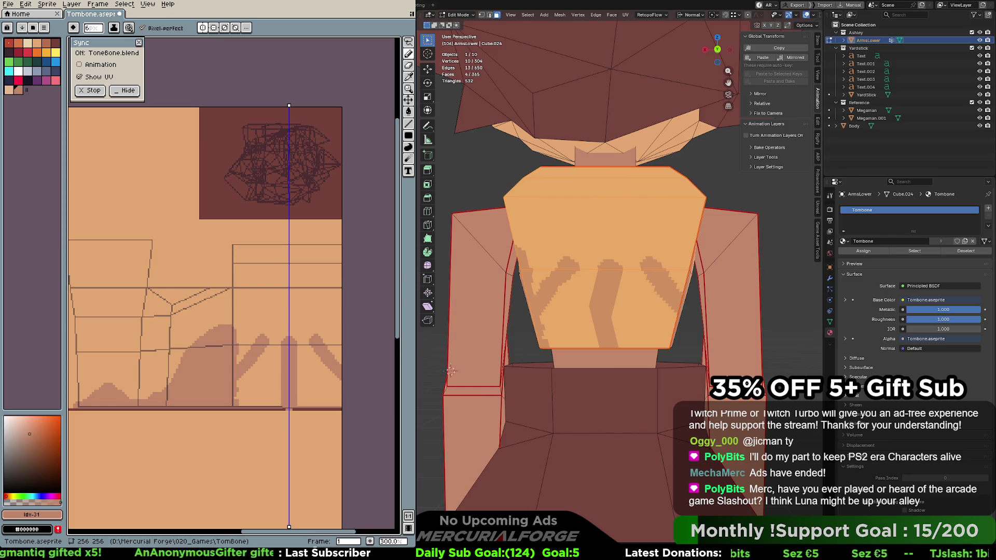
key(u)
key(u)
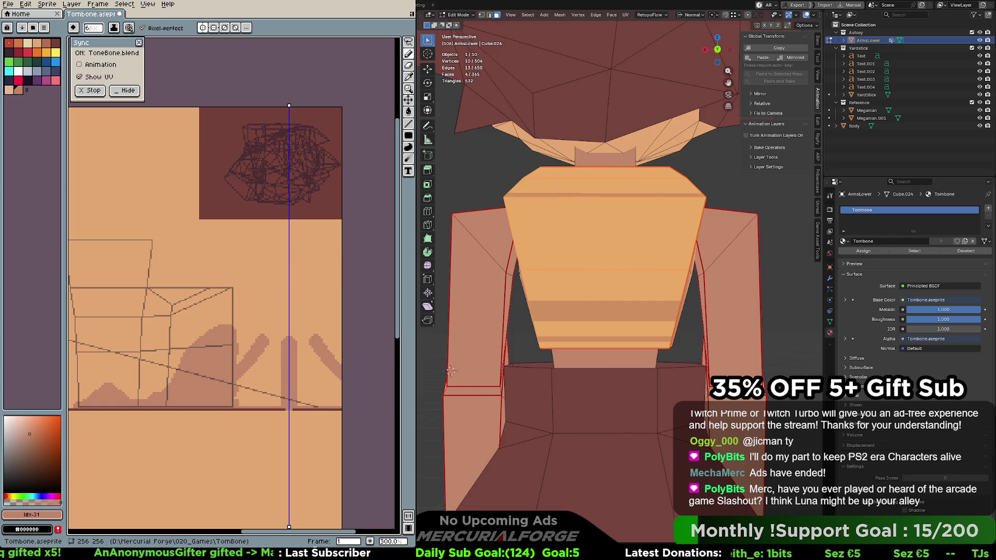
key(alt+a)
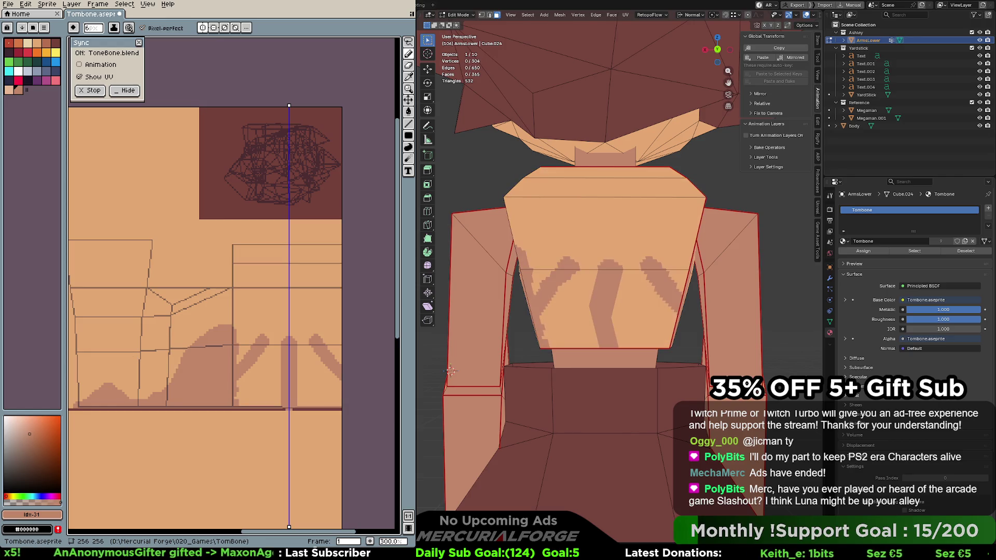
key(l)
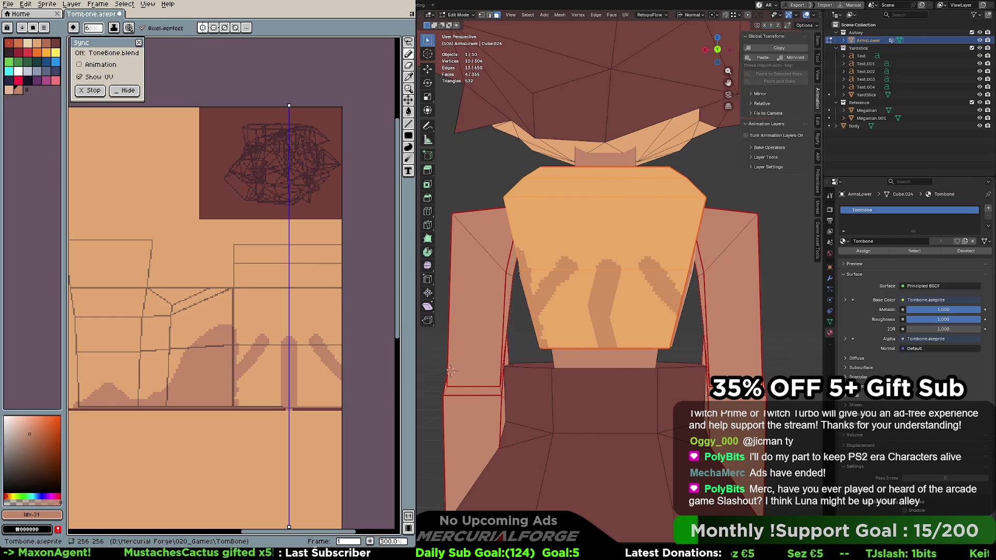
Grow a selection from the shoulder vertex, then reselect the four upper-torso faces with L
key(1)
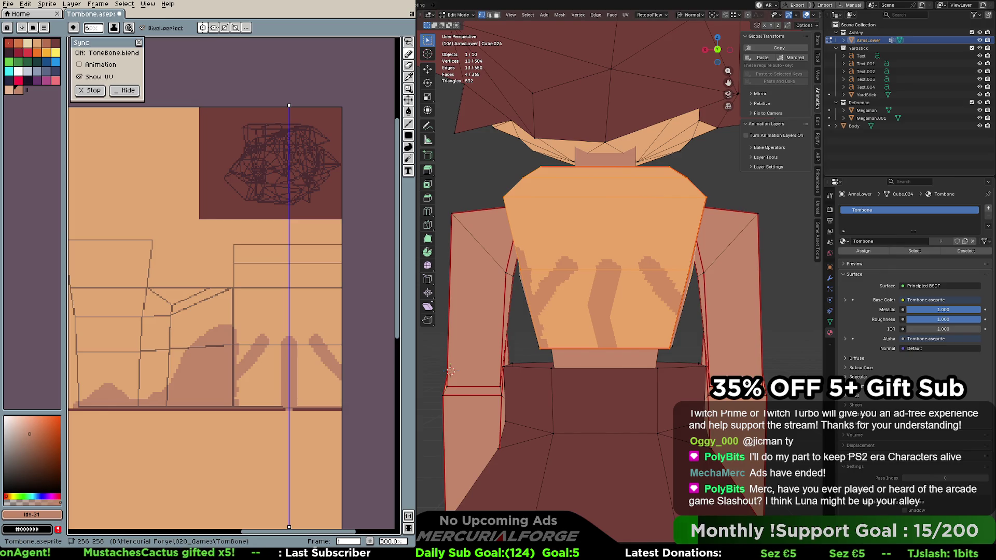
key(ctrl+l)
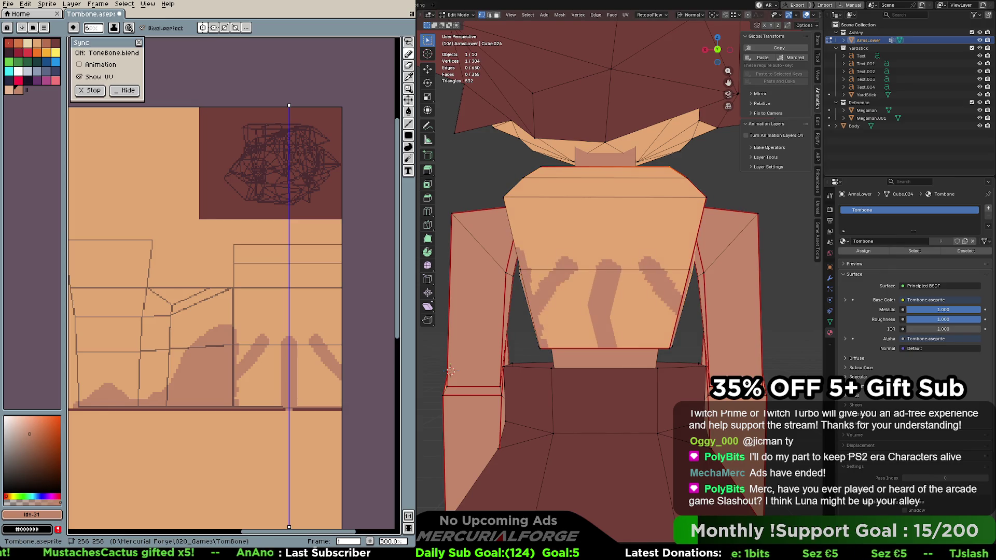
click(669, 167)
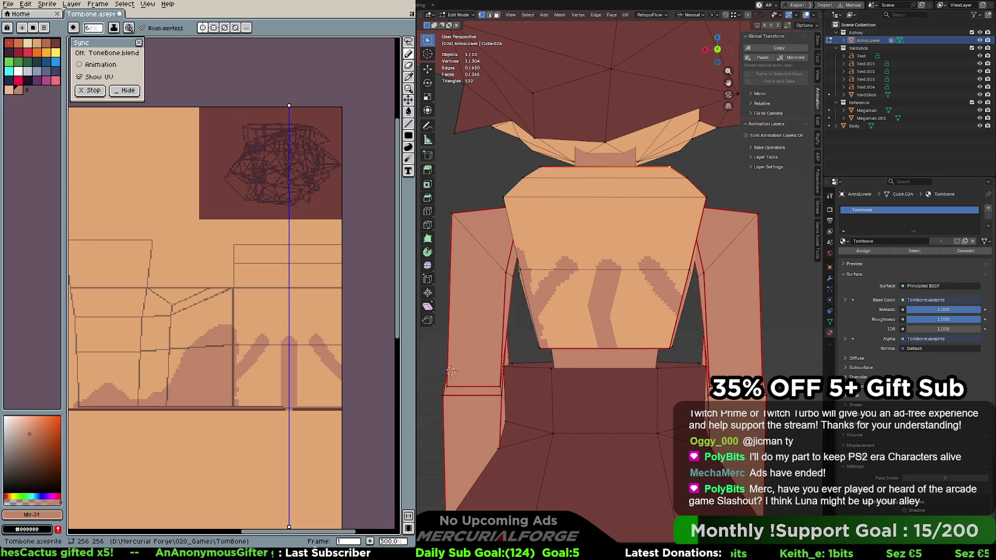
key(ctrl+KP_Add)
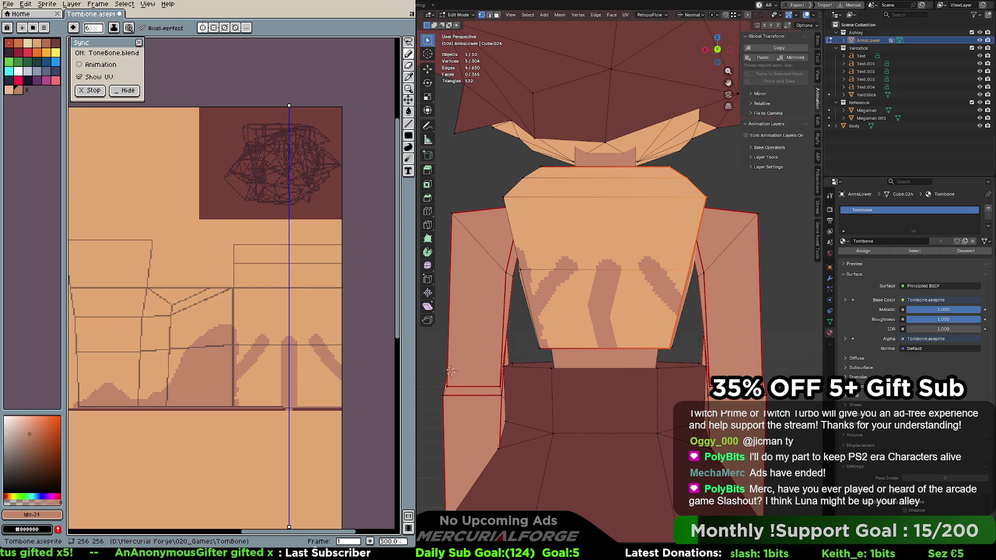
key(ctrl+KP_Add)
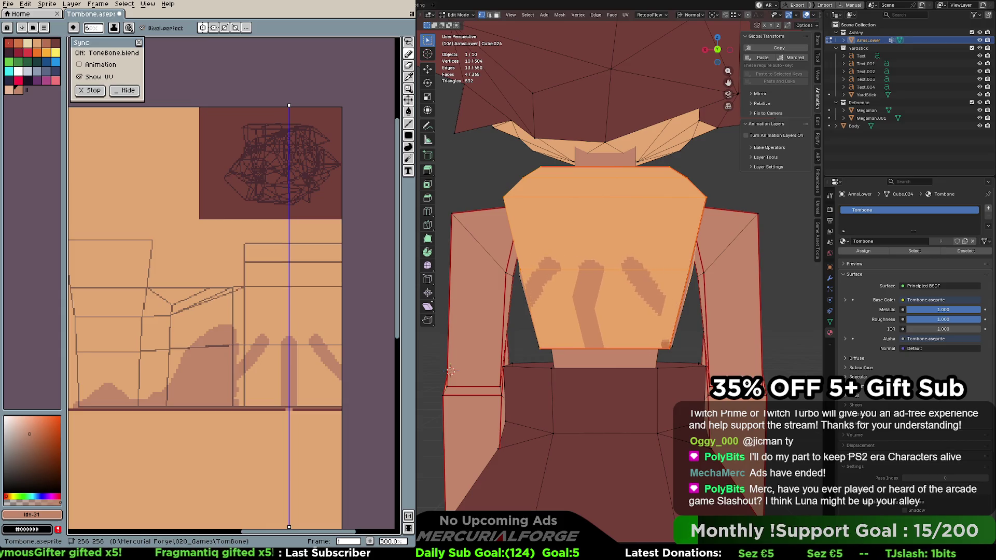
click(668, 167)
key(3)
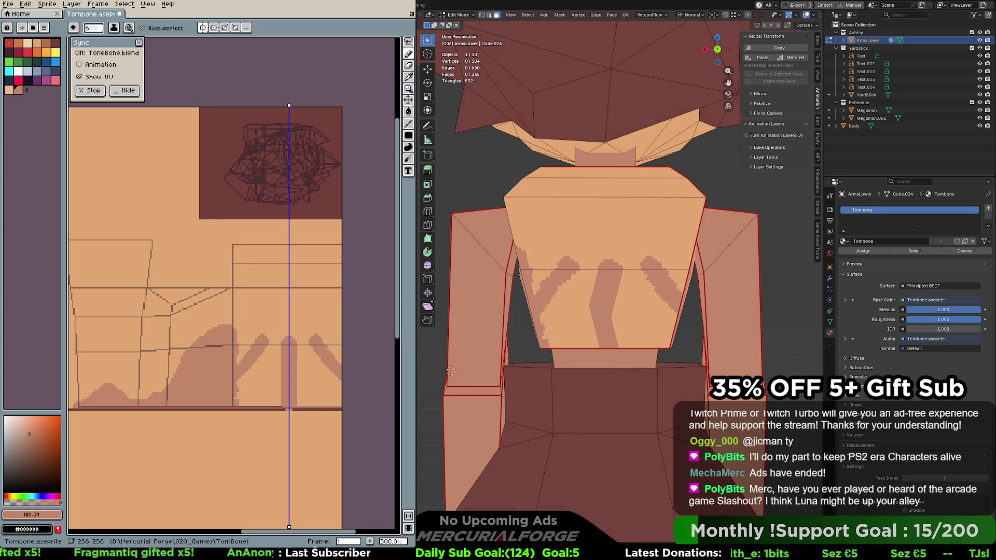
key(l)
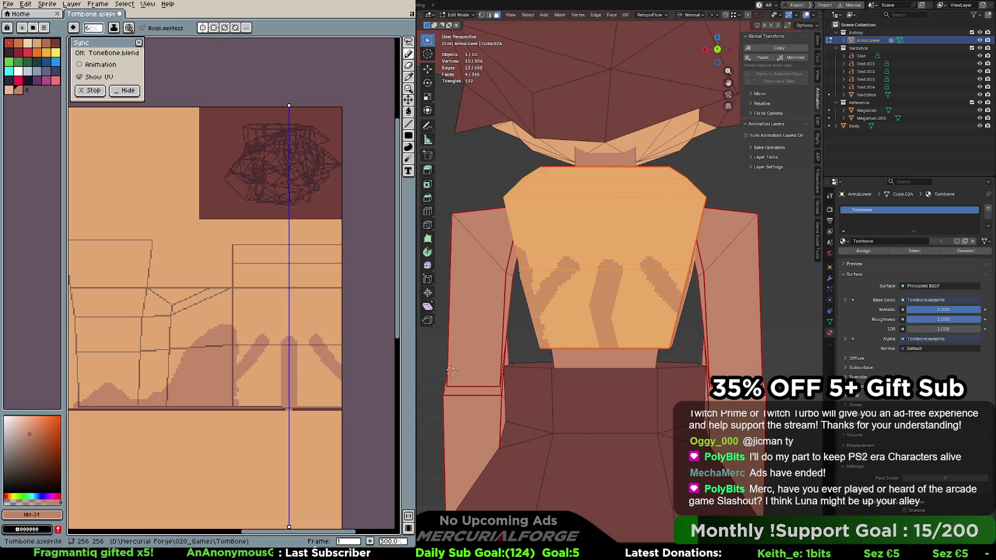
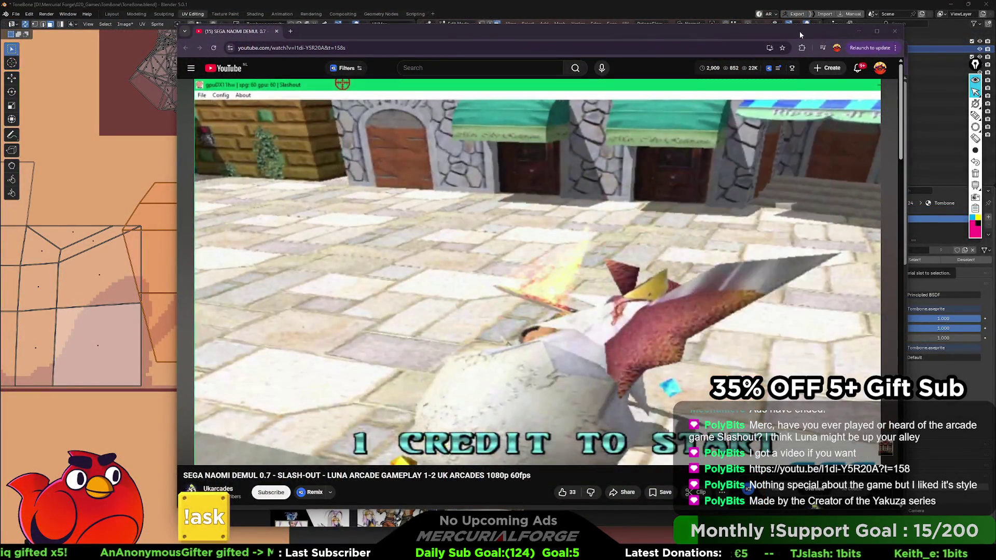
Move the browser window aside and play the Slash-Out gameplay clip, pausing on the character
drag(798, 31, 724, 32)
click(556, 234)
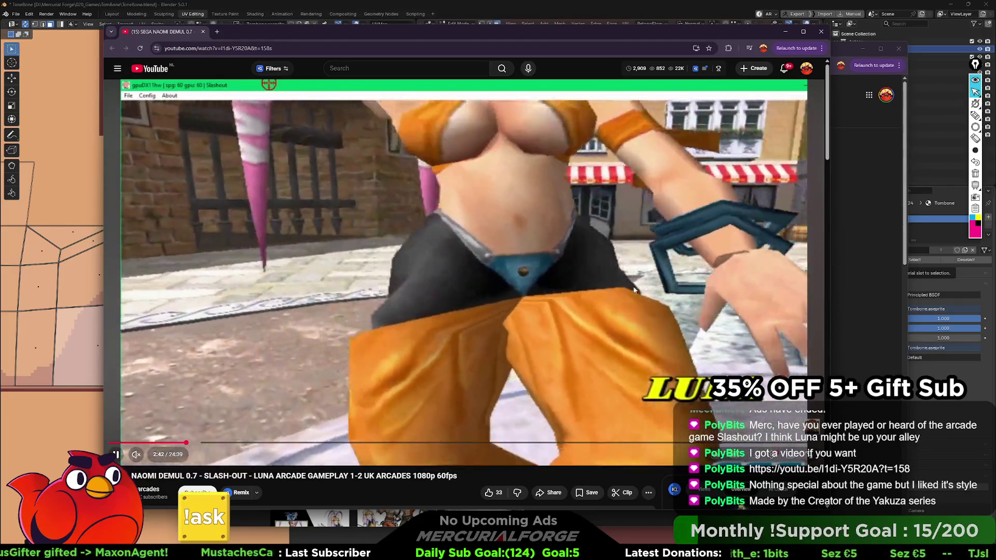
click(634, 290)
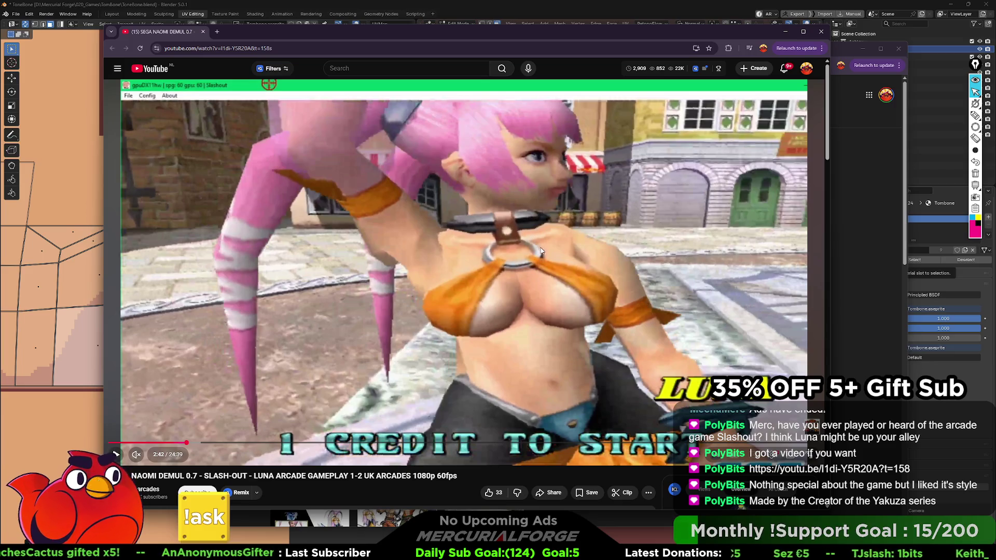
click(610, 239)
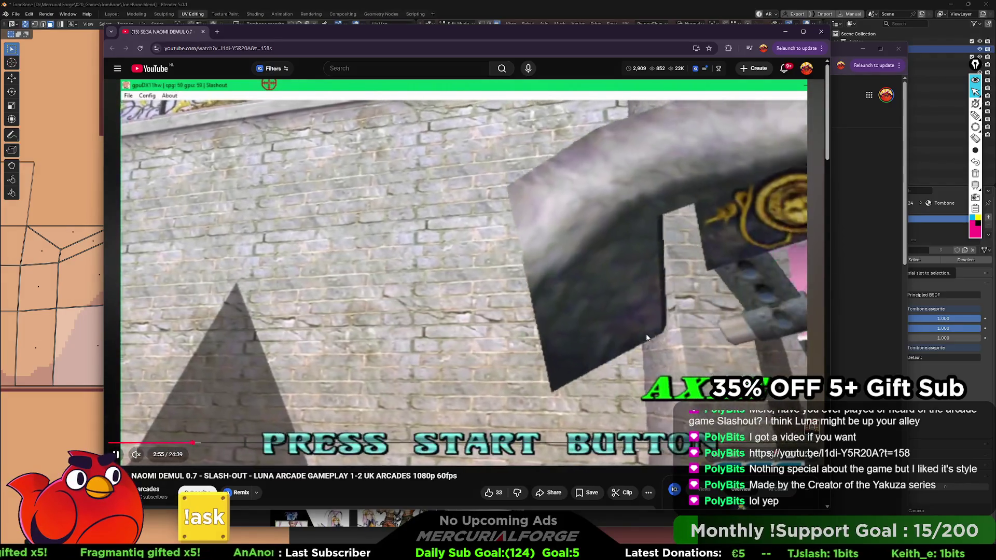
Rewind the clip a few seconds twice, replay it and pause on the character again
key(Left)
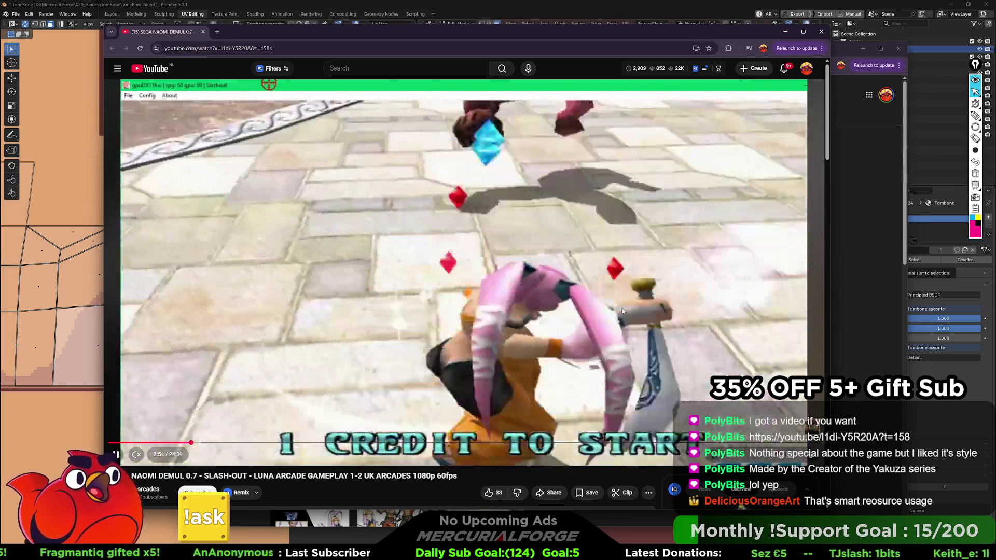
key(space)
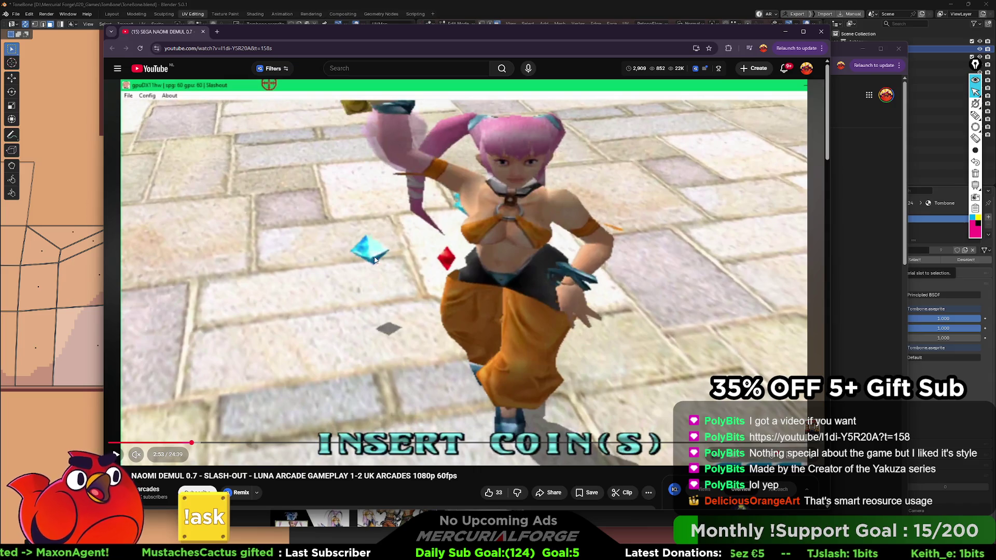
key(Left)
key(space)
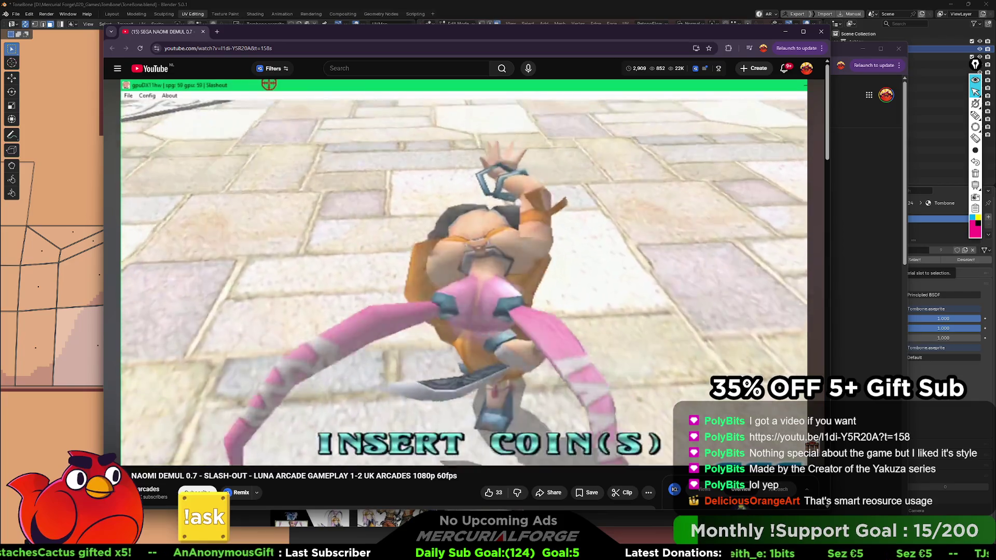
key(space)
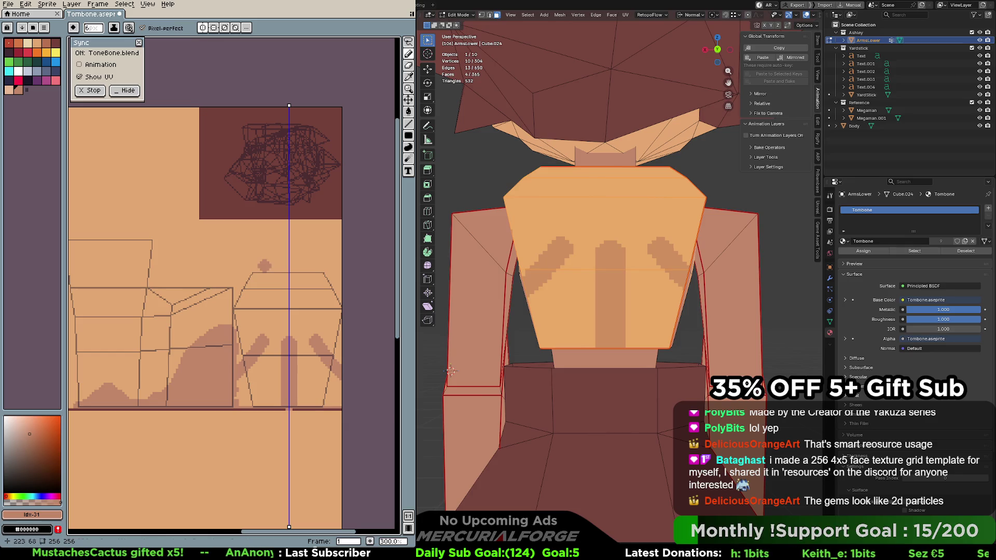
Undo the pink strokes and repaint the marks and dark stripe in peach, nudging the mirror axis left
scroll(307, 332, up, 1)
key(ctrl+z)
key(ctrl+z)
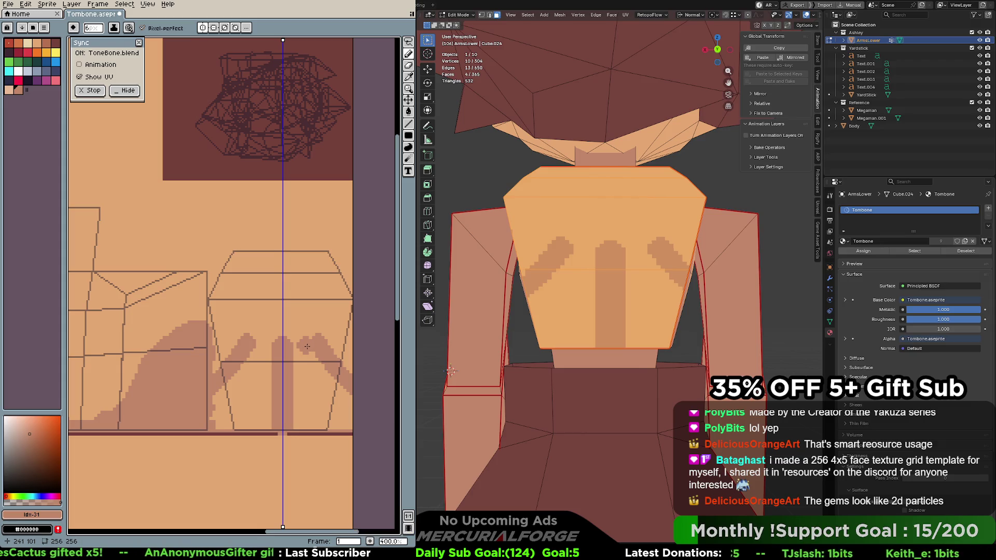
alt+click(302, 331)
mouse_move(290, 338)
mouse_down()
mouse_move(314, 345)
mouse_move(350, 397)
mouse_up()
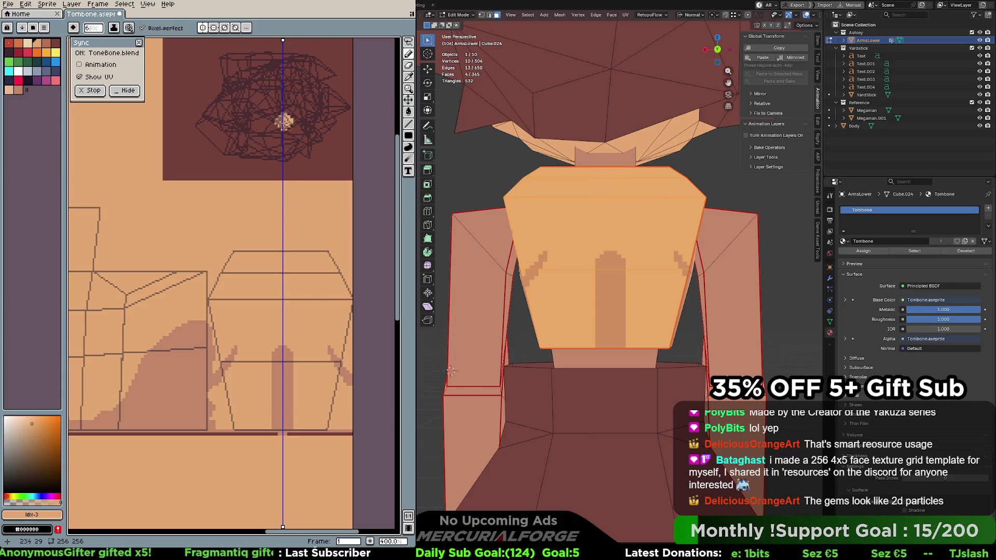
drag(282, 40, 281, 40)
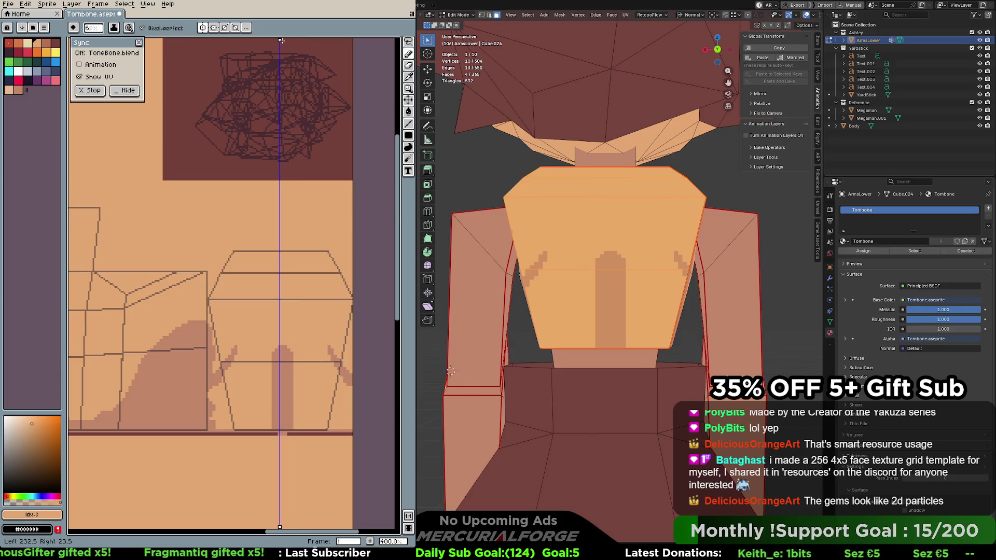
mouse_move(283, 347)
mouse_down()
mouse_move(293, 421)
mouse_move(280, 421)
mouse_up()
drag(328, 343, 344, 381)
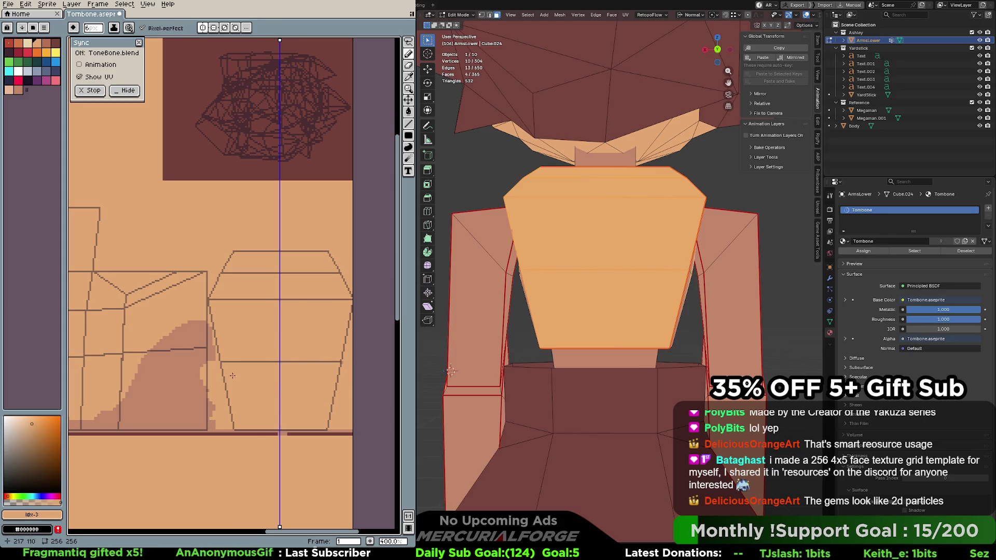
Paint a darker mirrored shading stripe, trying and discarding diagonal and vertical strokes
alt+click(200, 372)
drag(203, 369, 207, 394)
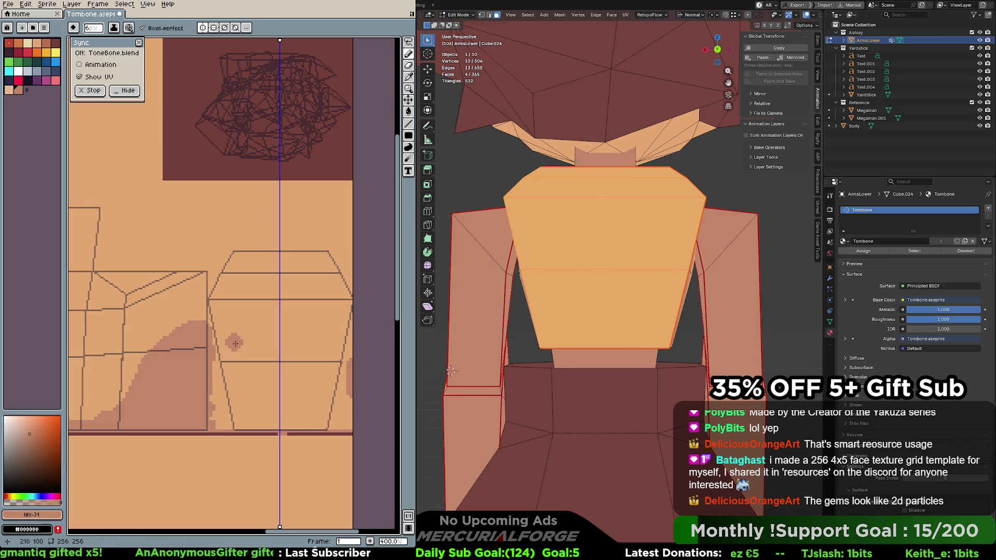
drag(247, 328, 214, 357)
key(ctrl+z)
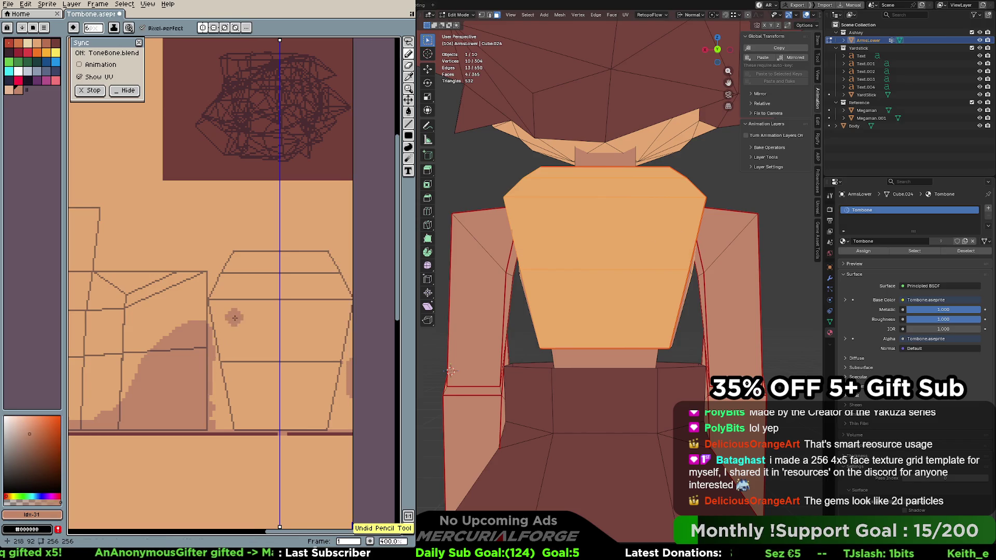
drag(236, 311, 224, 358)
key(ctrl+z)
Draw the mirrored dark M-shaped shading down to the centre and along its edges
click(247, 336)
drag(247, 340, 215, 396)
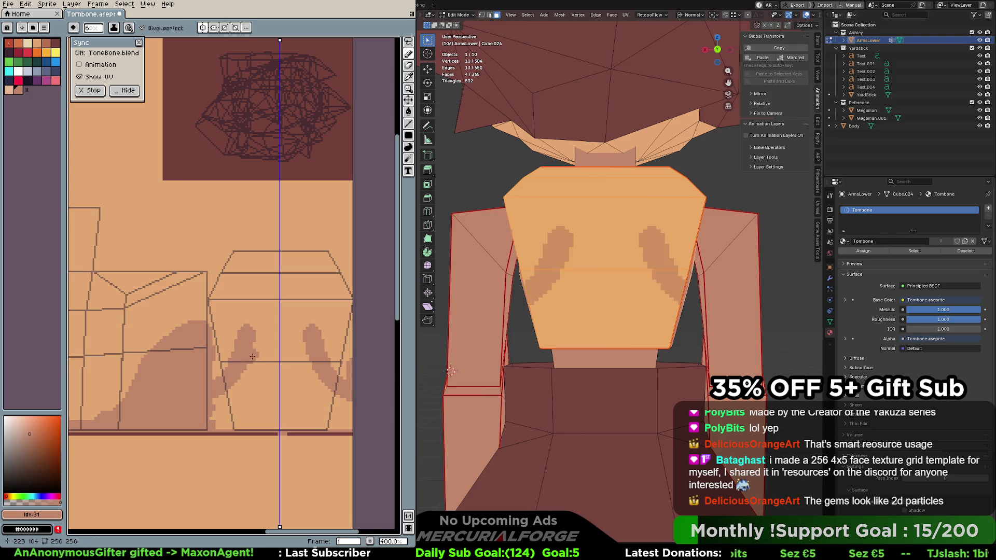
mouse_move(249, 344)
mouse_down()
mouse_move(278, 397)
mouse_move(276, 425)
mouse_move(223, 418)
mouse_move(235, 394)
mouse_move(259, 419)
mouse_up()
mouse_move(238, 332)
mouse_down()
mouse_move(215, 376)
mouse_move(210, 366)
mouse_up()
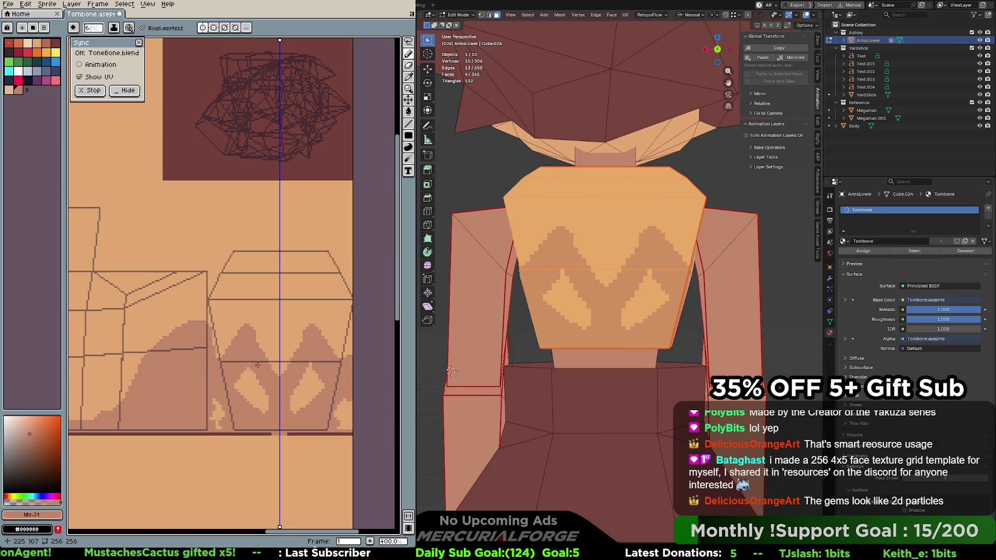
key(9)
key(9)
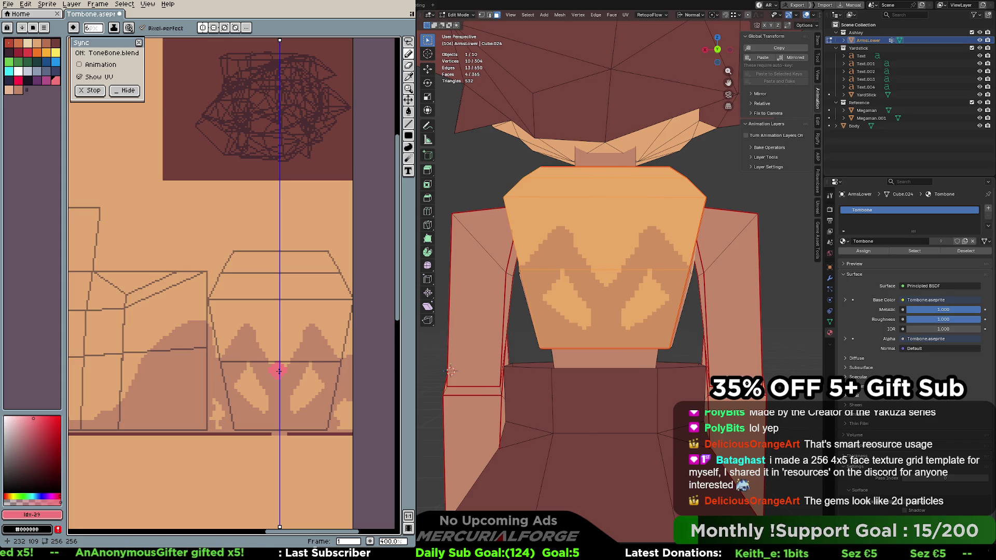
key(i)
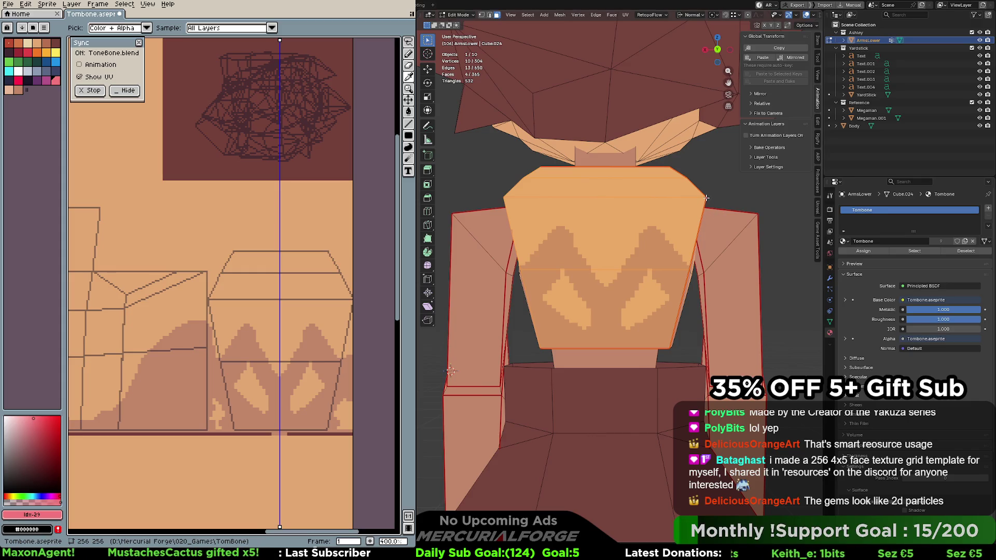
Orbit the Blender preview, deselect the chest faces with Alt+A, and carve peach into the dark peaks
middle_drag(709, 198, 712, 203)
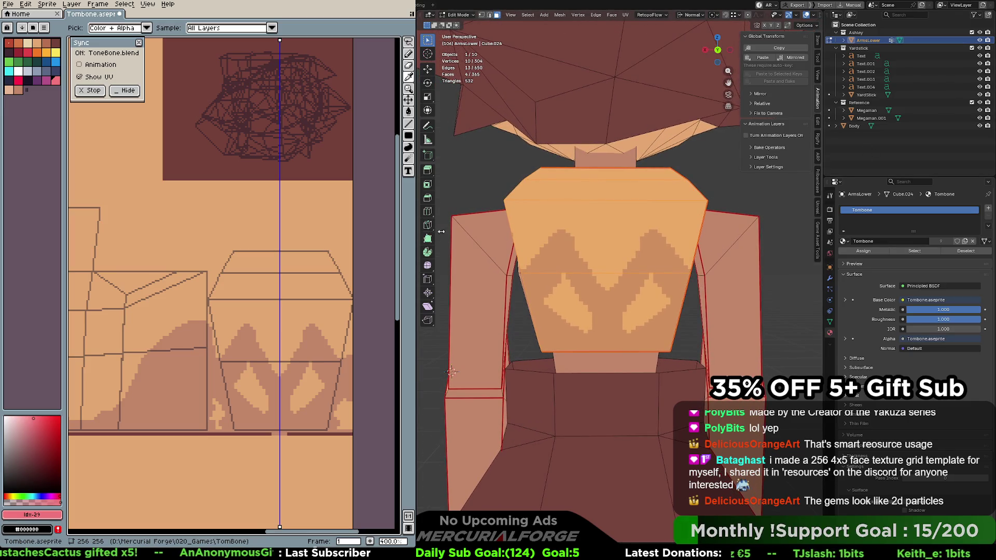
key(alt+a)
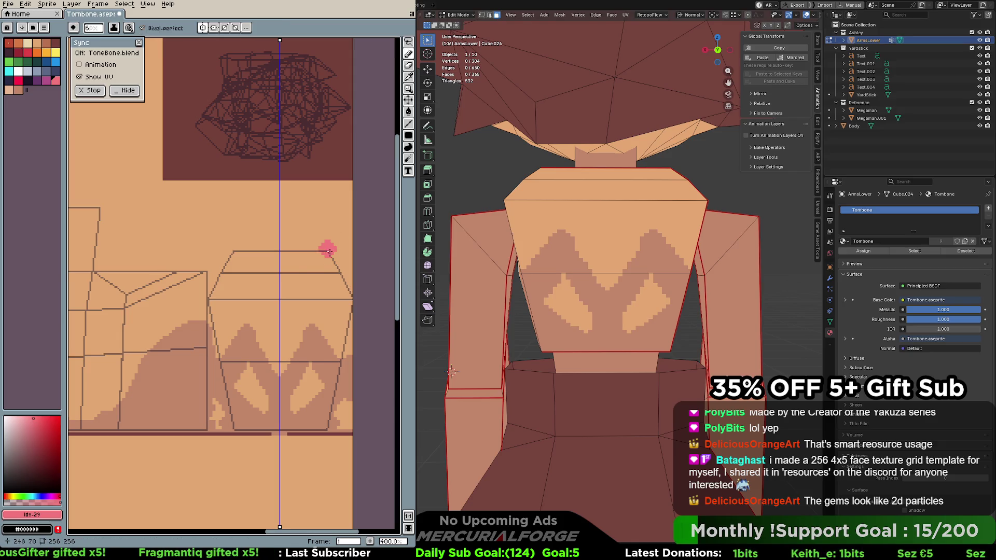
alt+click(244, 317)
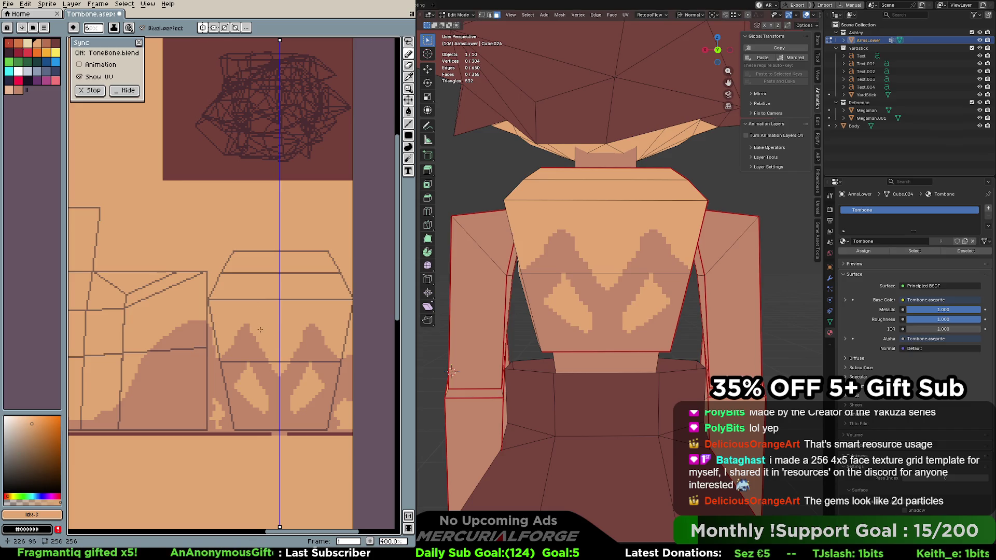
mouse_move(249, 324)
mouse_down()
mouse_move(228, 344)
mouse_move(245, 331)
mouse_up()
Trim the left peak in peach, then draw a dark centre line up the back at brush size 3
key(i)
click(286, 379)
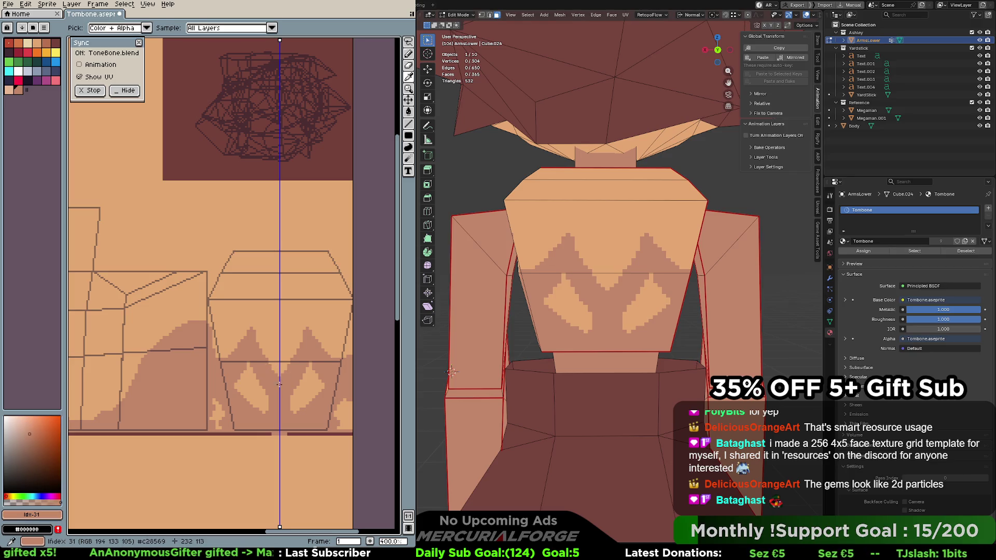
key(b)
alt+click(281, 376)
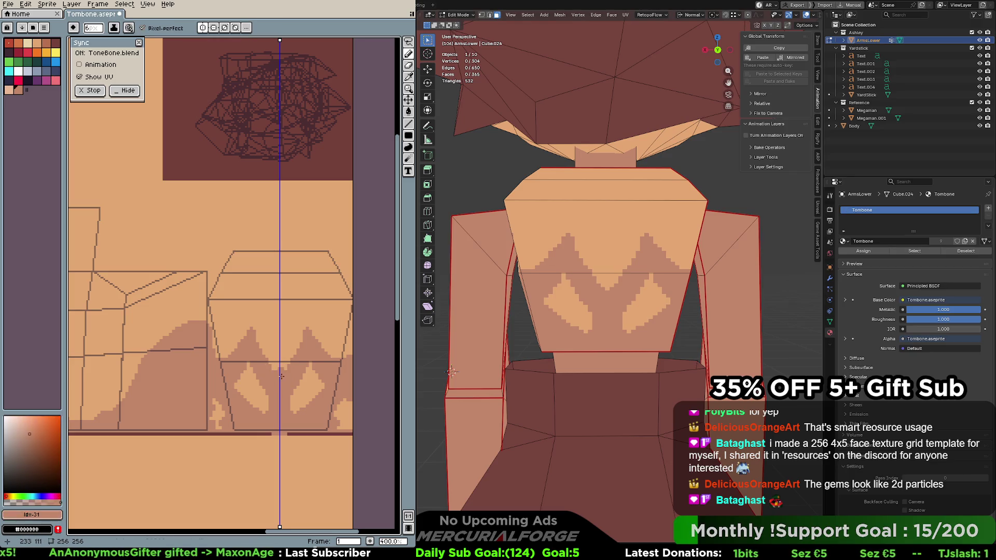
key(minus)
key(minus)
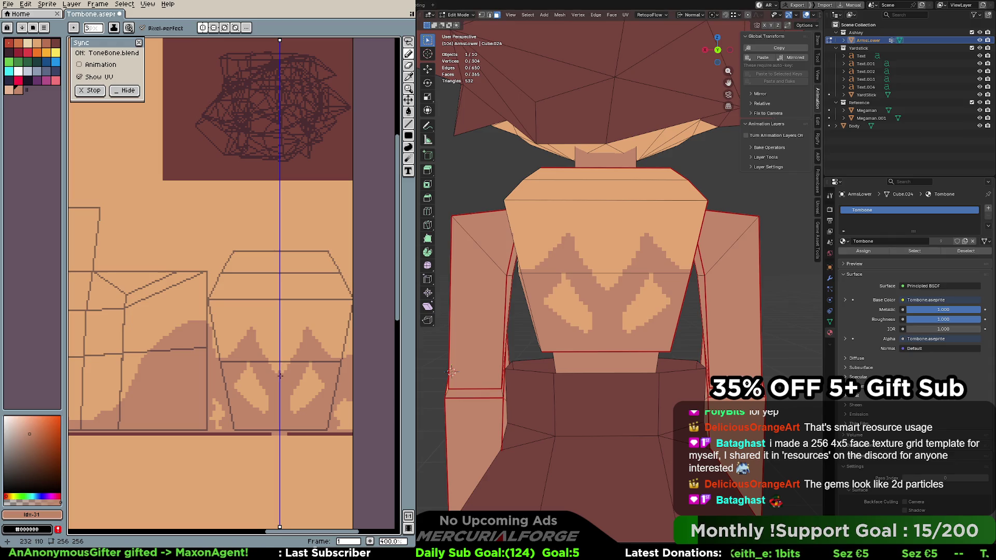
drag(279, 375, 278, 322)
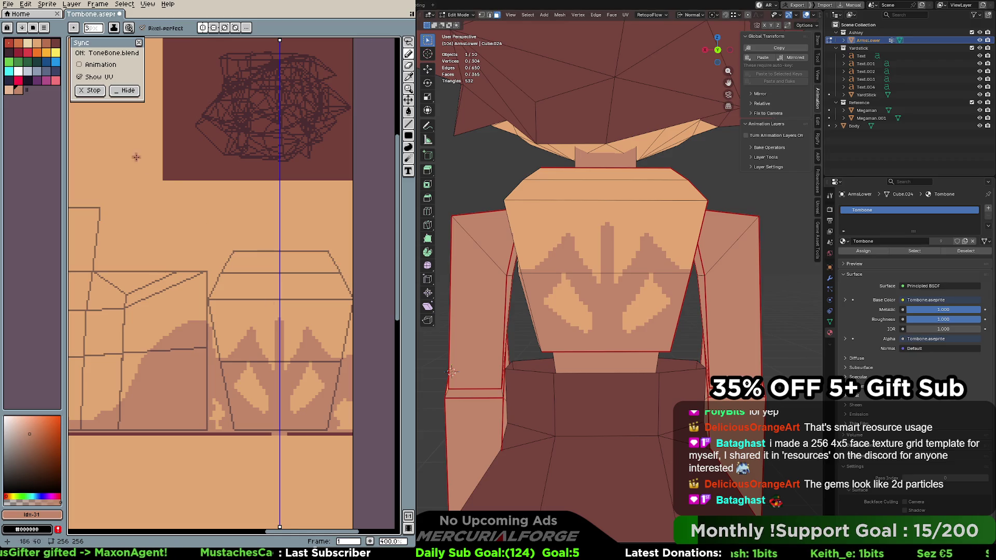
Outline and extend the peaks upward with dark brown diagonal strokes along the centre line
click(46, 55)
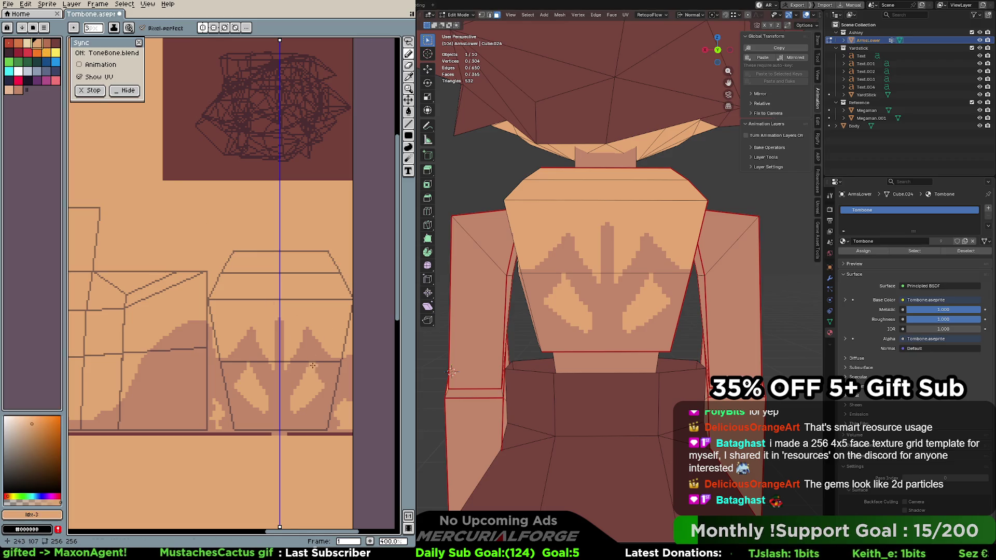
click(47, 43)
drag(250, 331, 216, 371)
mouse_move(311, 332)
mouse_down()
mouse_move(339, 382)
mouse_move(332, 395)
mouse_move(280, 415)
mouse_move(280, 428)
mouse_move(326, 430)
mouse_move(329, 403)
mouse_up()
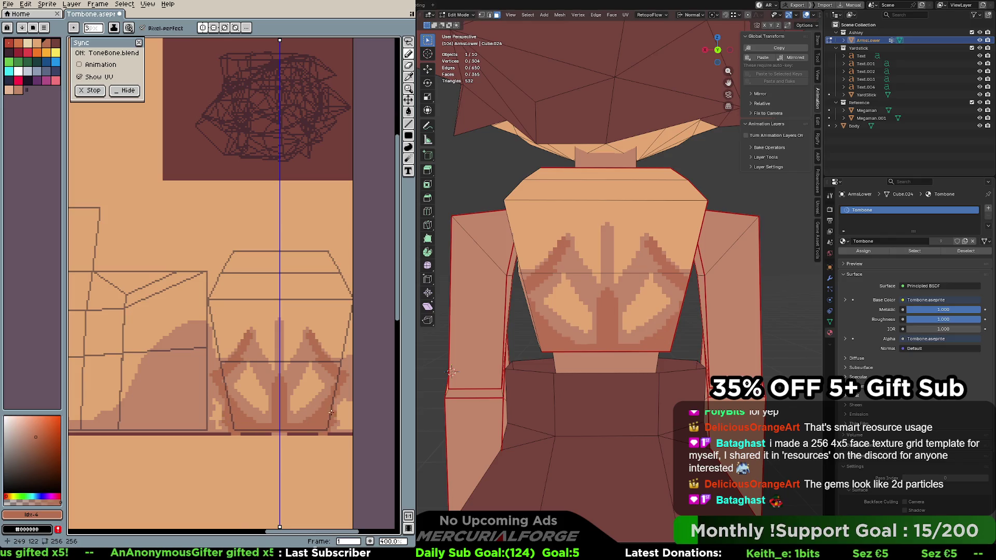
click(311, 327)
mouse_move(326, 353)
mouse_down()
mouse_move(345, 365)
mouse_move(347, 354)
mouse_up()
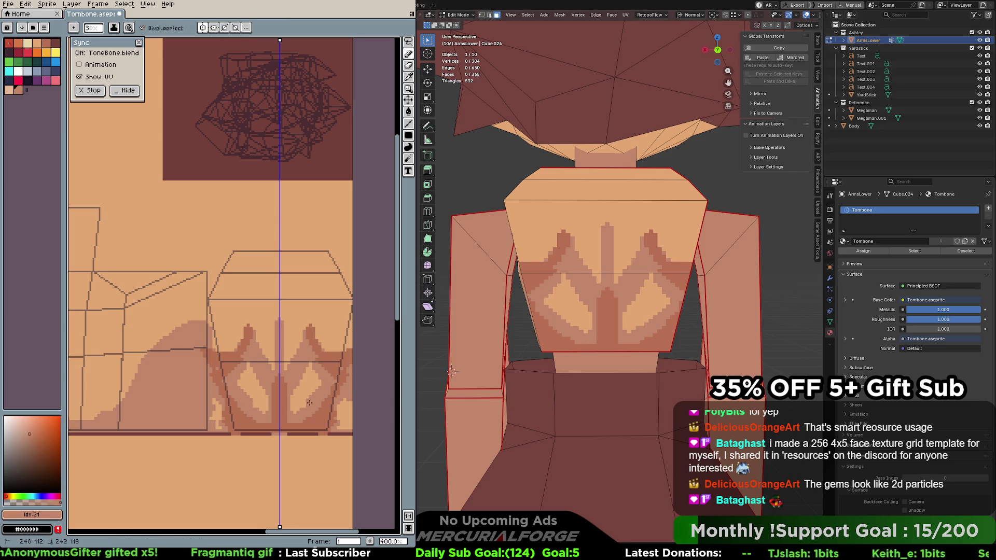
alt+click(126, 150)
click(49, 46)
mouse_move(324, 349)
mouse_down()
mouse_move(327, 357)
mouse_move(280, 374)
mouse_move(311, 355)
mouse_up()
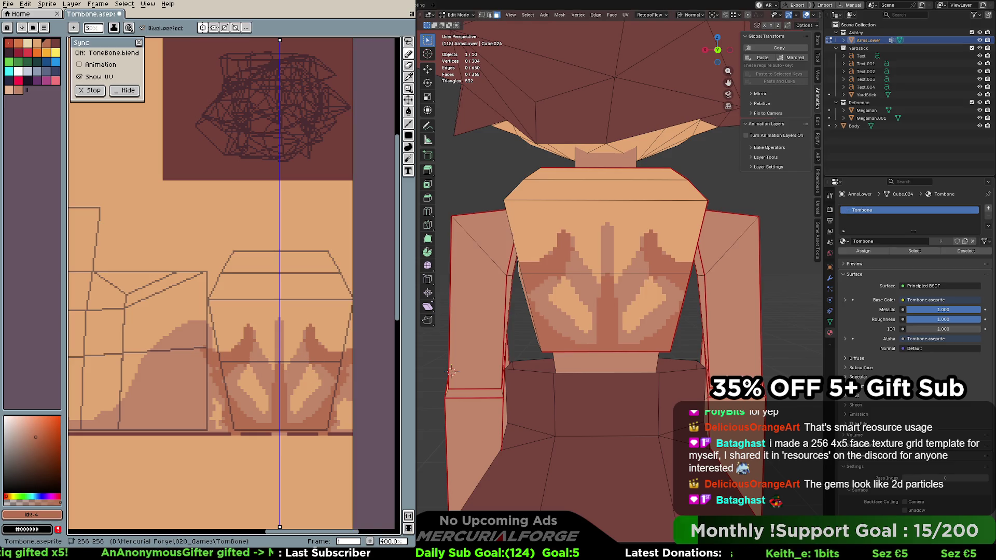
scroll(451, 371, down, 8)
middle_drag(633, 292, 629, 299)
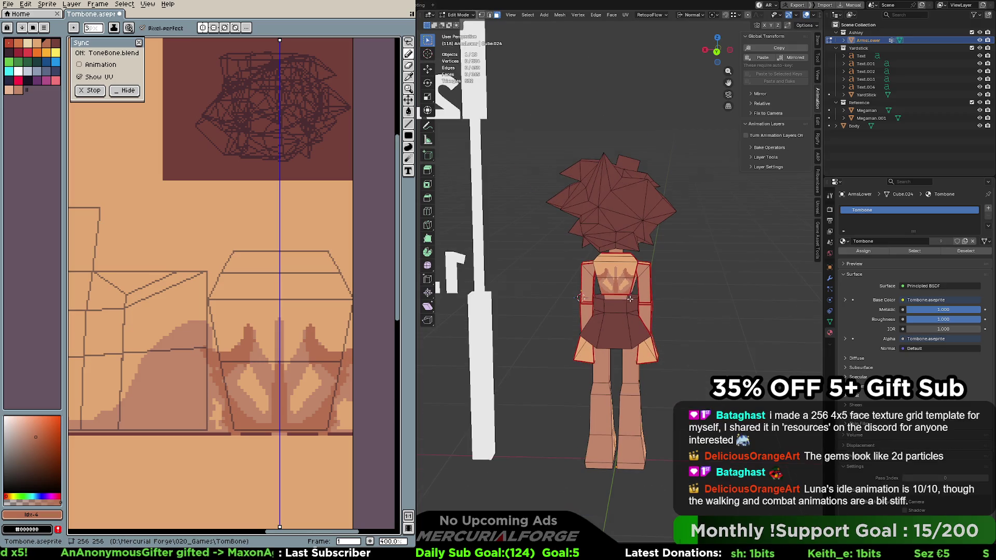
Paint mirrored light-orange highlights on the diamonds, then apply the AAP-Splendor128 palette preset
mouse_move(709, 292)
middle_down()
mouse_move(727, 278)
mouse_move(710, 325)
middle_up()
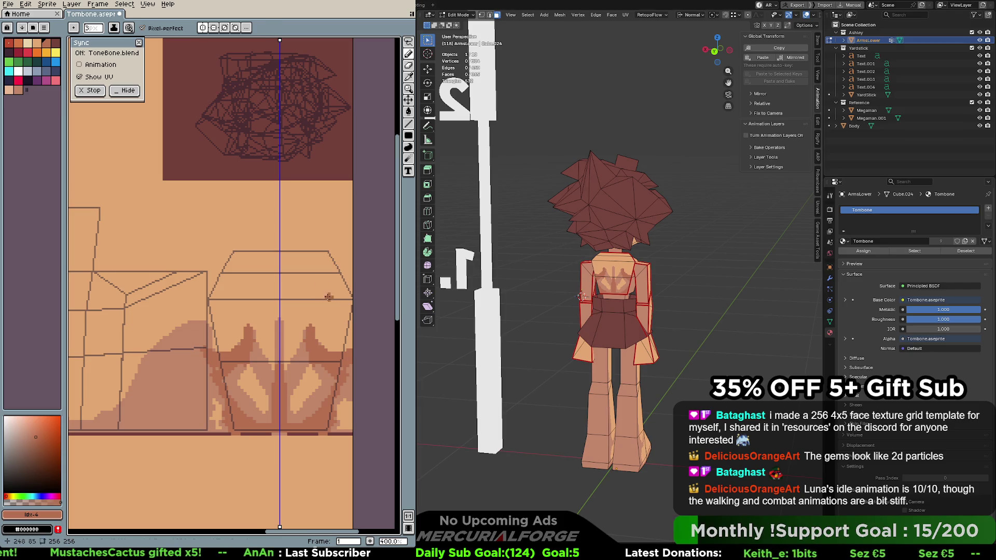
alt+click(327, 337)
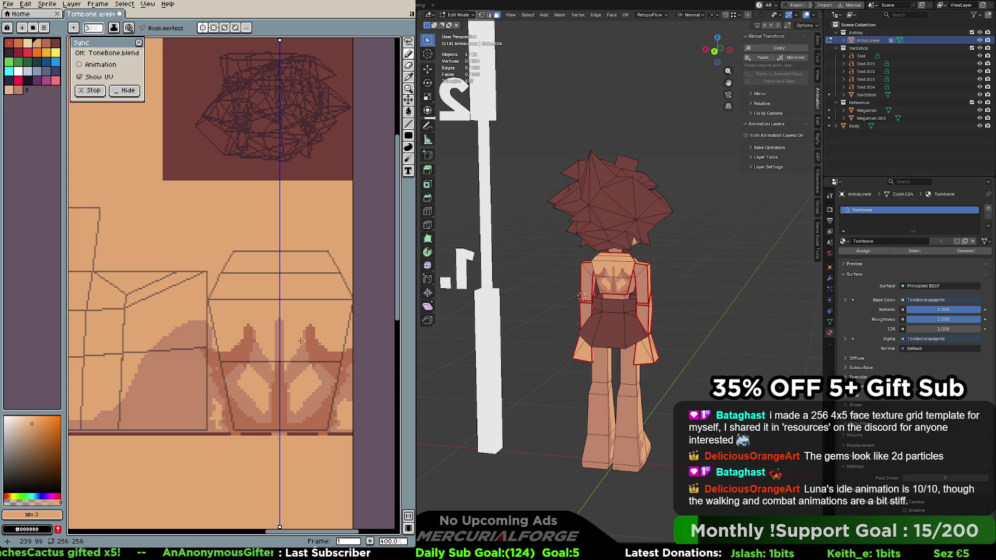
click(18, 90)
click(9, 89)
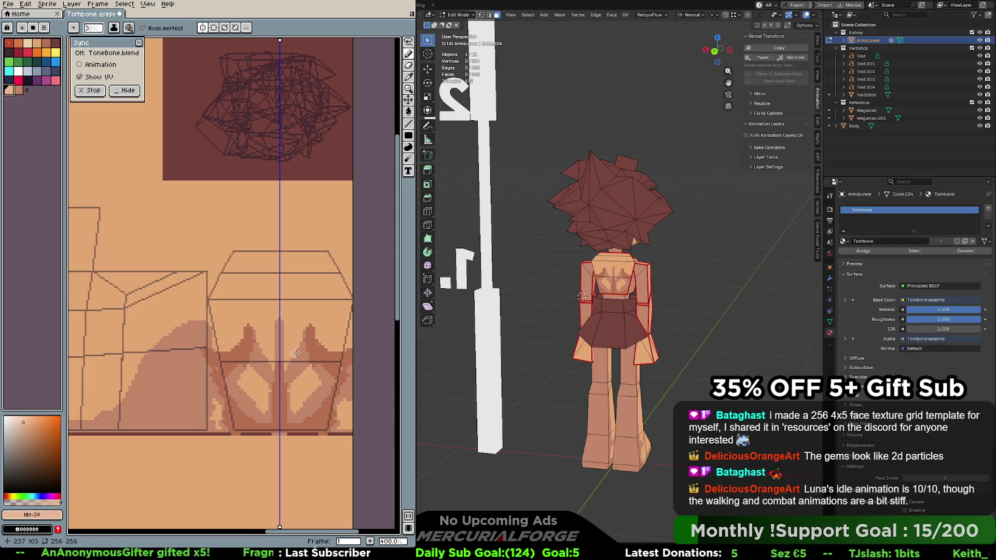
click(291, 368)
click(301, 369)
click(306, 365)
drag(307, 363, 295, 382)
alt+click(311, 373)
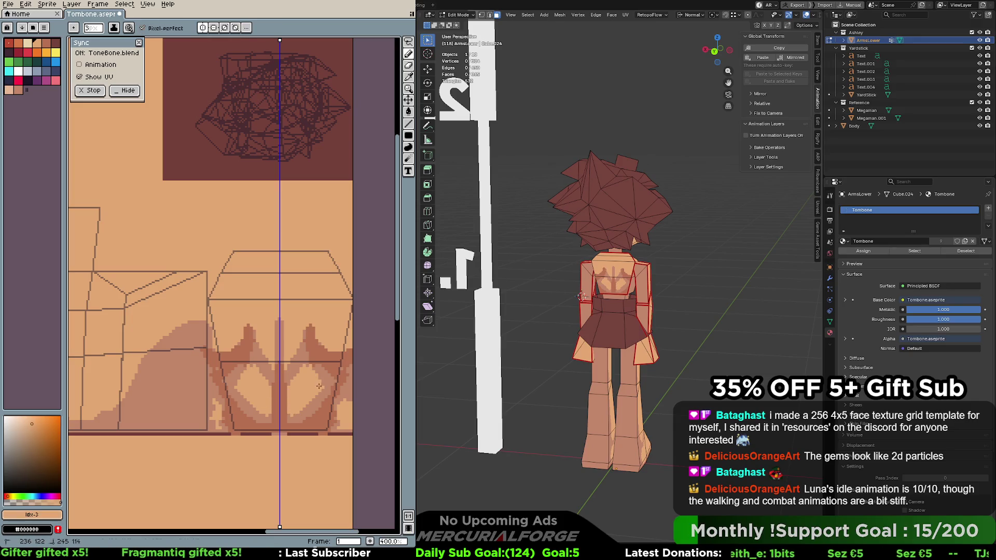
click(21, 27)
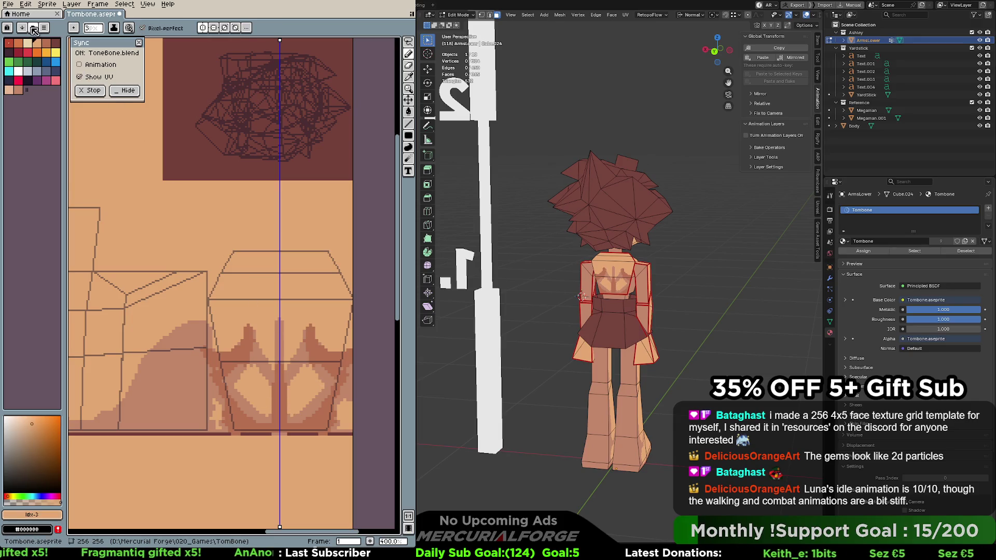
click(189, 131)
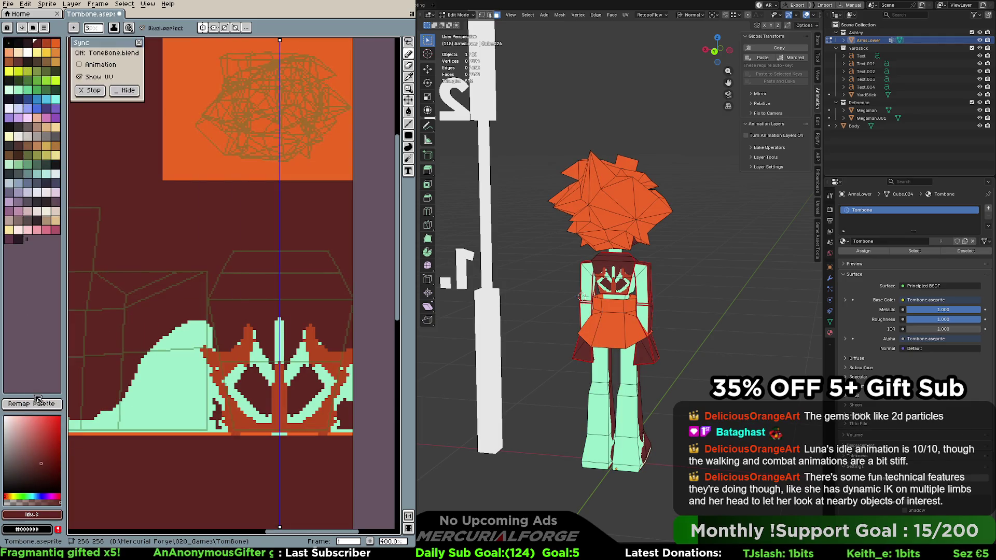
Remap the texture to AAP-Splendor128 and then AAP-64, undoing each palette change
click(39, 404)
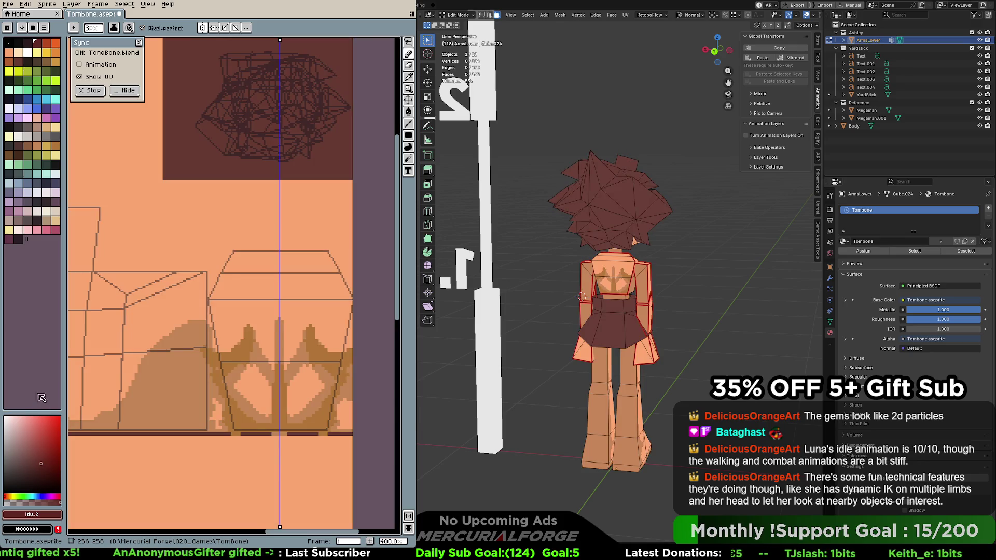
key(ctrl+z)
key(ctrl+z)
click(35, 33)
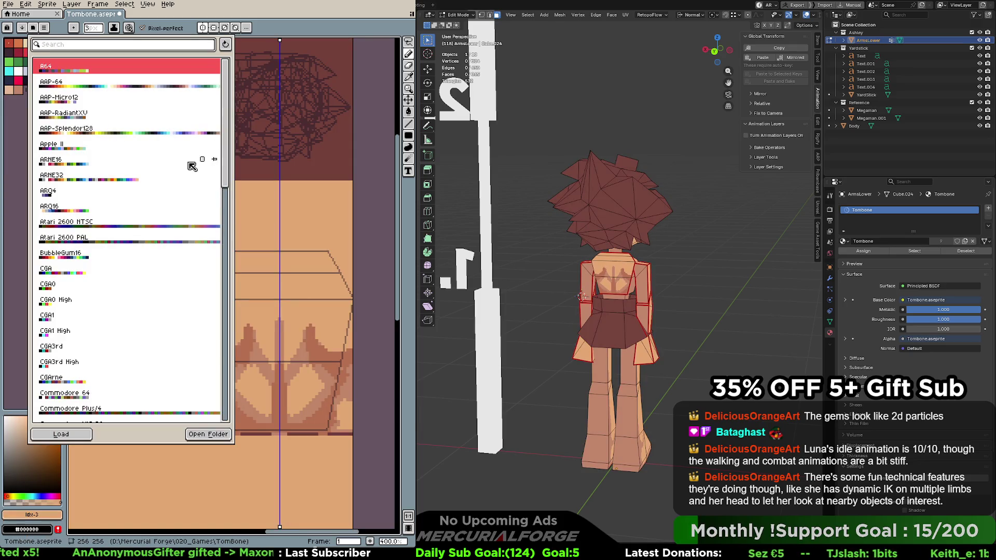
click(165, 84)
click(25, 366)
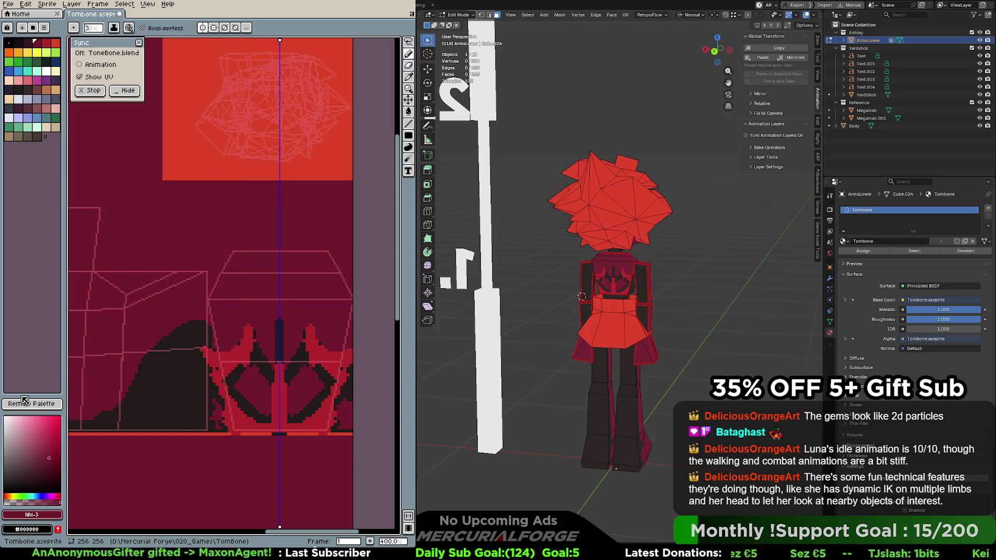
click(26, 404)
key(ctrl+z)
key(ctrl+z)
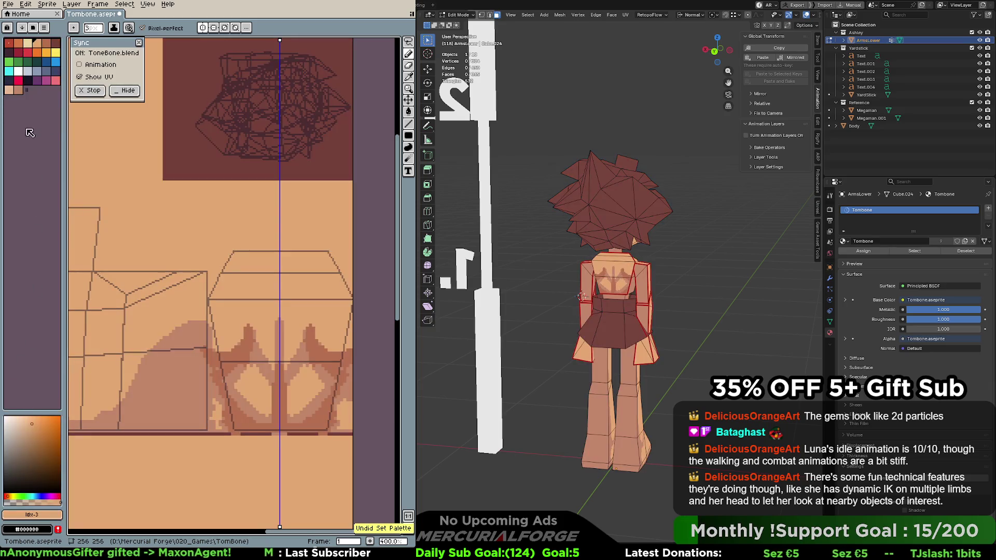
Preview the Zughy-32 preset with Remap Palette, then sample the darker skin colour from the texture
click(33, 28)
mouse_move(224, 179)
mouse_down()
mouse_move(242, 294)
mouse_move(218, 410)
mouse_up()
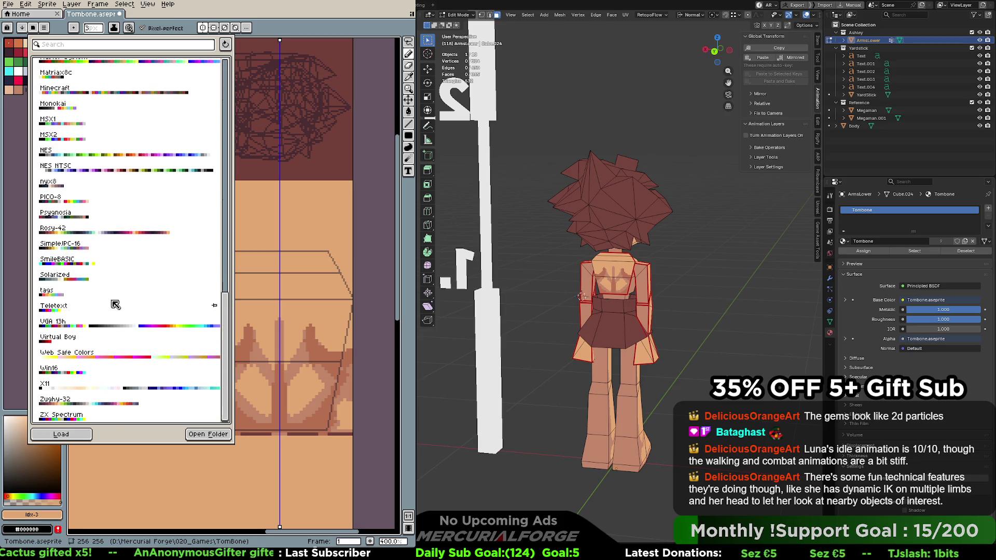
click(119, 398)
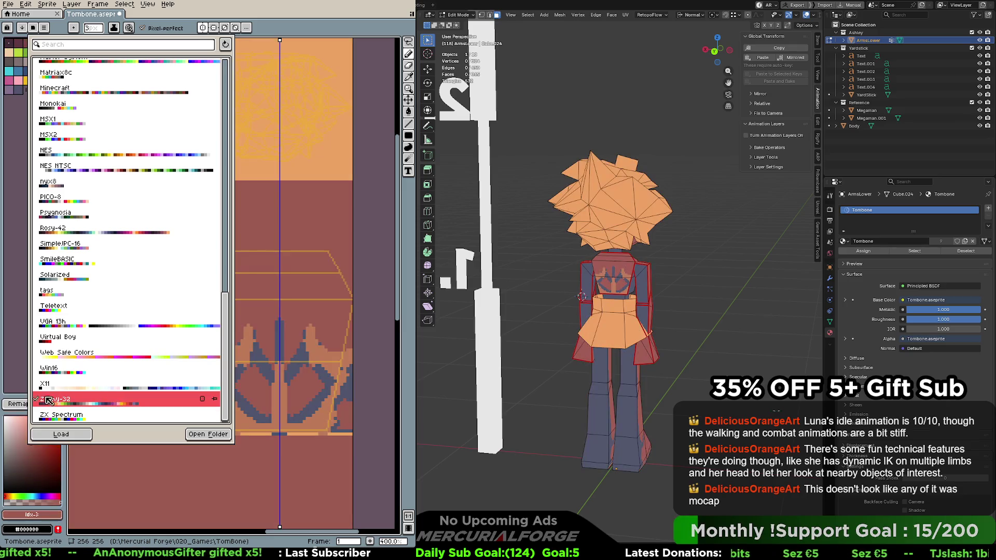
click(24, 410)
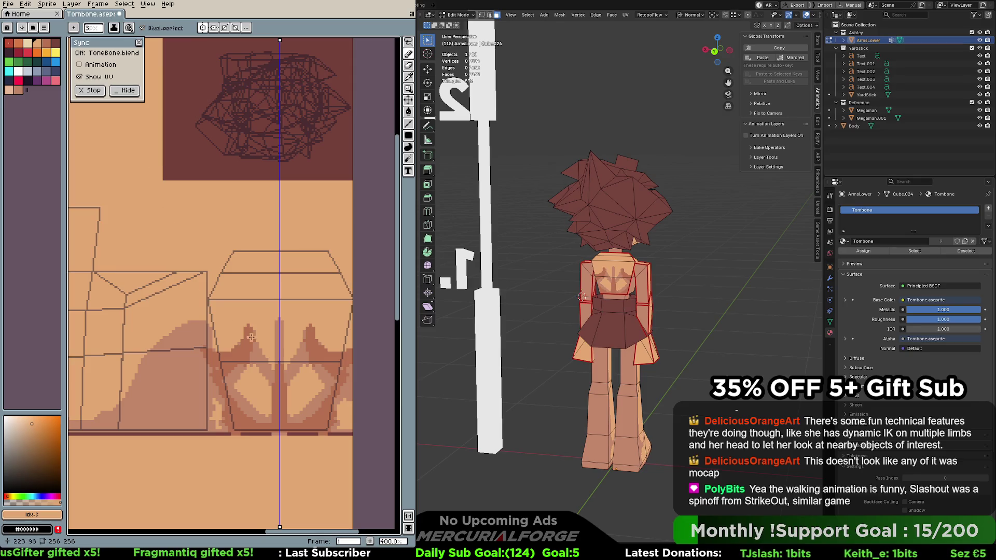
key(i)
click(325, 355)
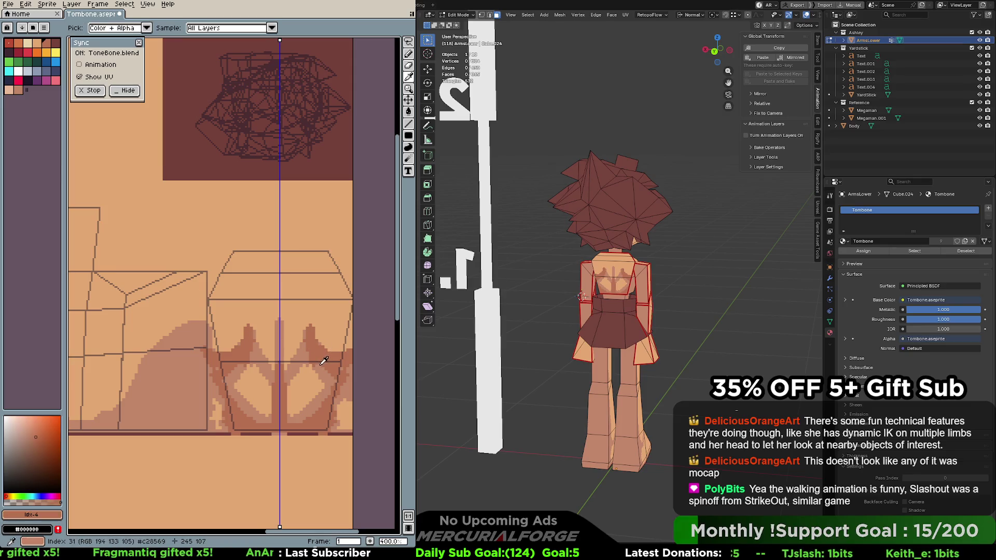
Paint darker brown mirrored curves around the chest centre and light peach strokes over the chest shapes
click(309, 369)
key(b)
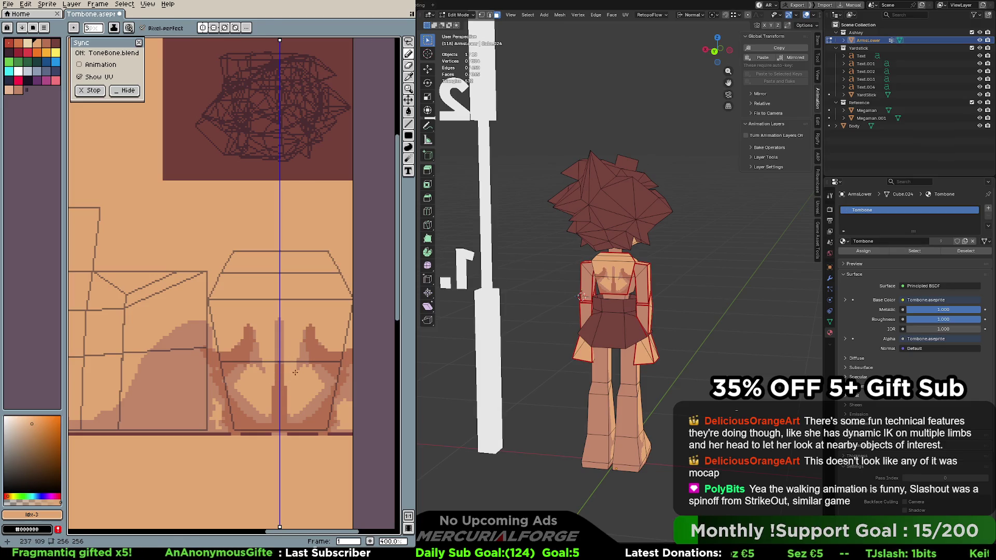
alt+click(318, 375)
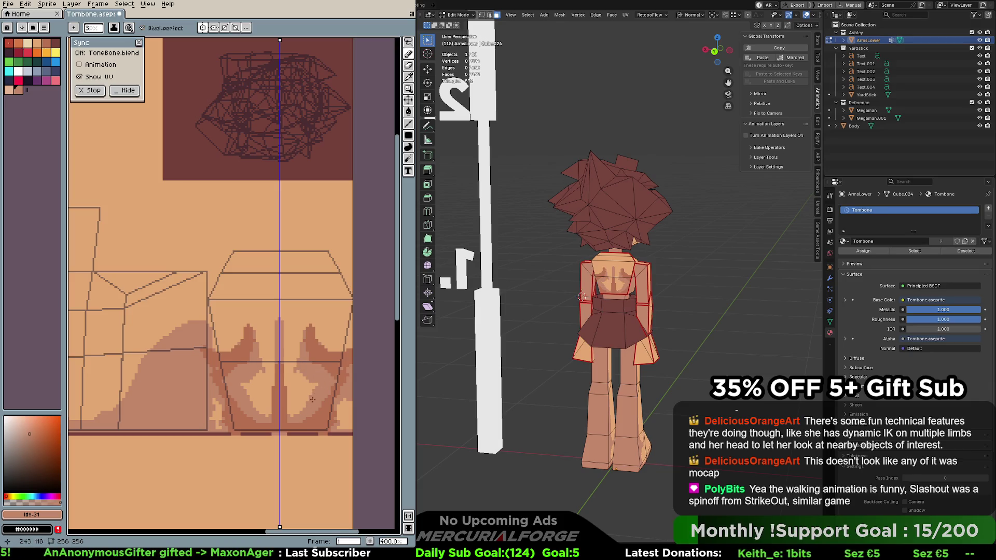
mouse_move(316, 384)
mouse_down()
mouse_move(286, 371)
mouse_move(291, 412)
mouse_move(308, 395)
mouse_move(296, 404)
mouse_up()
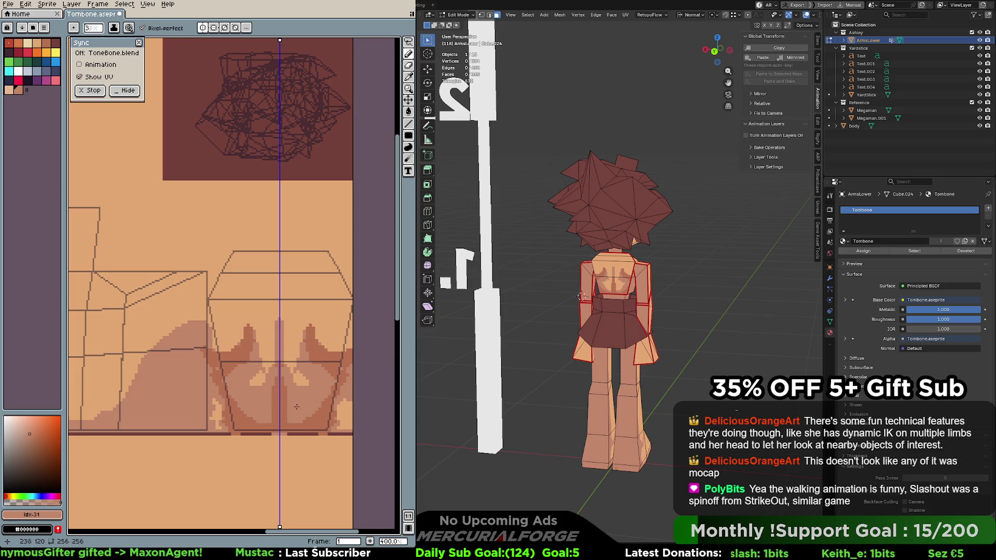
alt+click(295, 355)
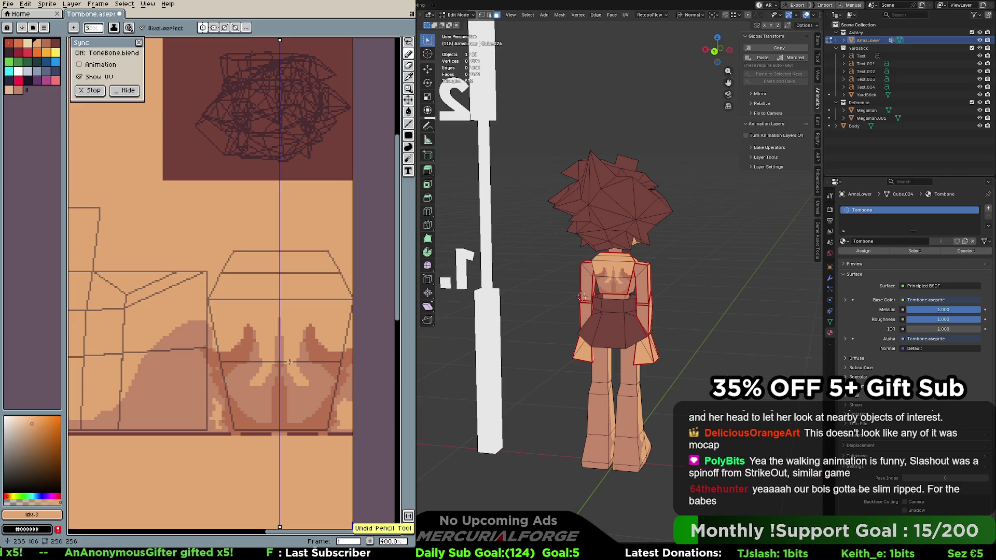
drag(306, 381, 306, 329)
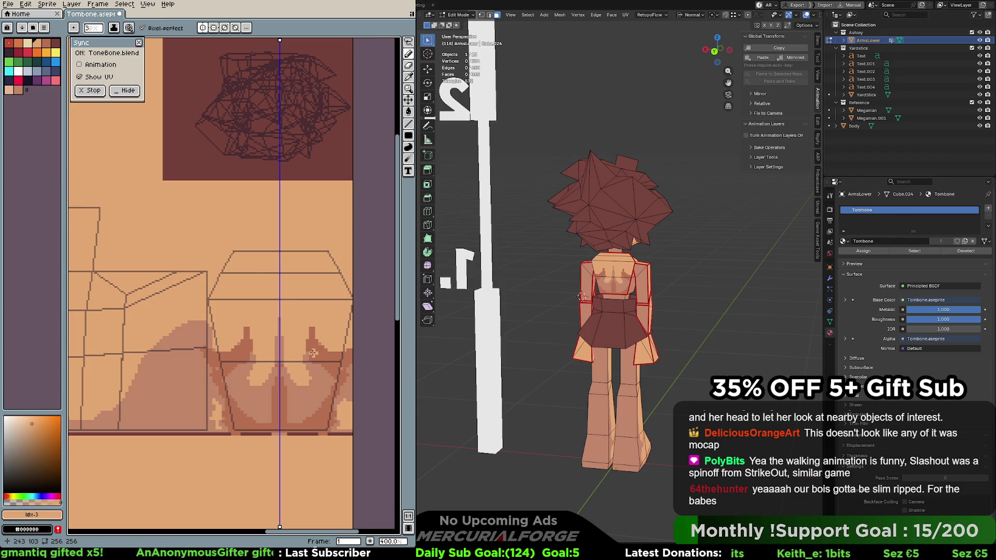
mouse_move(300, 358)
mouse_down()
mouse_move(308, 391)
mouse_move(287, 363)
mouse_up()
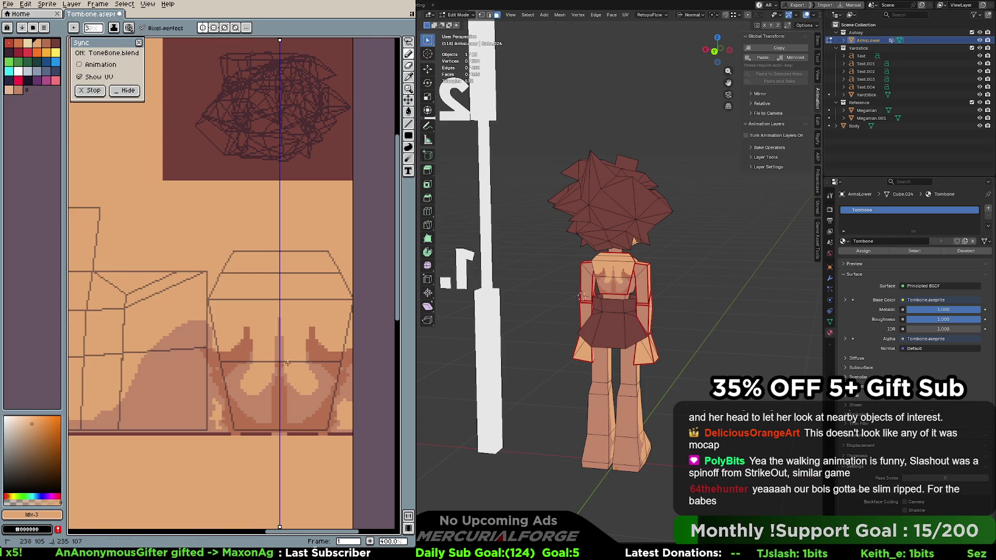
key(i)
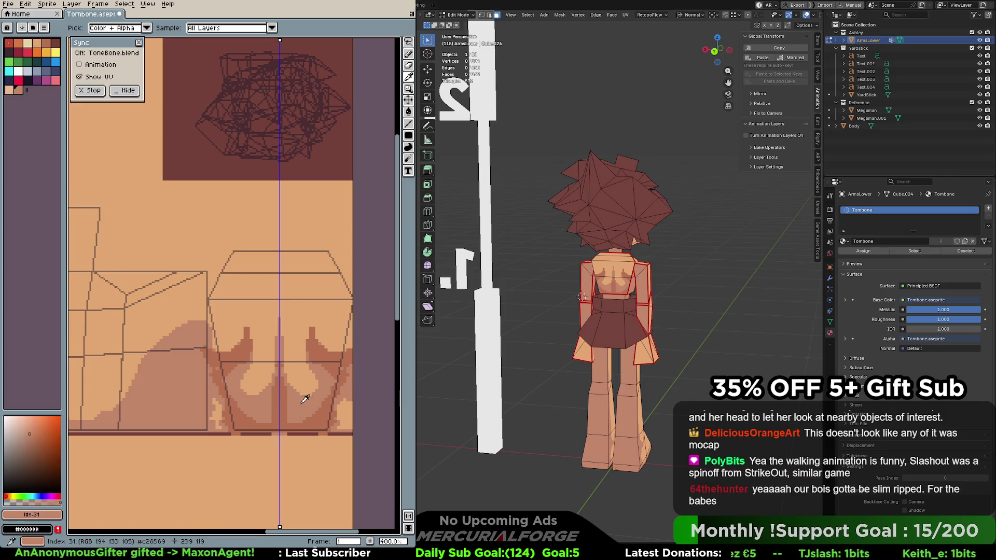
click(306, 395)
Mix a lighter orange-red skin tone, add it to the palette, and paint mirrored chest highlights
key(b)
click(29, 430)
click(10, 495)
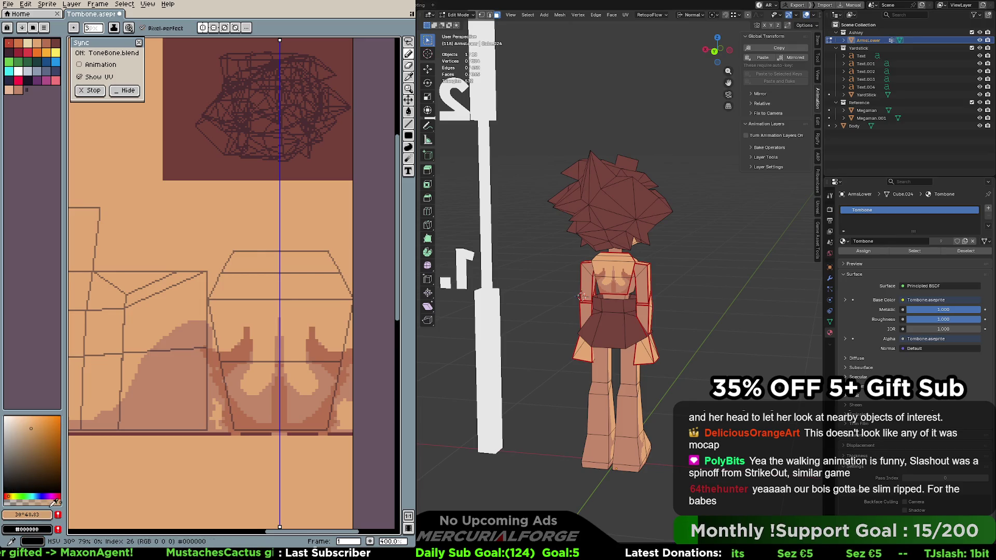
click(58, 514)
mouse_move(309, 375)
mouse_down()
mouse_move(318, 381)
mouse_move(309, 393)
mouse_move(284, 367)
mouse_move(294, 373)
mouse_up()
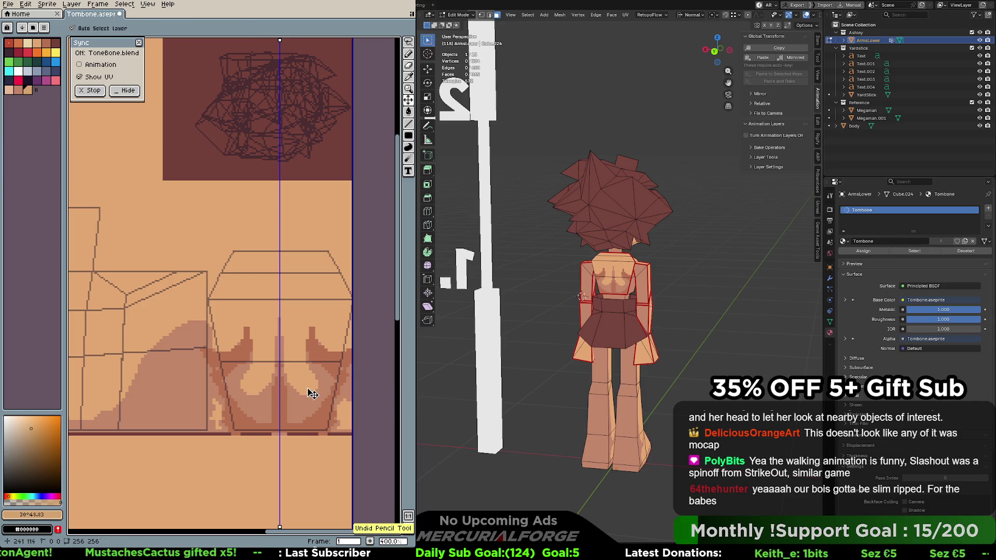
click(30, 428)
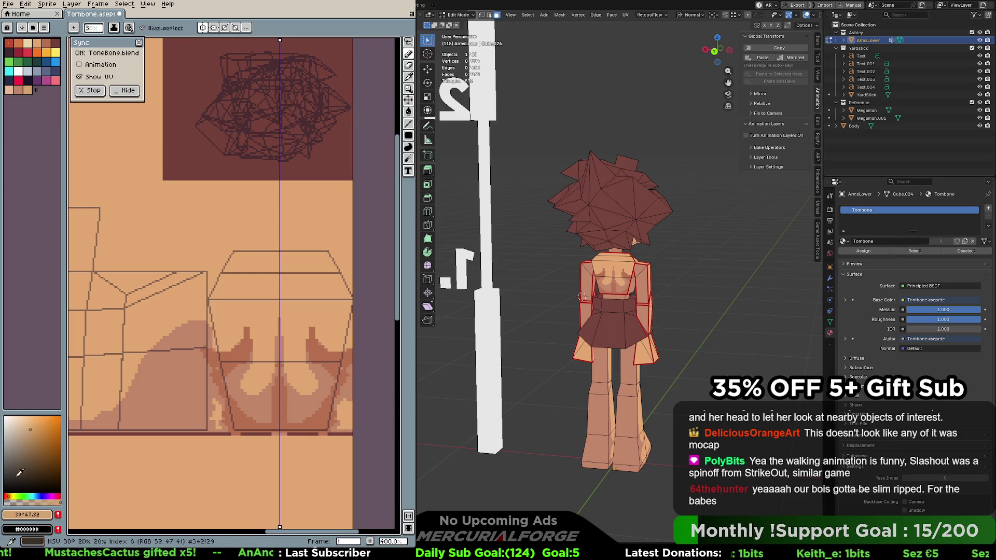
drag(11, 491, 10, 493)
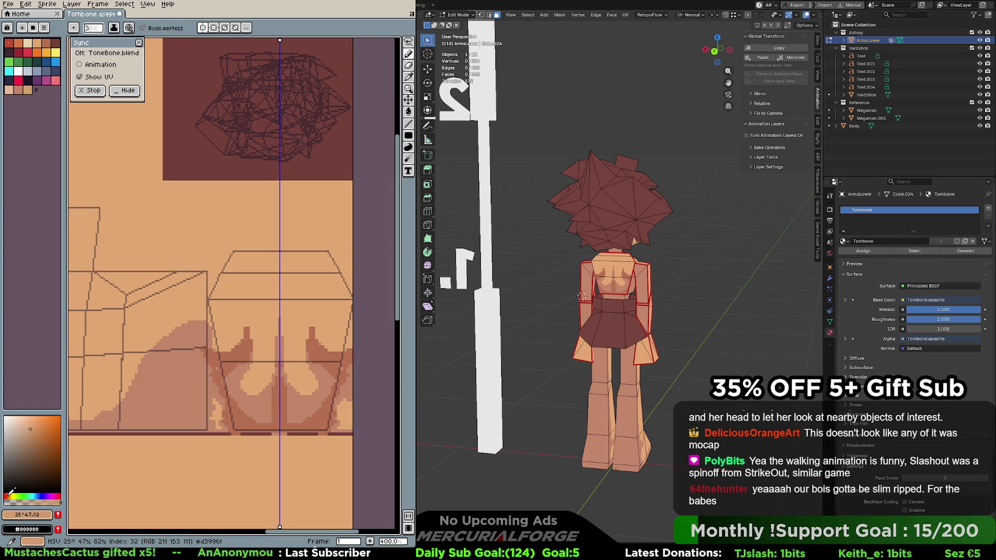
click(28, 91)
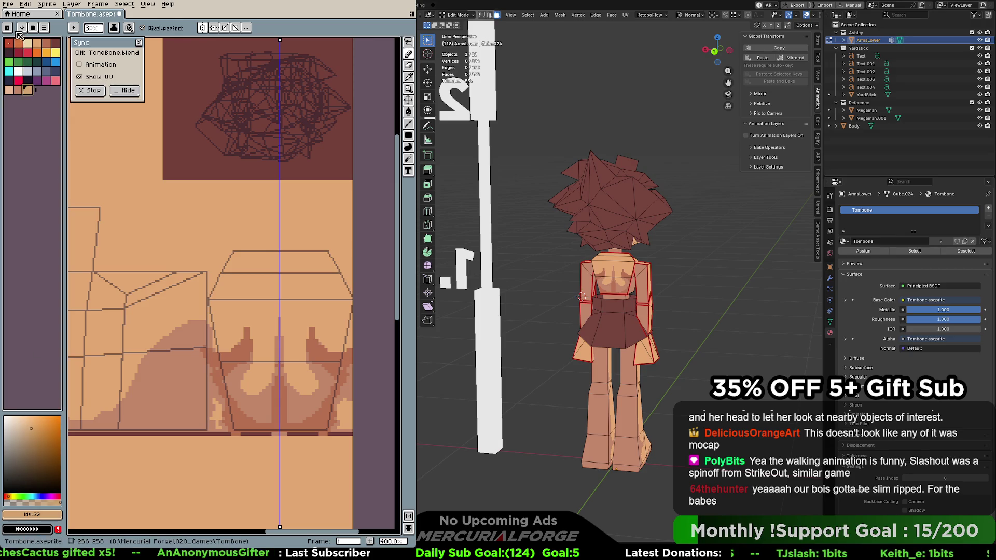
click(309, 382)
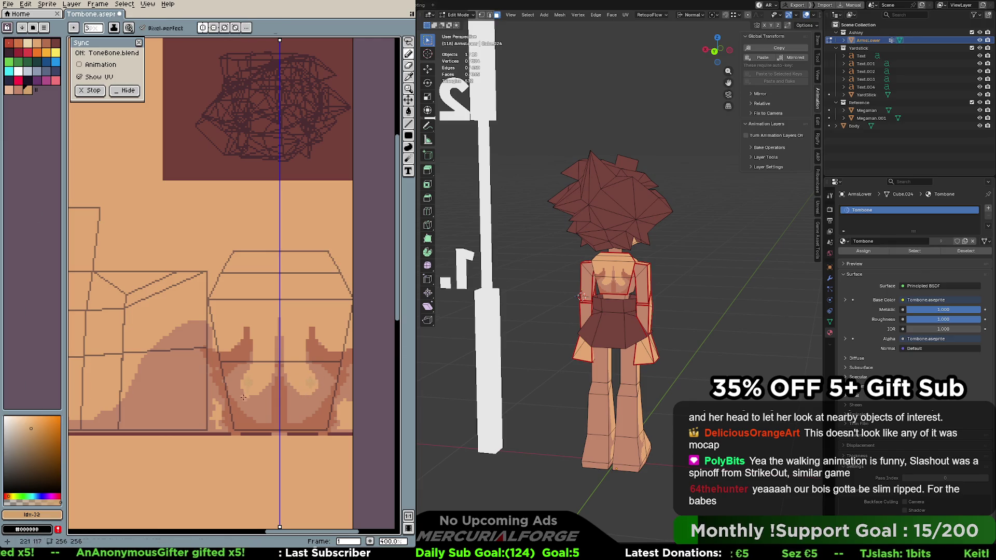
click(8, 493)
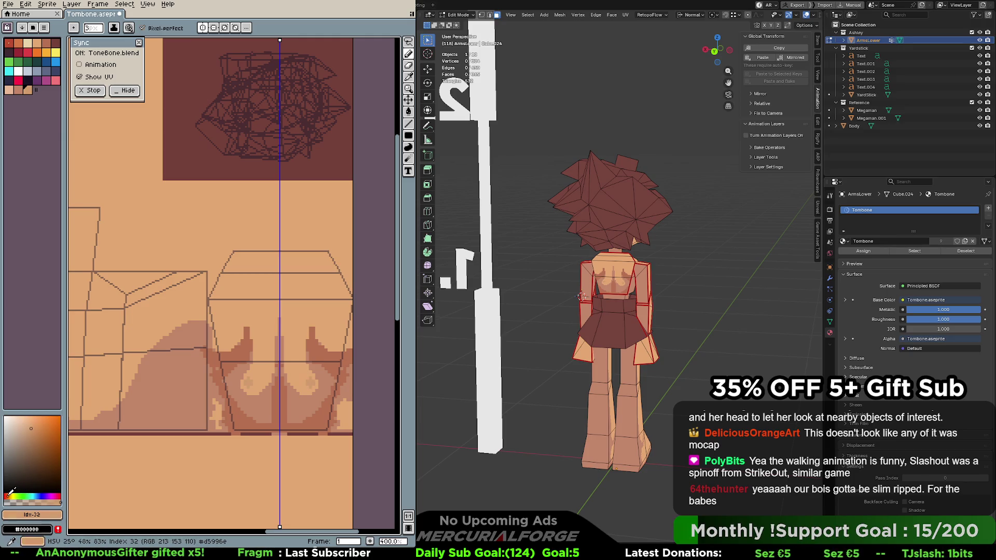
drag(8, 495, 10, 495)
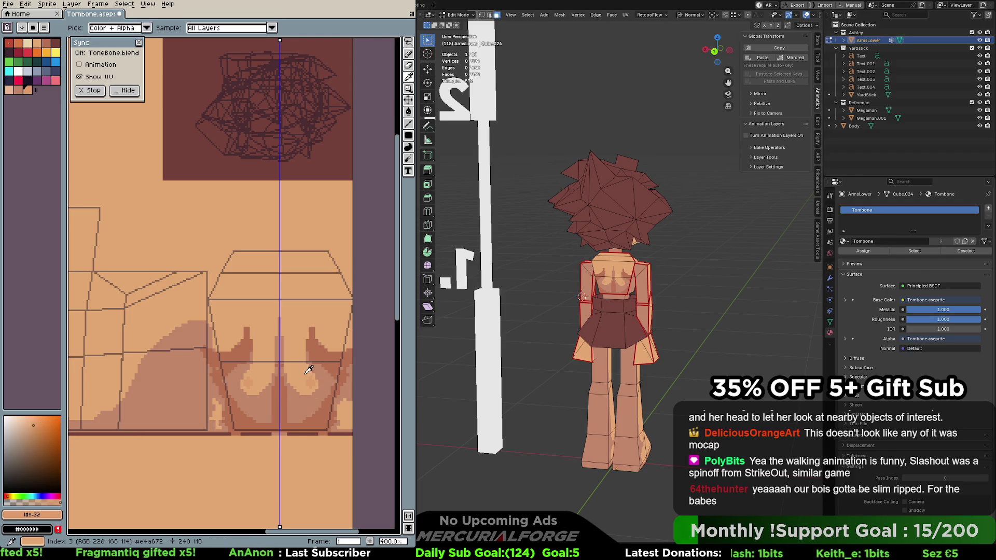
mouse_move(310, 369)
mouse_down()
mouse_move(318, 388)
mouse_move(298, 395)
mouse_move(288, 383)
mouse_up()
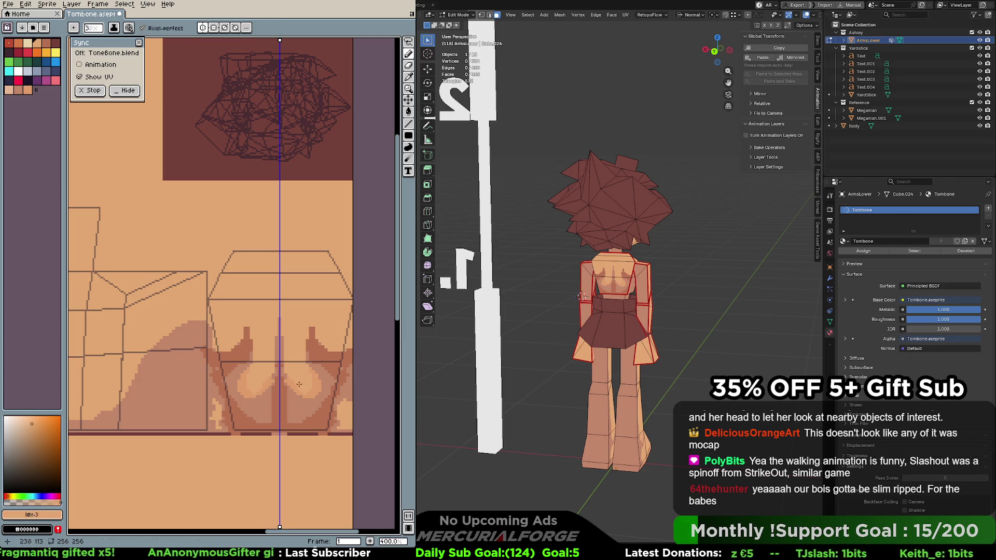
Retune the darker shading tone Idx-31, making it more saturated and slightly darker
alt+click(144, 398)
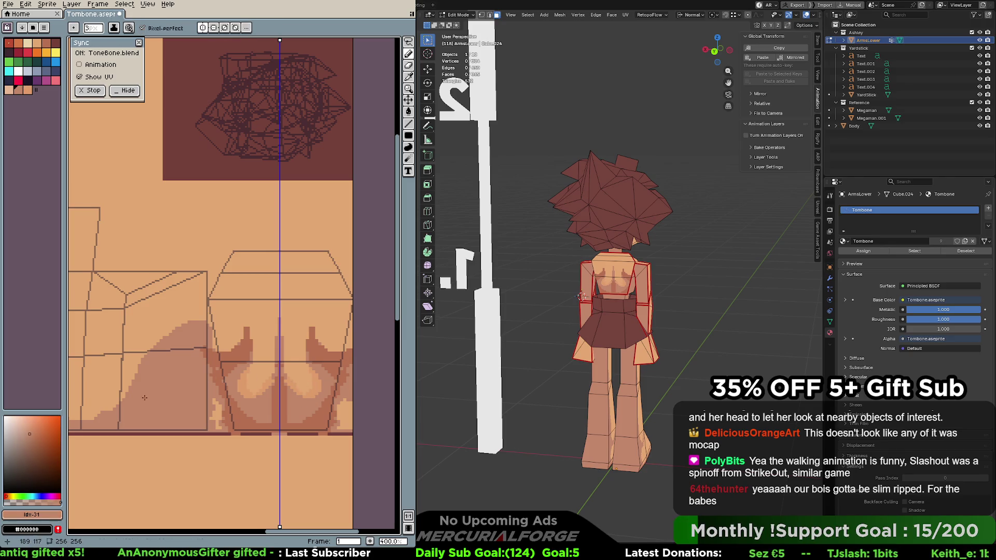
click(37, 433)
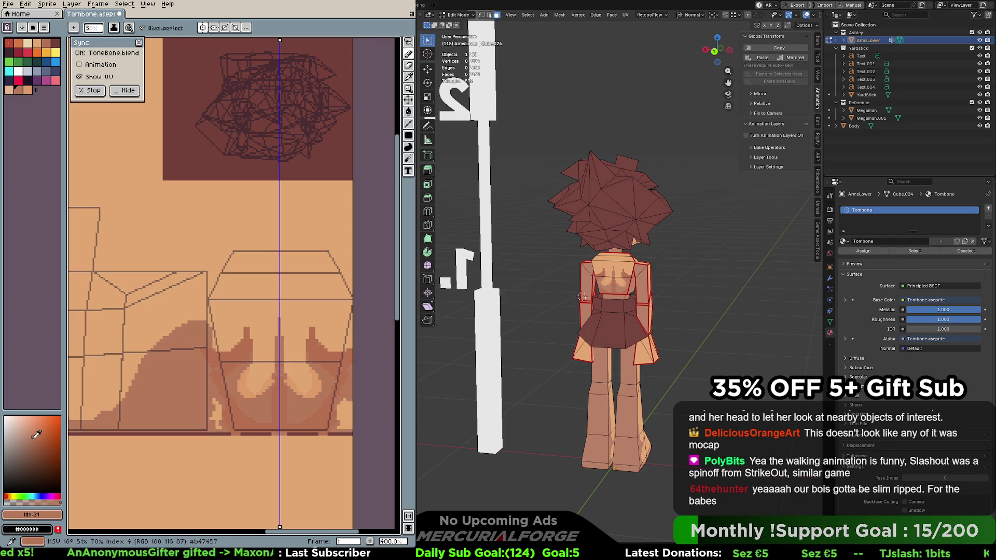
click(34, 432)
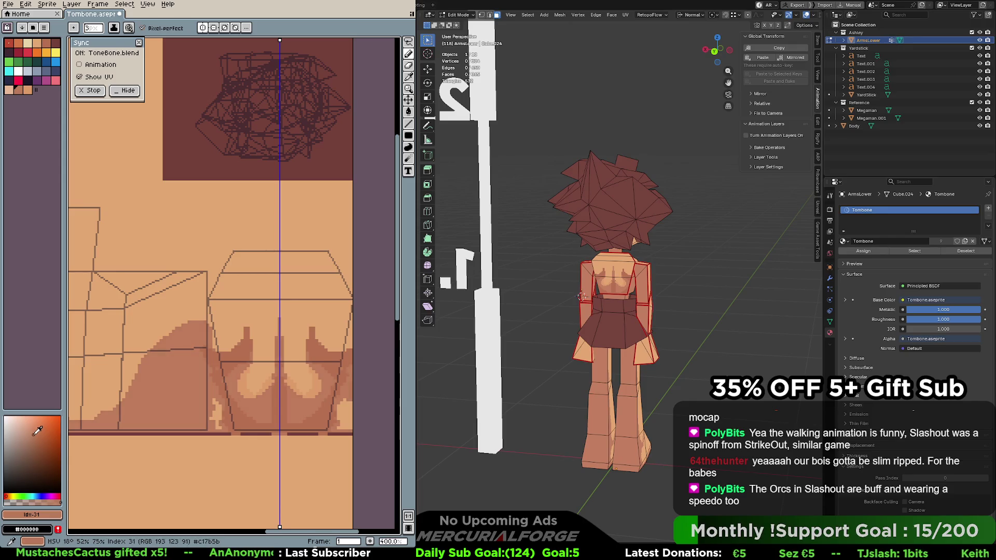
click(37, 434)
drag(37, 432, 34, 434)
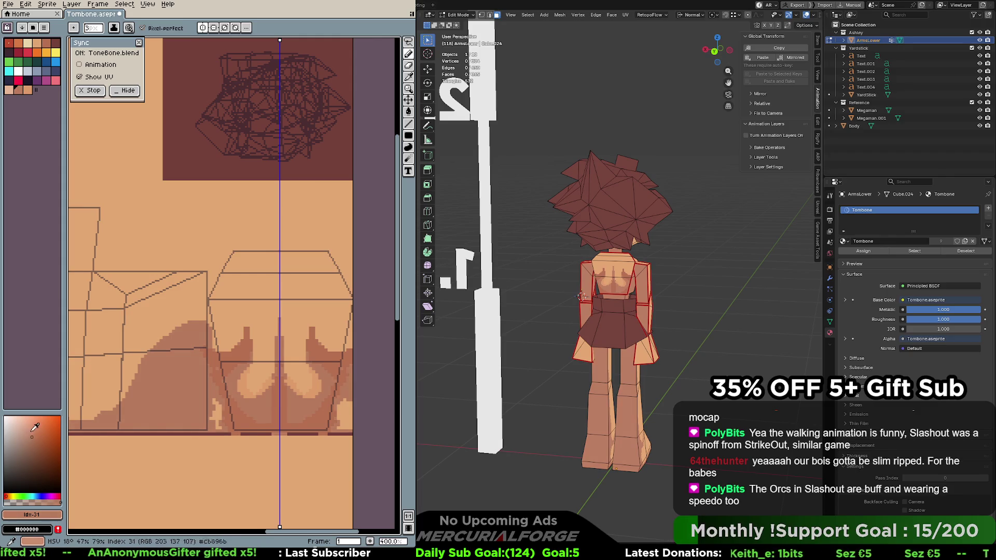
Retune the deepest shadow tone Idx-4 darker and more saturated, comparing before and after
alt+click(324, 350)
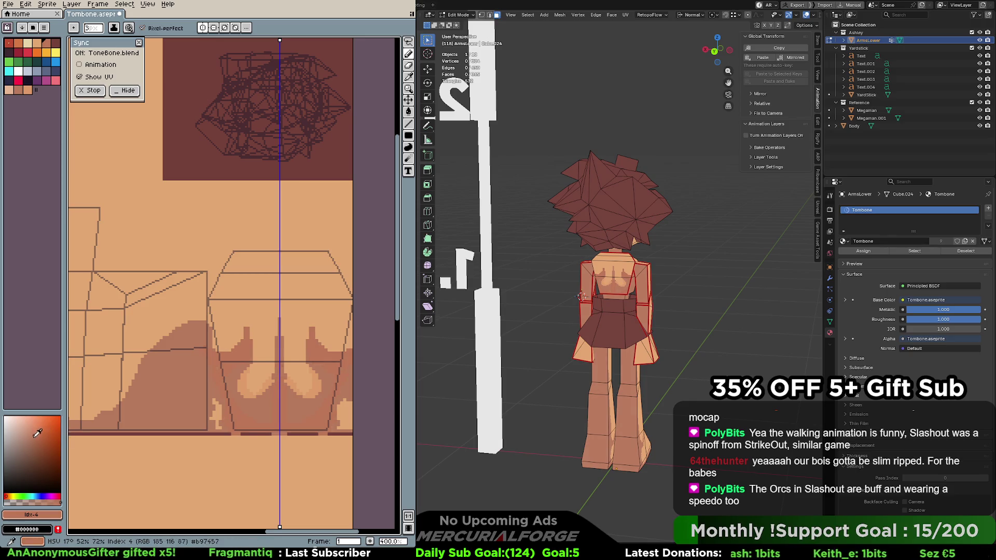
click(28, 446)
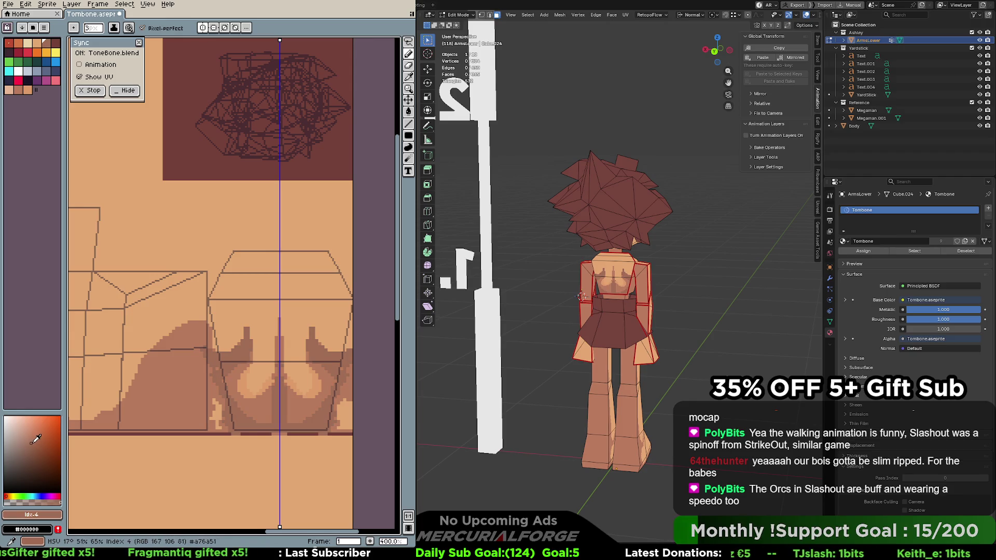
click(30, 437)
key(ctrl+z)
key(ctrl+y)
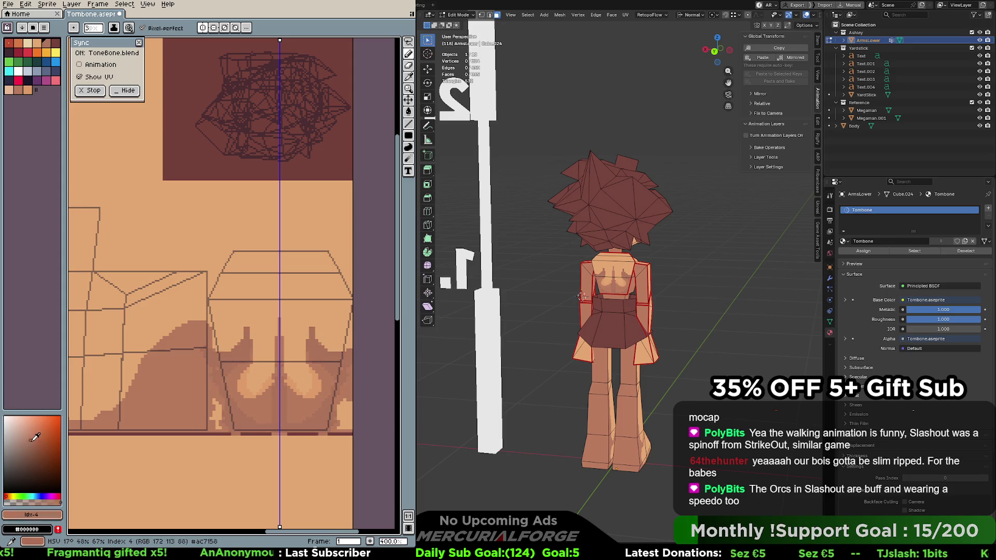
click(42, 437)
click(37, 439)
click(38, 440)
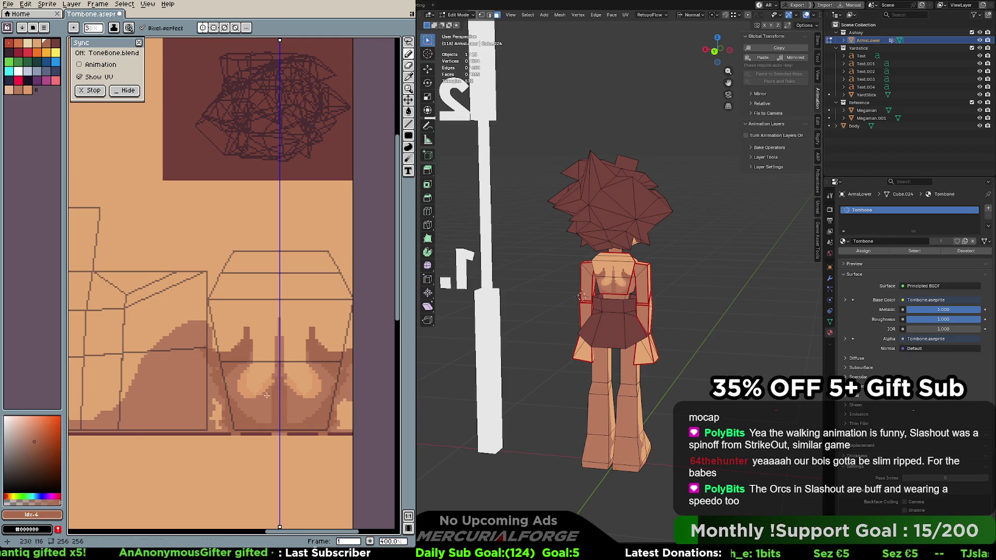
alt+click(319, 384)
Lighten the lower chest shading with mirrored light skin strokes and small touch-ups
mouse_move(311, 399)
mouse_down()
mouse_move(270, 393)
mouse_move(288, 384)
mouse_up()
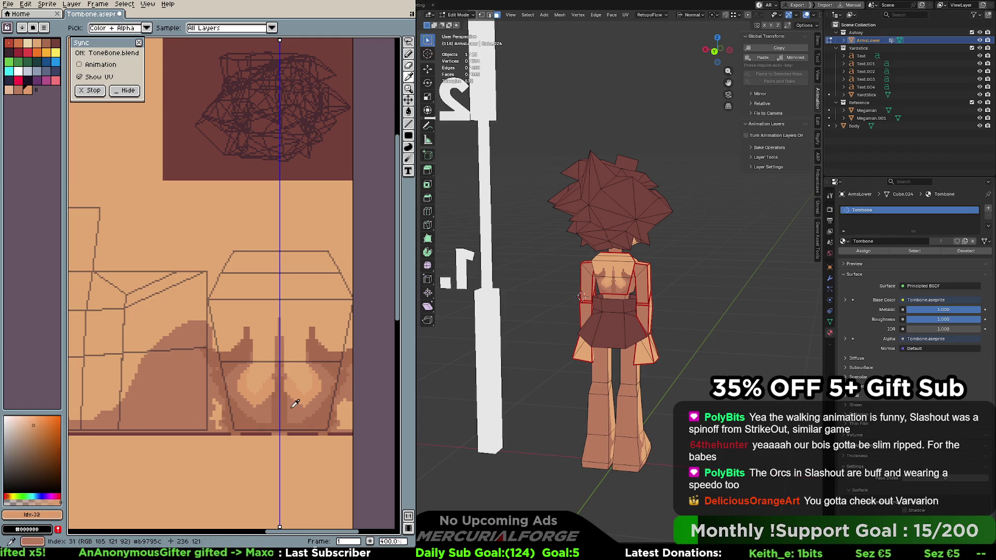
alt+click(279, 378)
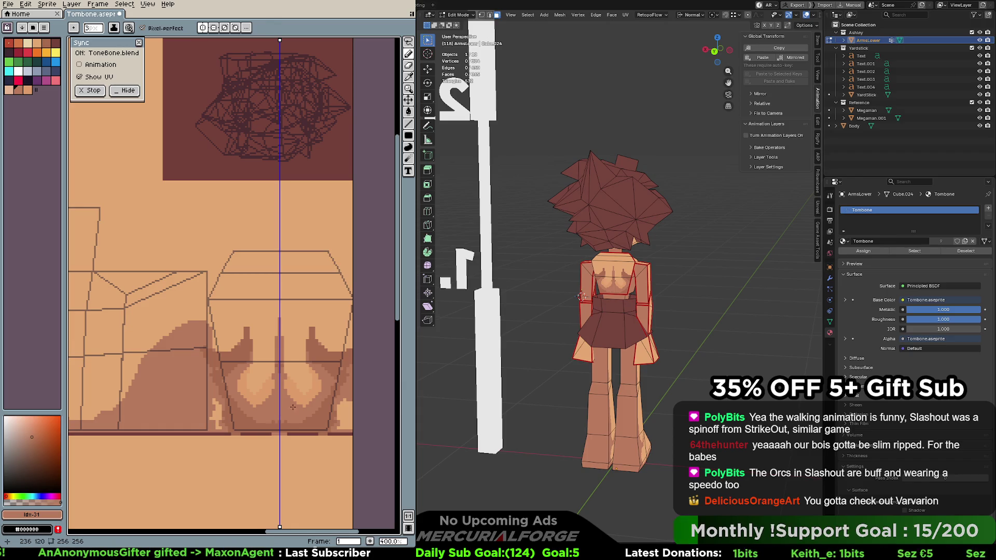
alt+click(316, 395)
drag(317, 397, 306, 410)
mouse_move(254, 398)
mouse_down()
mouse_move(244, 410)
mouse_move(286, 387)
mouse_move(303, 415)
mouse_up()
mouse_move(317, 375)
mouse_down()
mouse_move(311, 331)
mouse_move(326, 363)
mouse_move(313, 358)
mouse_move(334, 367)
mouse_move(300, 386)
mouse_up()
alt+click(313, 346)
alt+click(327, 375)
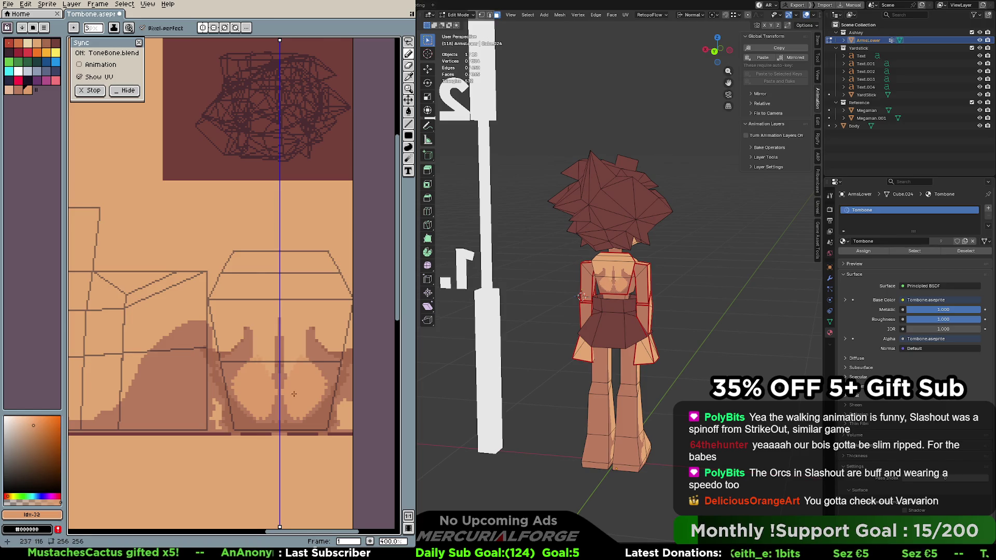
mouse_move(319, 388)
mouse_down()
mouse_move(328, 396)
mouse_move(314, 413)
mouse_move(285, 423)
mouse_move(322, 418)
mouse_move(334, 404)
mouse_up()
Repaint the upper chest in light skin with a darker mid-tone strip down the centre line
alt+click(327, 394)
alt+click(330, 416)
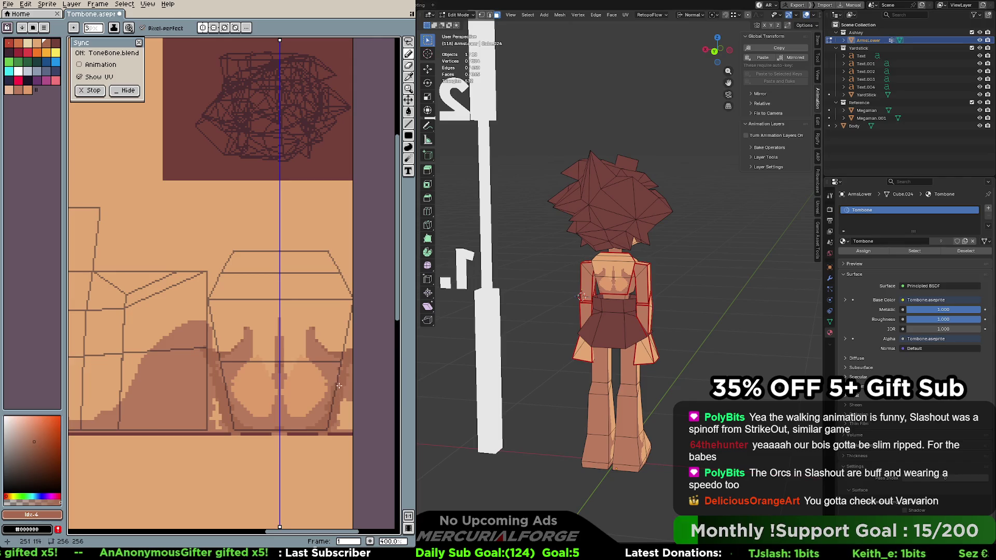
alt+click(326, 360)
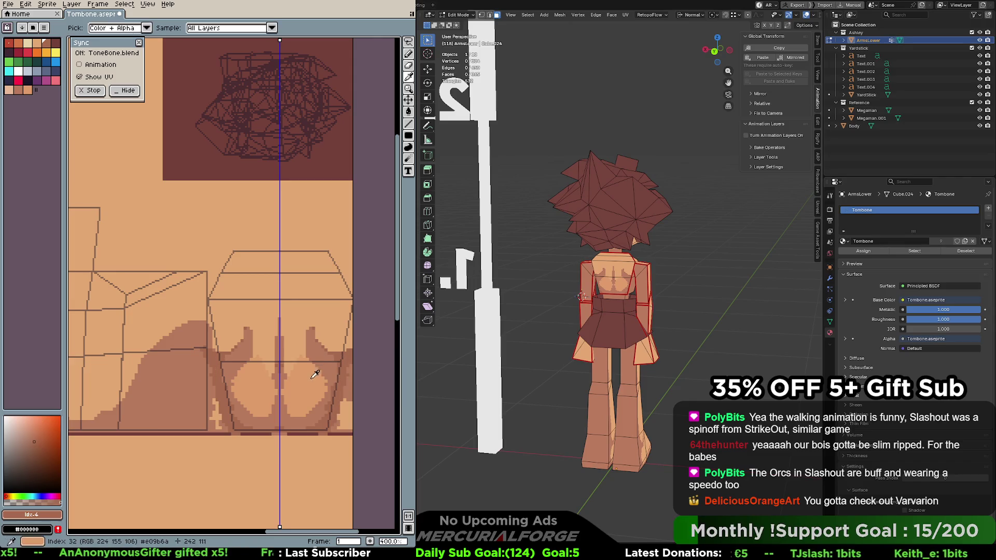
mouse_move(326, 336)
mouse_down()
mouse_move(337, 349)
mouse_move(315, 326)
mouse_up()
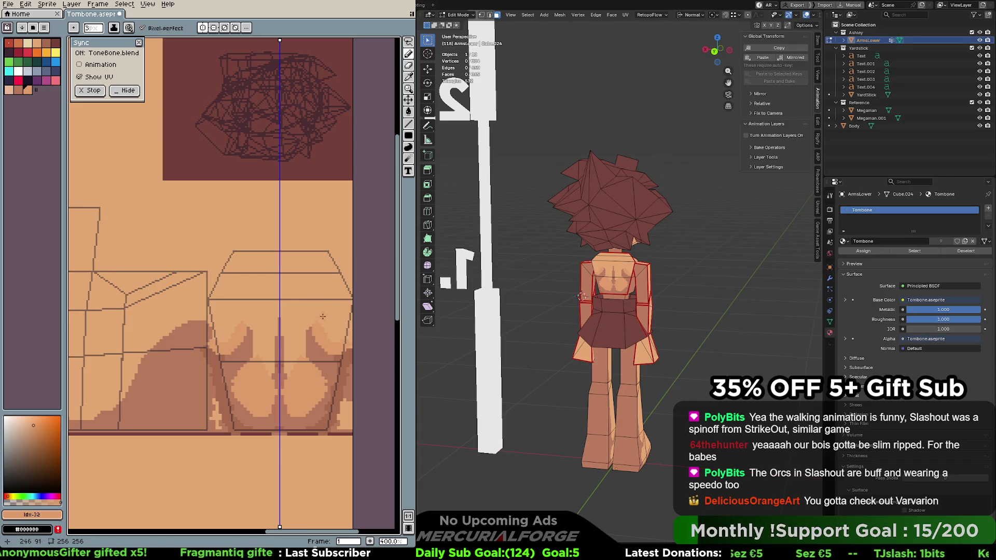
mouse_move(342, 341)
mouse_down()
mouse_move(334, 331)
mouse_move(345, 323)
mouse_move(287, 337)
mouse_move(286, 372)
mouse_move(302, 343)
mouse_up()
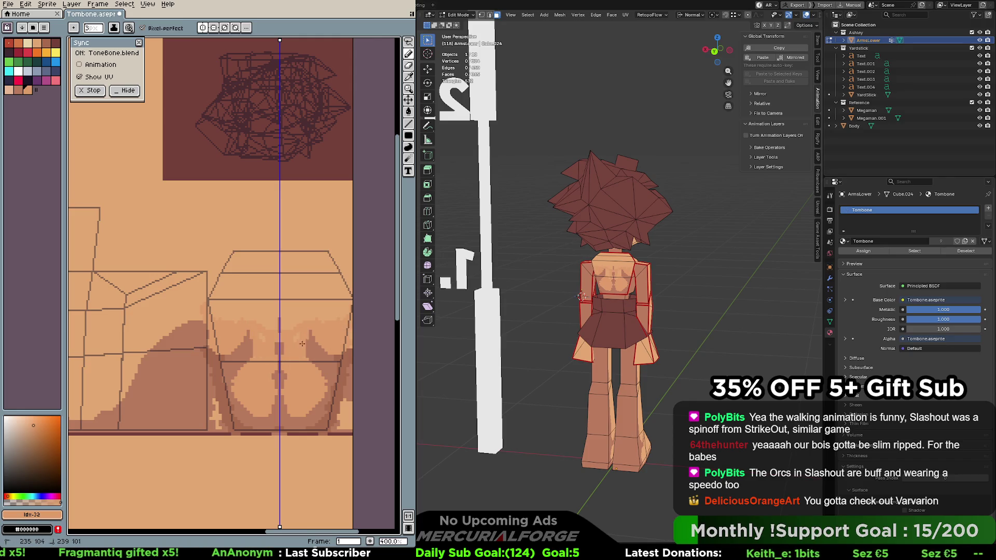
alt+click(283, 346)
drag(280, 377, 286, 319)
alt+click(305, 340)
mouse_move(289, 353)
mouse_down()
mouse_move(288, 303)
mouse_move(290, 359)
mouse_up()
drag(298, 313, 320, 307)
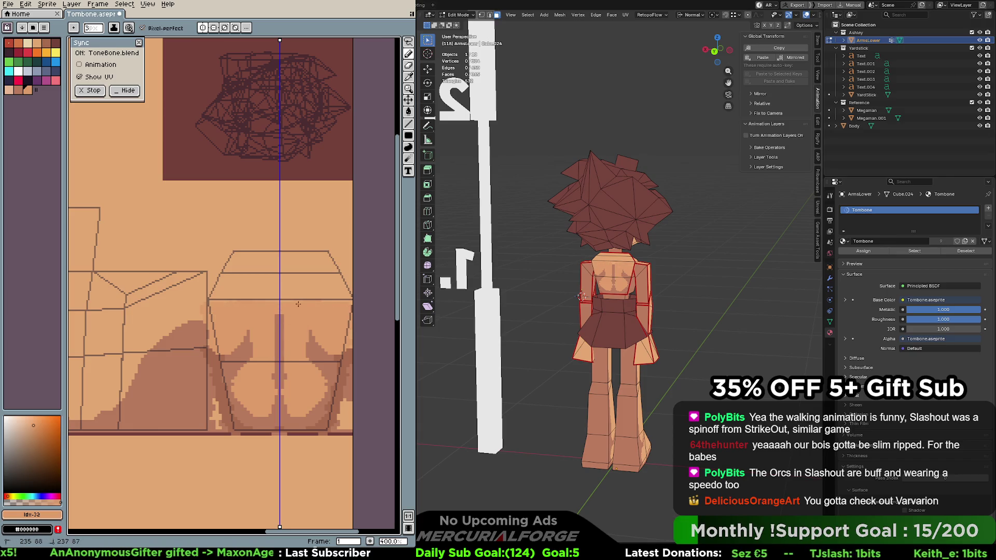
Darken the lower sides and bottom edge of the torso with the deepest shadow tone
alt+click(343, 363)
mouse_move(343, 363)
mouse_down()
mouse_move(319, 362)
mouse_move(337, 366)
mouse_move(333, 388)
mouse_up()
click(284, 435)
drag(284, 428, 317, 434)
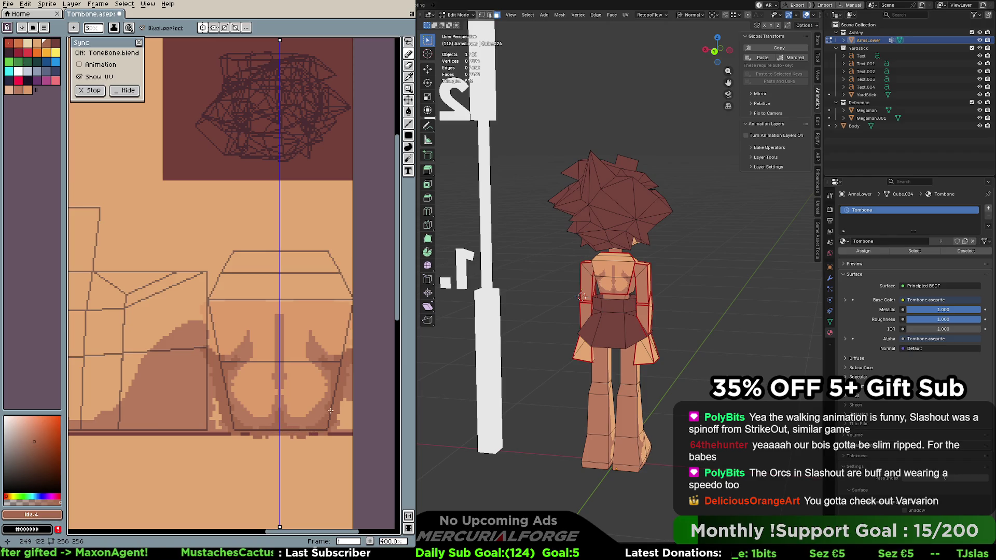
alt+click(330, 332)
middle_drag(224, 324, 305, 326)
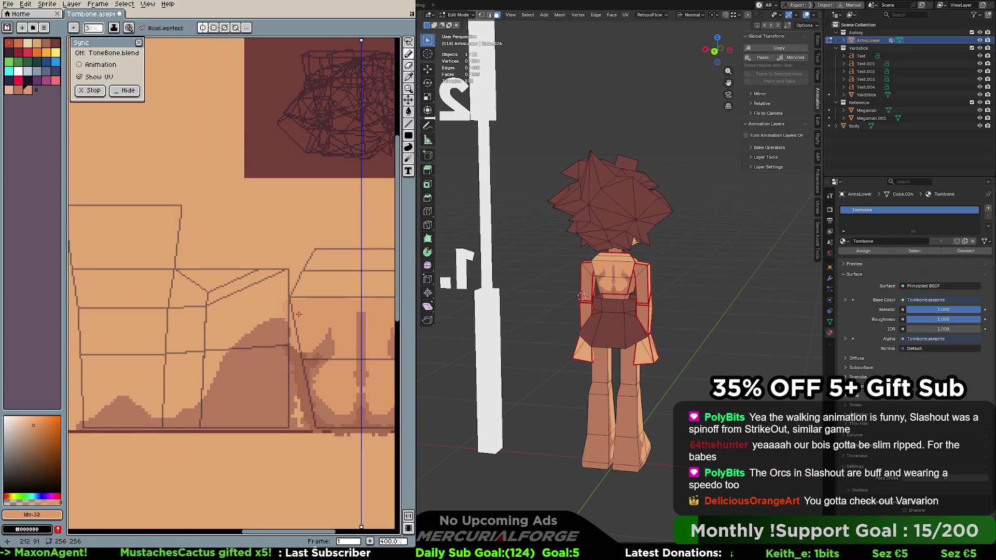
Sample the skin tone from the texture and paint a pink skin patch around the upper quad
middle_drag(518, 283, 654, 281)
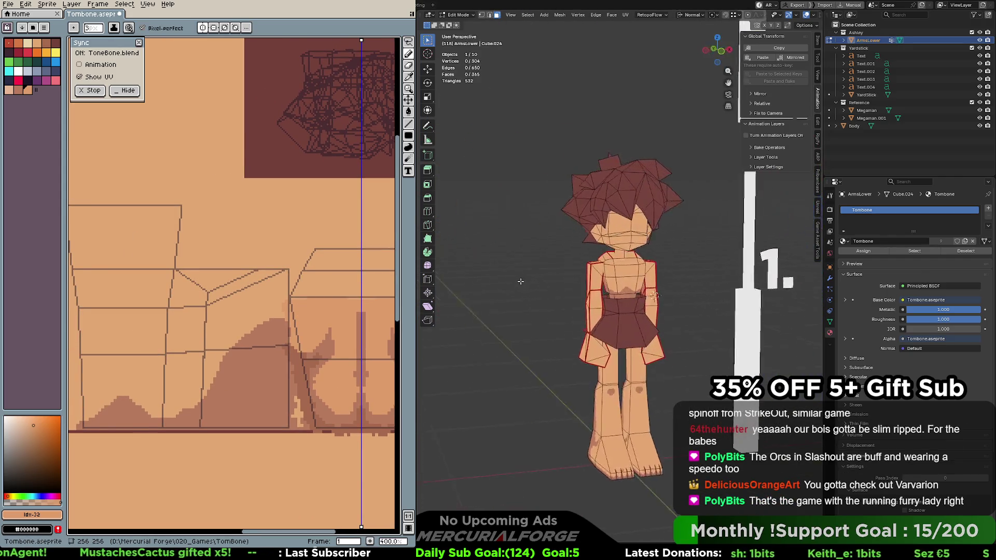
scroll(653, 281, up, 3)
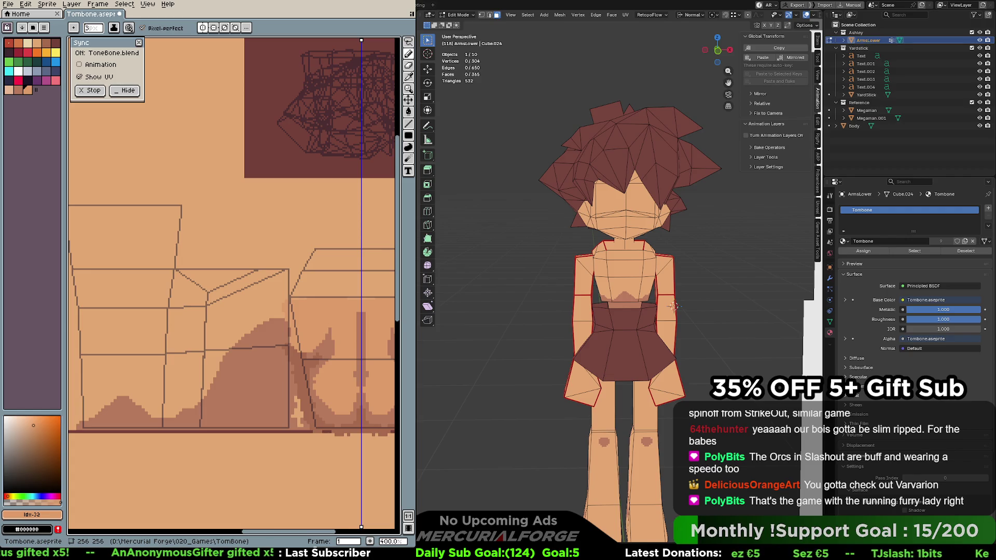
middle_drag(278, 240, 309, 212)
key(alt)
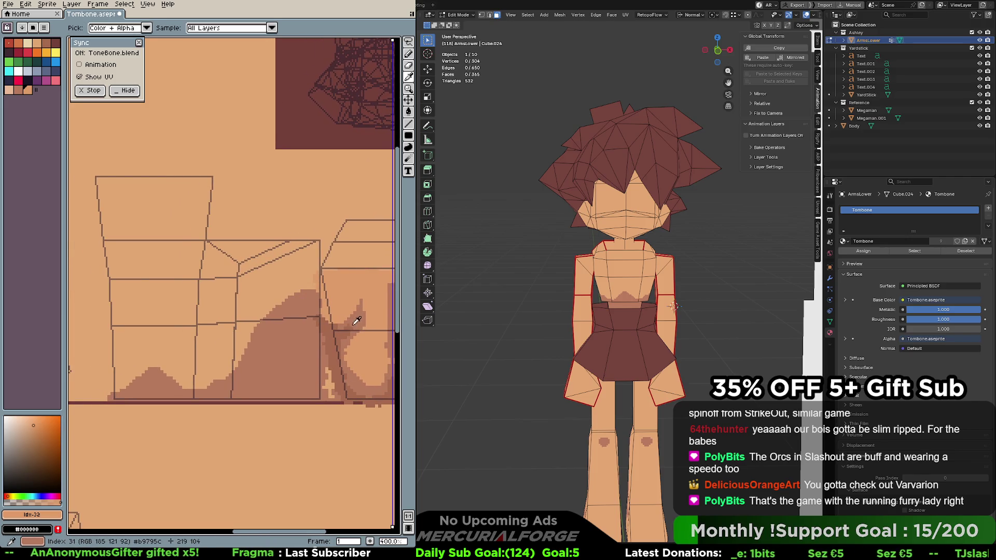
middle_drag(231, 252, 225, 251)
alt+click(195, 245)
key(bracketright)
key(bracketright)
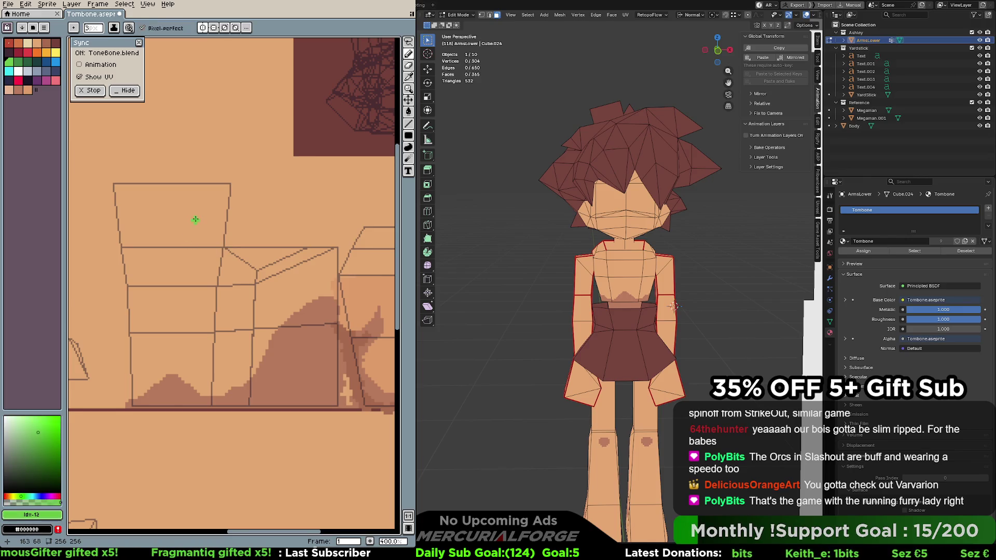
alt+click(377, 288)
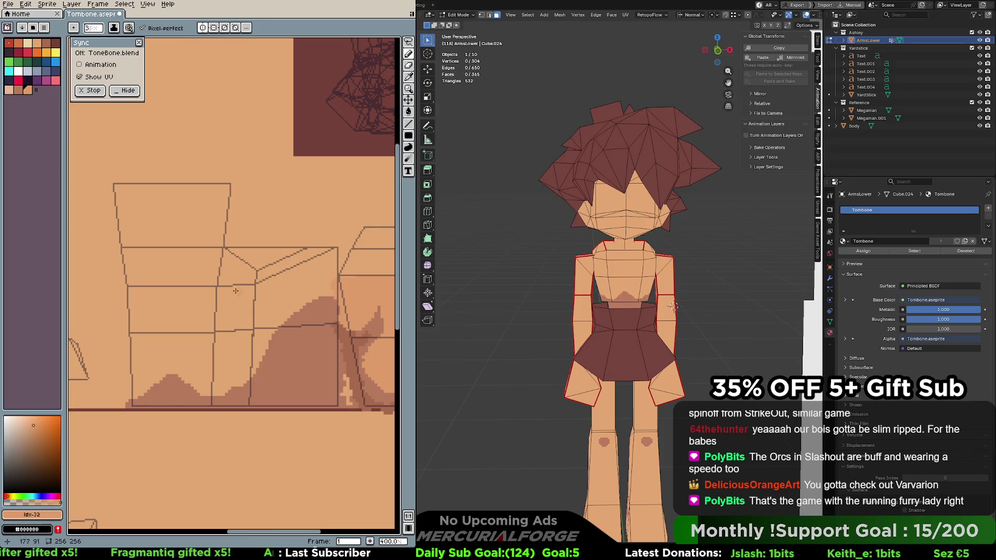
ctrl+scroll(188, 196, up, 8)
mouse_move(226, 196)
mouse_down()
mouse_move(138, 204)
mouse_move(161, 233)
mouse_move(220, 228)
mouse_move(215, 221)
mouse_move(215, 230)
mouse_move(119, 238)
mouse_move(192, 265)
mouse_move(211, 241)
mouse_up()
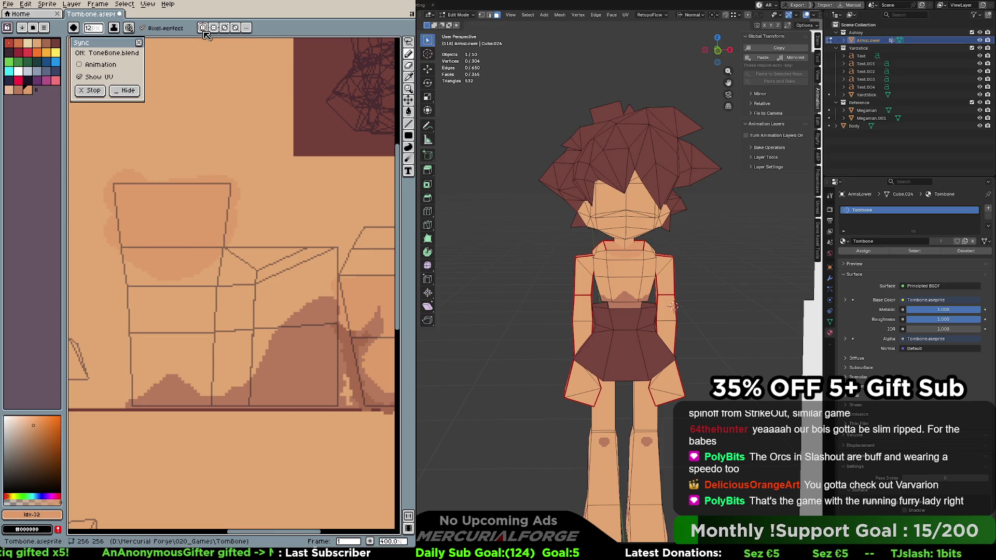
middle_drag(269, 153, 134, 223)
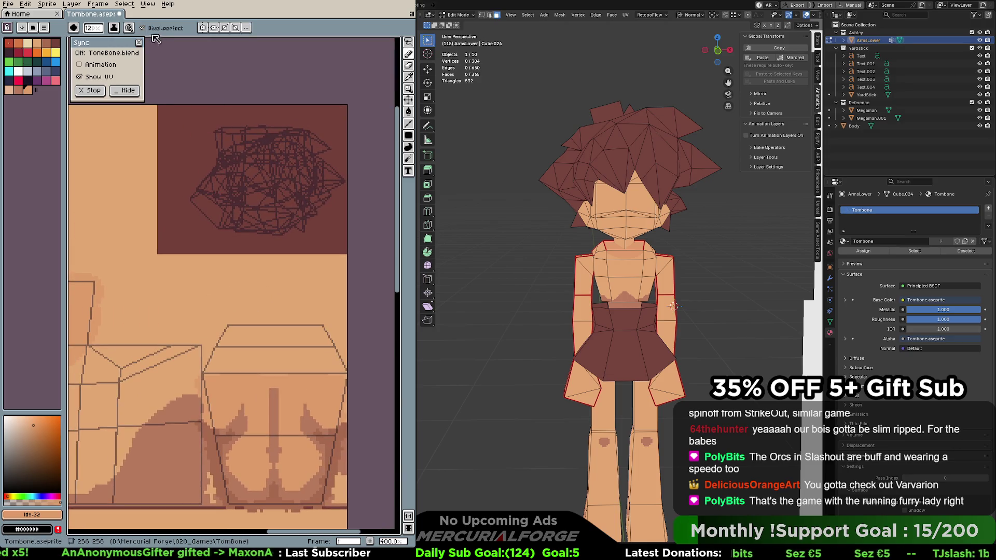
Turn on mirrored drawing centred on the upper quad and grow the pink patch on both sides
click(204, 29)
middle_drag(217, 165, 279, 148)
drag(335, 83, 149, 82)
middle_drag(165, 91, 290, 77)
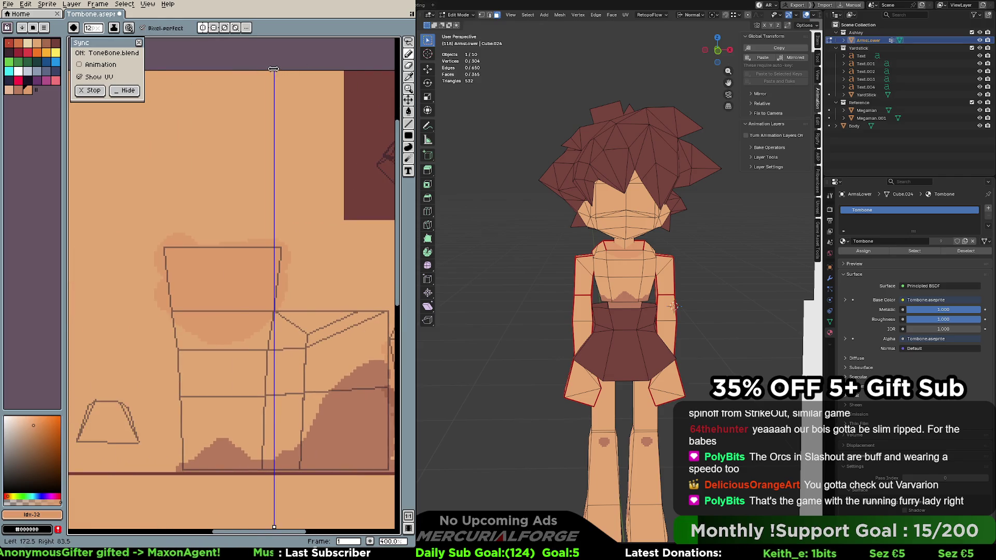
drag(274, 69, 223, 69)
middle_drag(203, 343, 218, 270)
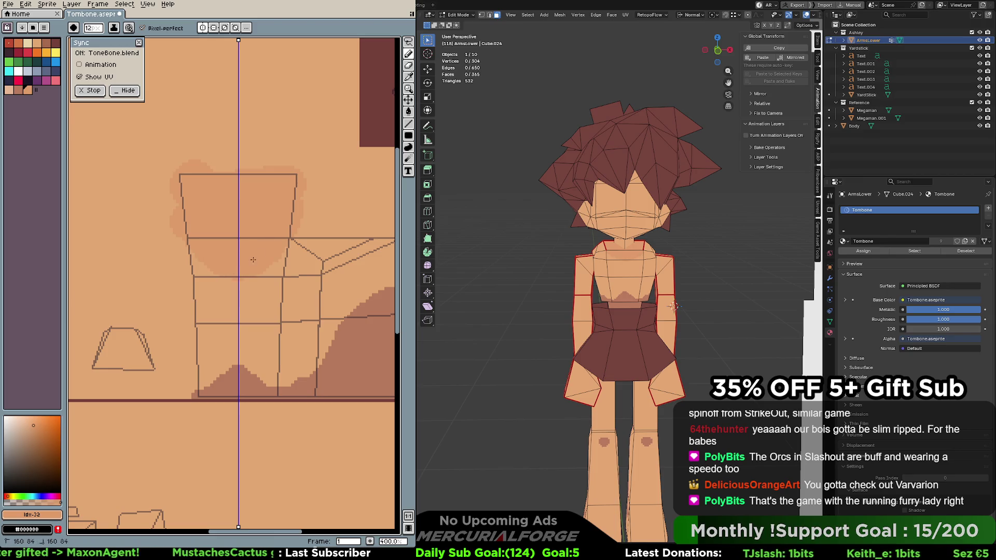
drag(291, 253, 296, 227)
drag(267, 258, 288, 248)
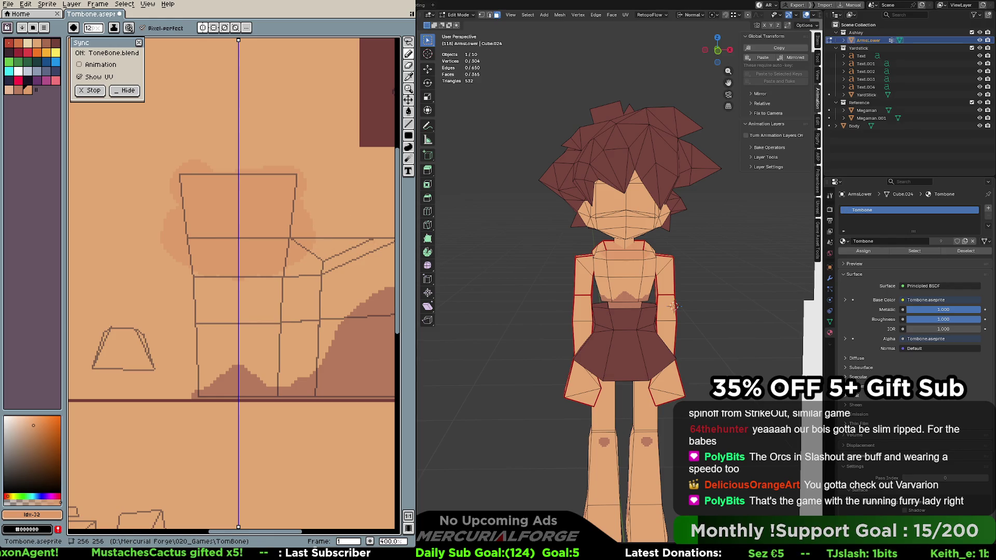
Repaint the mirrored chest shading larger, add darker shading below the chest line, and shrink the brush to 7px
mouse_move(673, 306)
middle_down()
mouse_move(687, 275)
mouse_move(679, 255)
mouse_move(641, 247)
mouse_move(673, 242)
middle_up()
scroll(692, 258, up, 3)
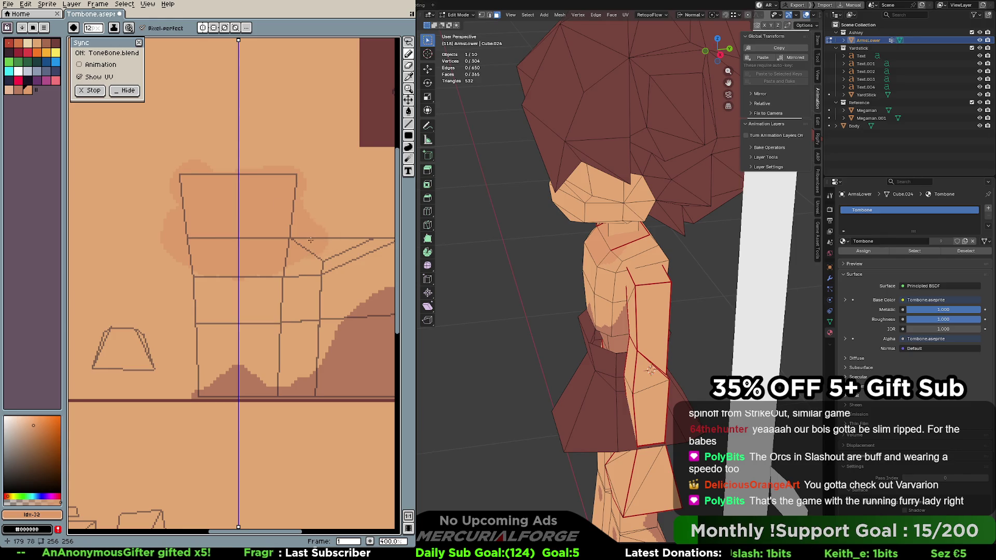
key(ctrl+z)
mouse_move(300, 243)
mouse_down()
mouse_move(361, 220)
mouse_move(347, 231)
mouse_move(360, 229)
mouse_up()
key(ctrl+z)
drag(311, 262, 384, 215)
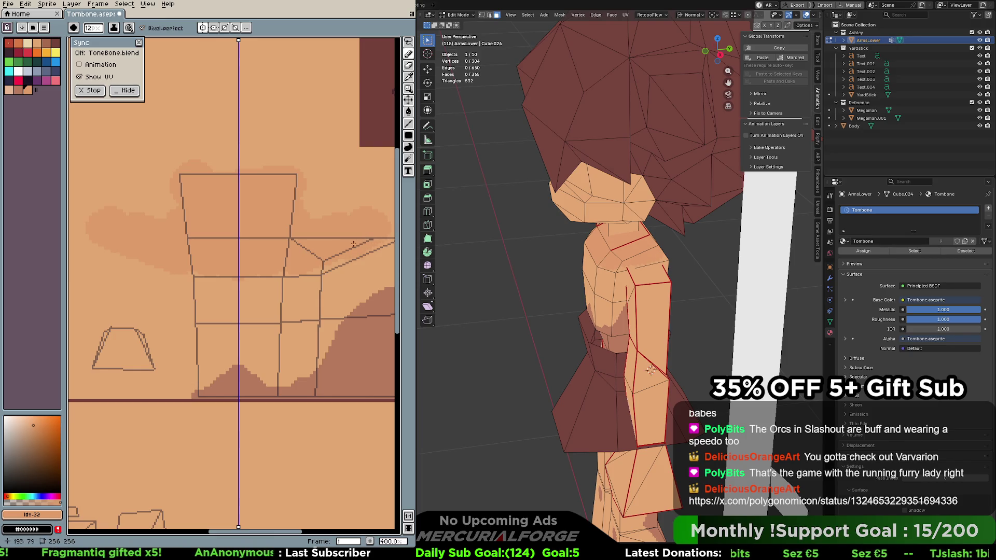
mouse_move(264, 278)
mouse_down()
mouse_move(244, 271)
mouse_move(249, 283)
mouse_move(255, 276)
mouse_up()
key(minus)
key(minus)
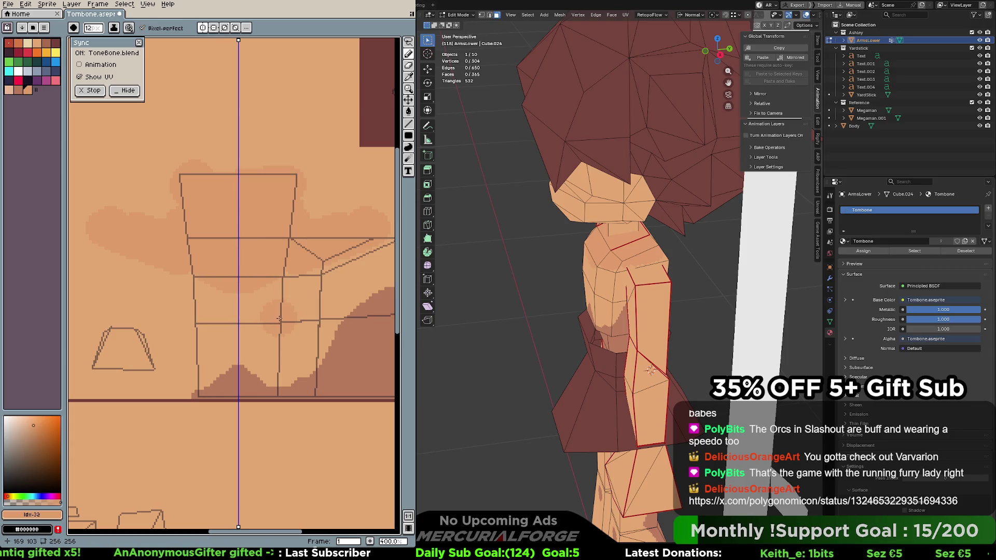
key(minus)
key(minus)
key(minus)
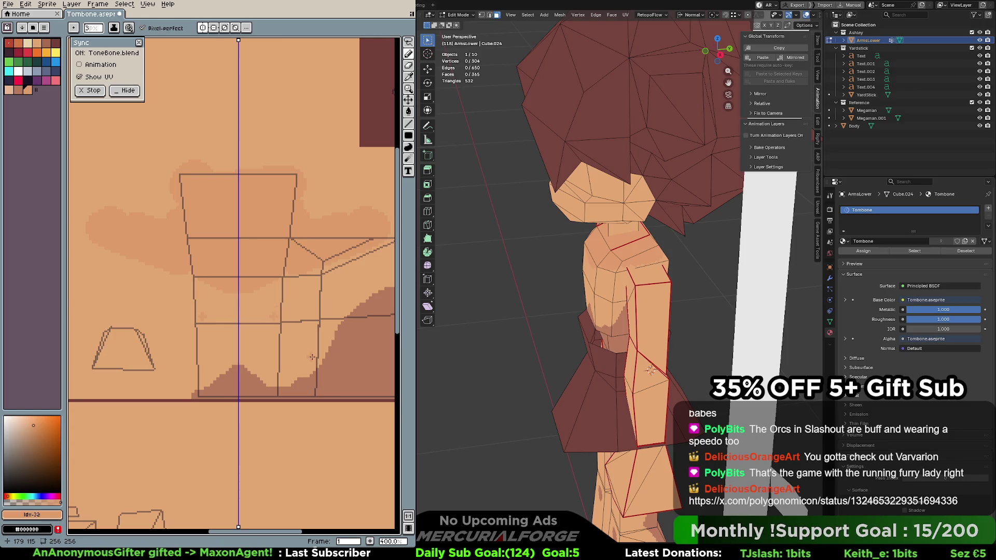
middle_drag(638, 290, 673, 282)
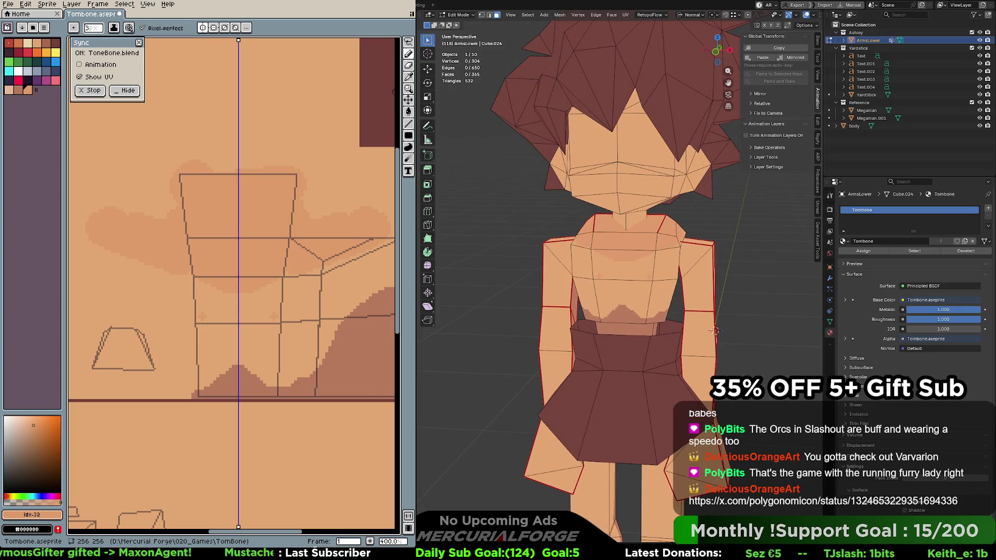
middle_drag(333, 332, 305, 310)
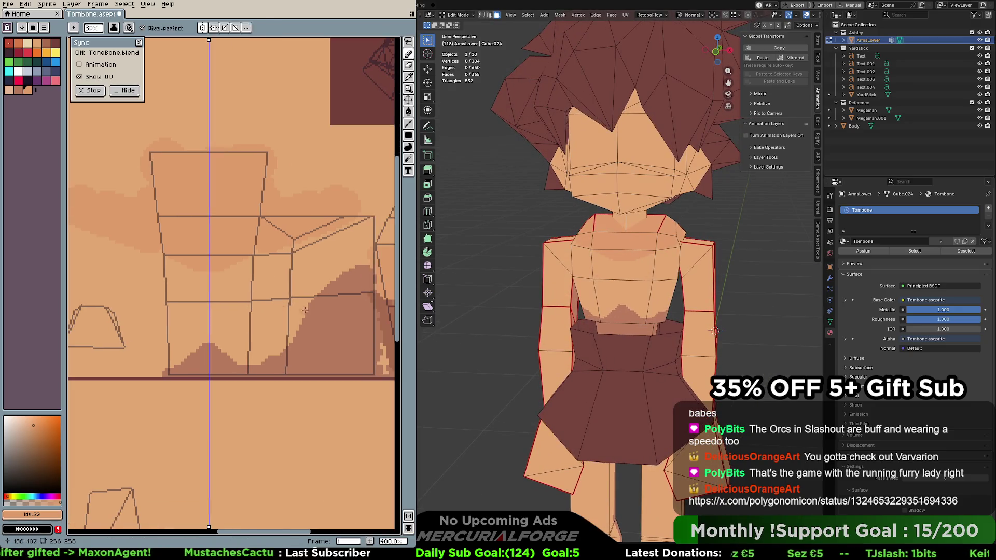
alt+click(312, 306)
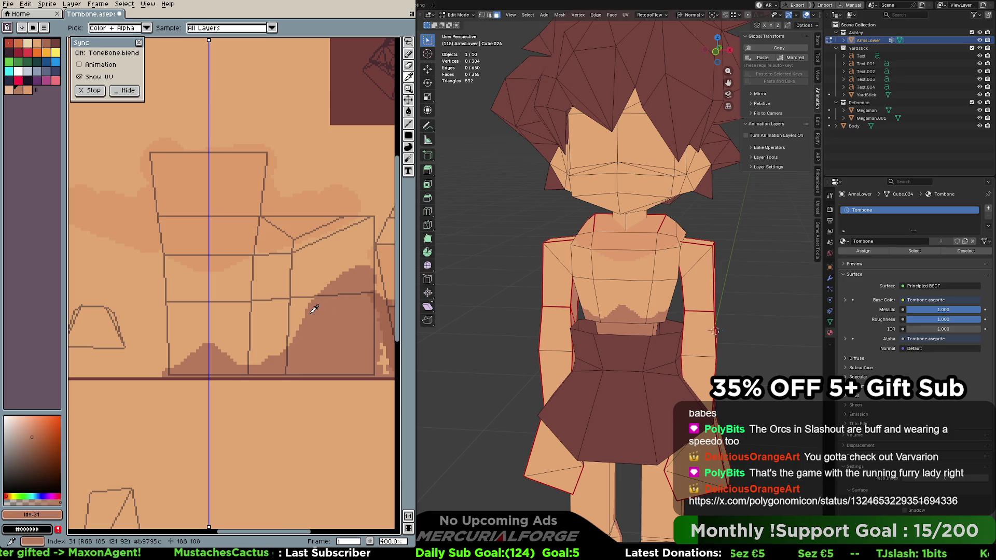
alt+click(249, 299)
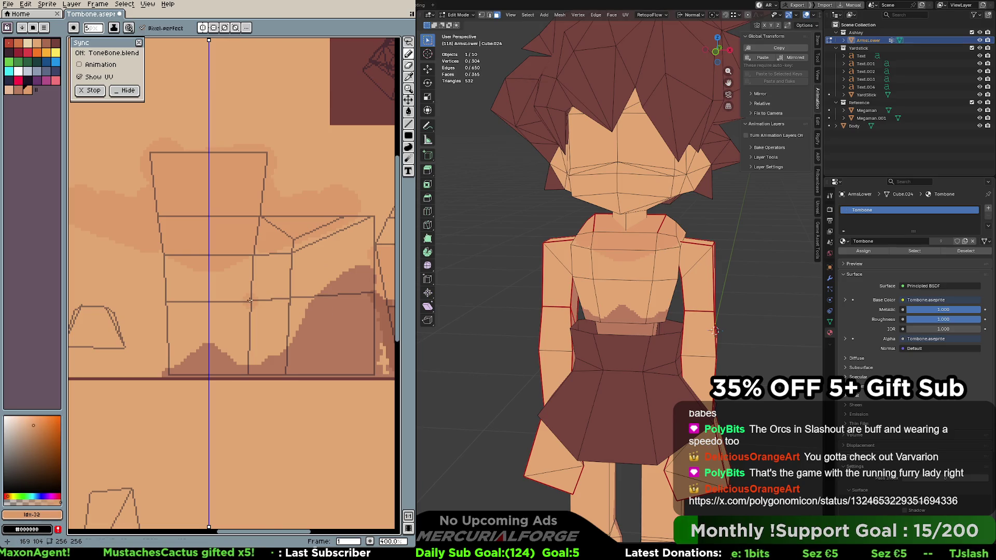
alt+click(250, 299)
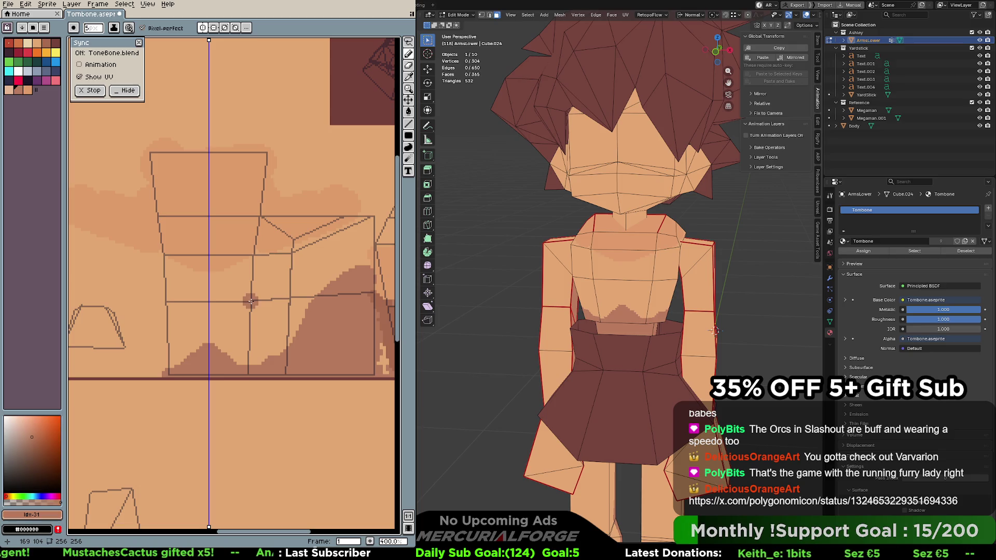
click(251, 301)
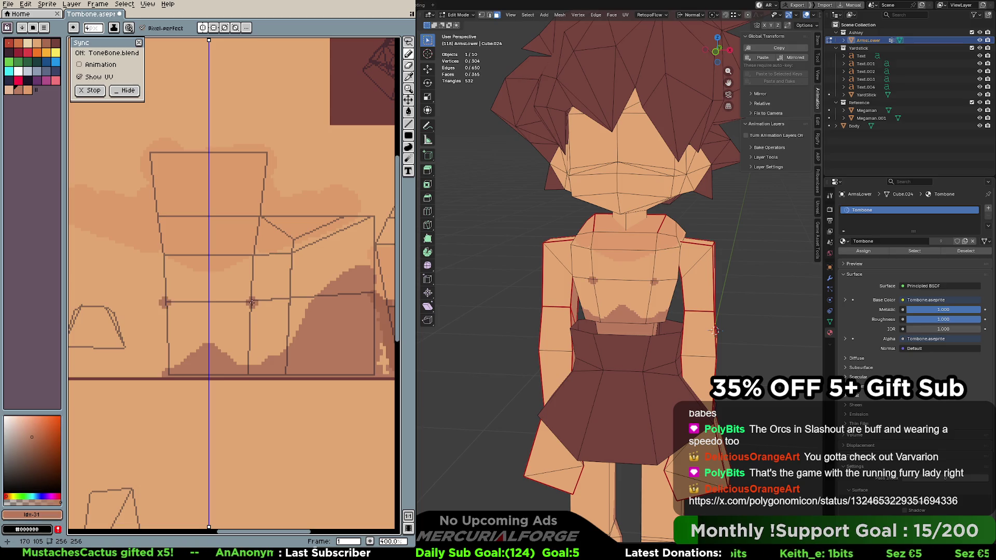
key(ctrl+z)
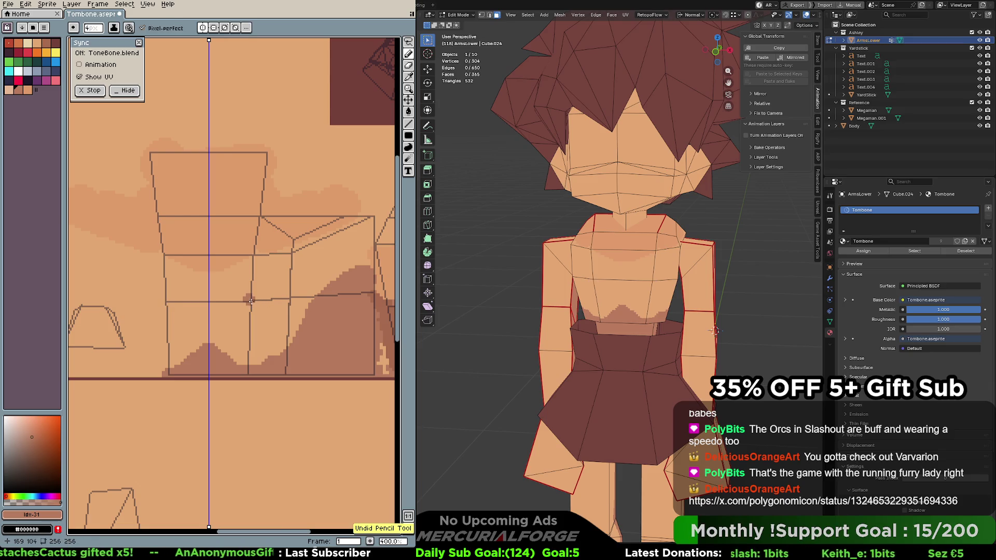
click(249, 299)
key(ctrl+z)
click(255, 300)
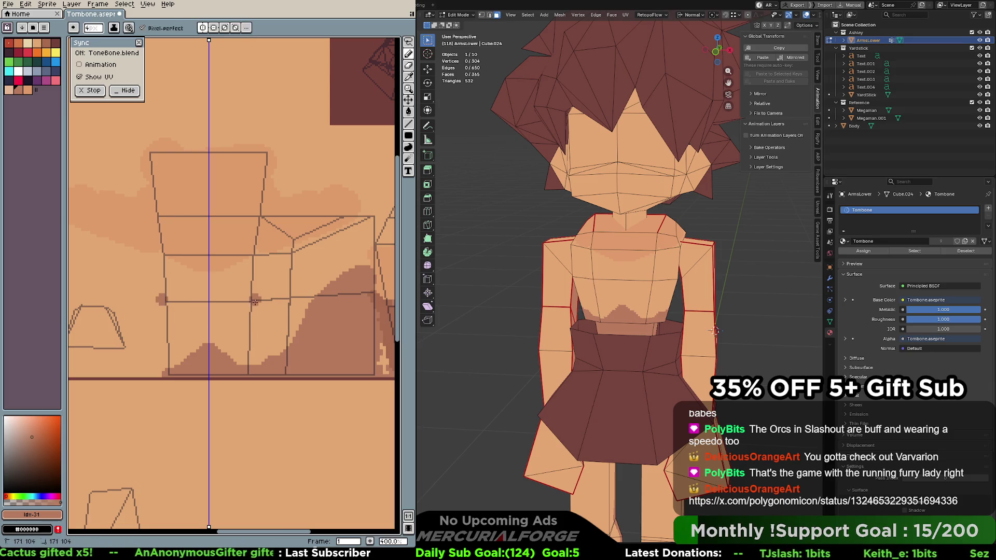
key(ctrl+z)
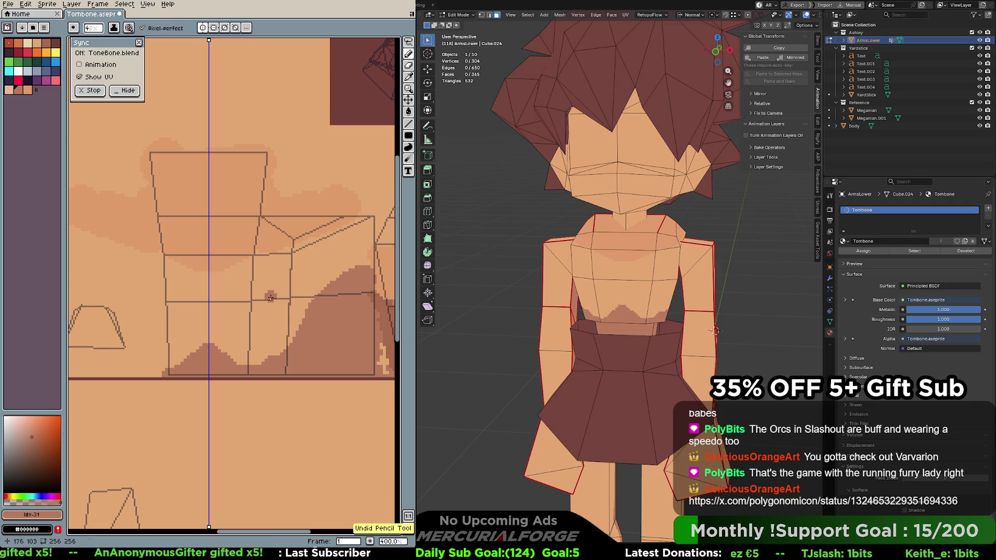
key(space)
drag(367, 298, 346, 301)
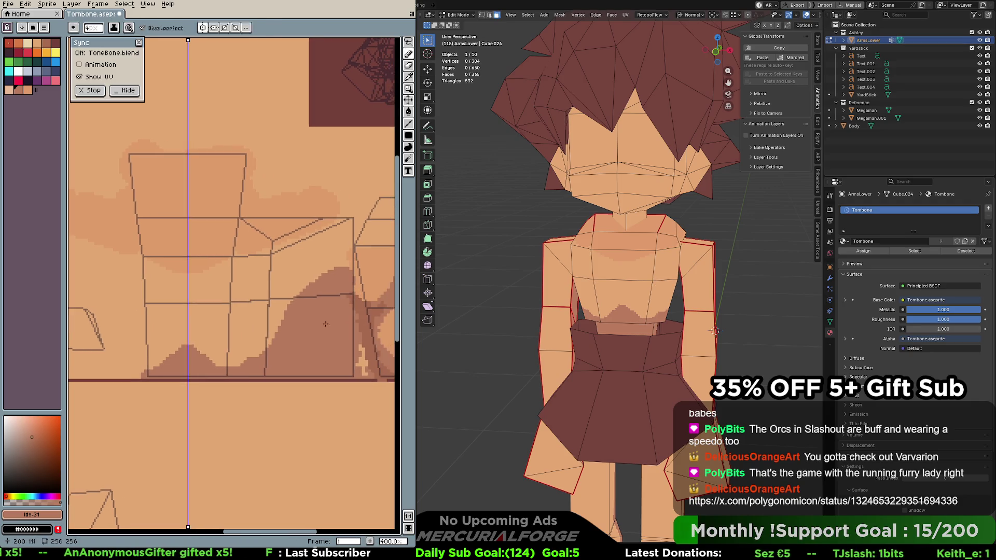
alt+click(241, 303)
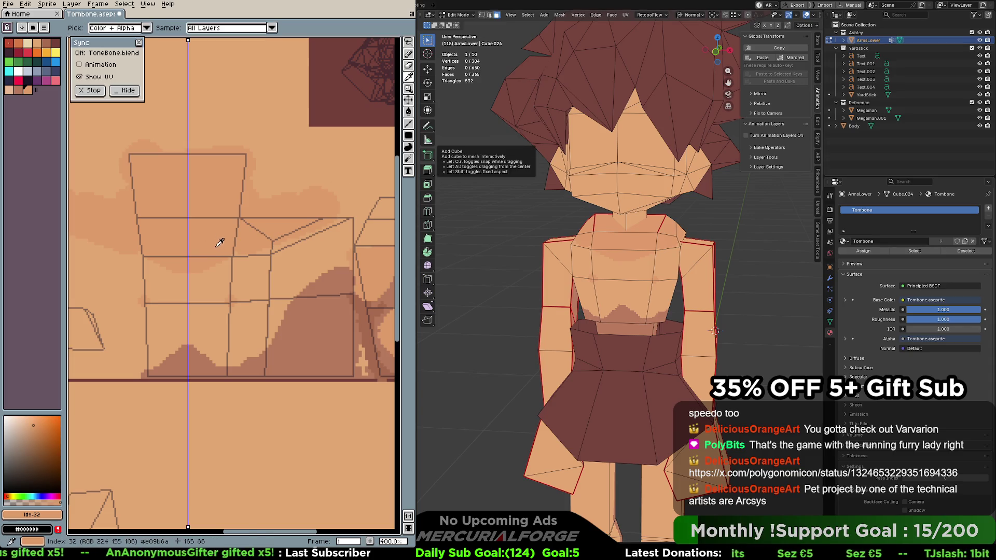
Undo a chest pencil stroke, resample the skin shade and main skin tone, and zoom out to 100%
middle_drag(213, 261, 192, 227)
key(ctrl+z)
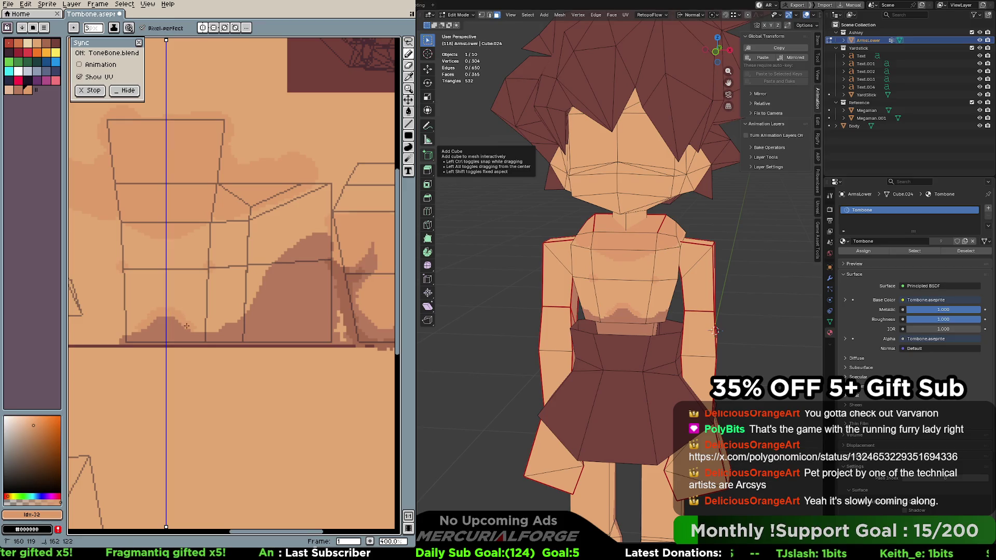
key(v)
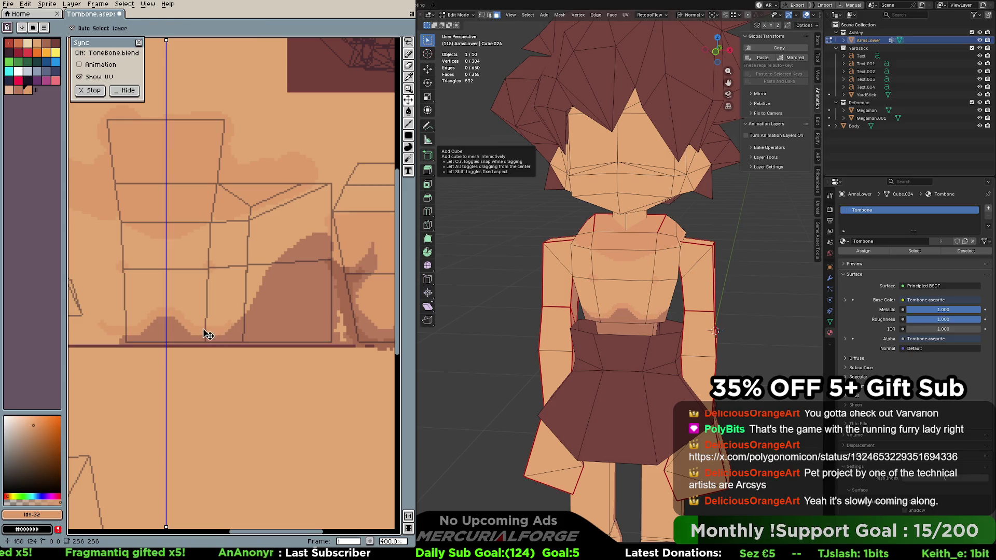
key(b)
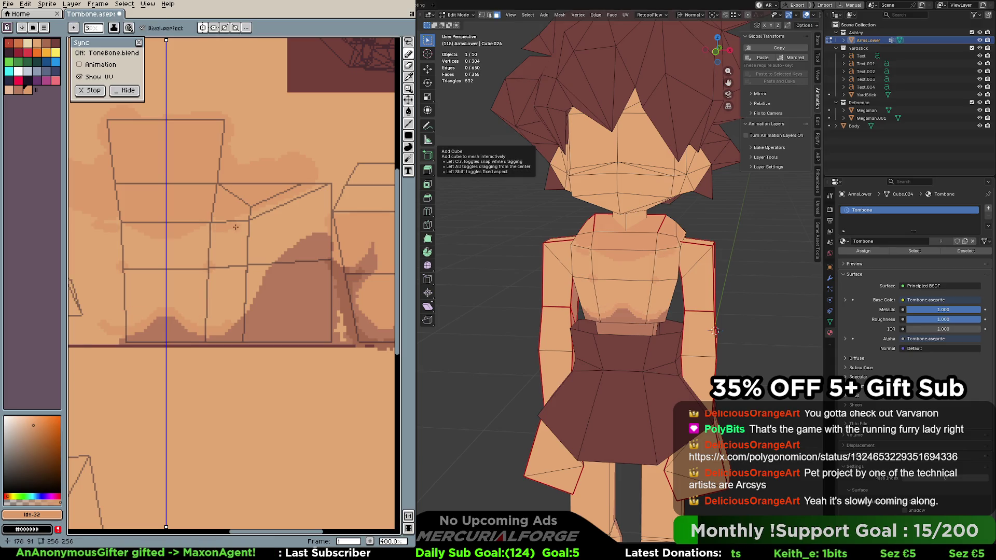
alt+click(200, 227)
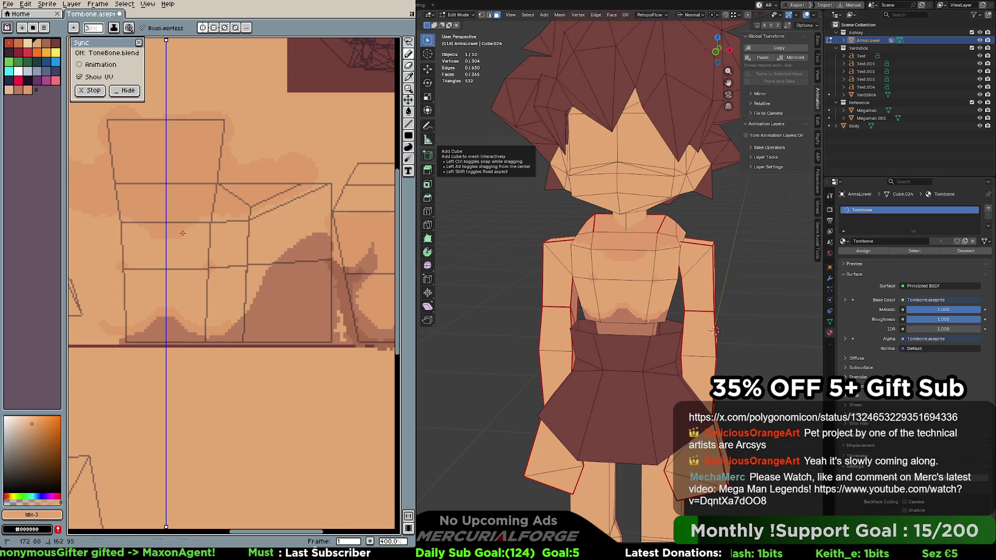
alt+click(236, 204)
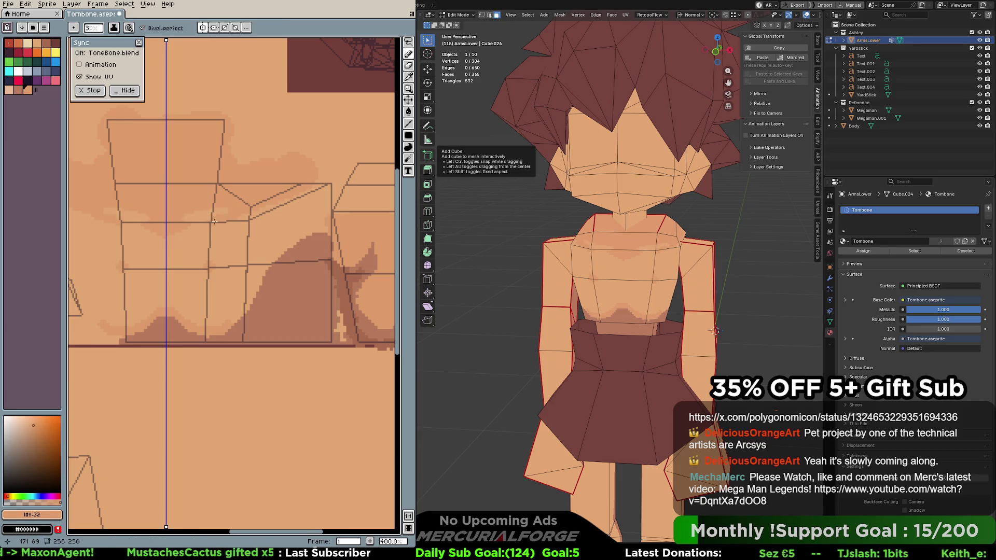
key(z)
scroll(218, 205, down, 3)
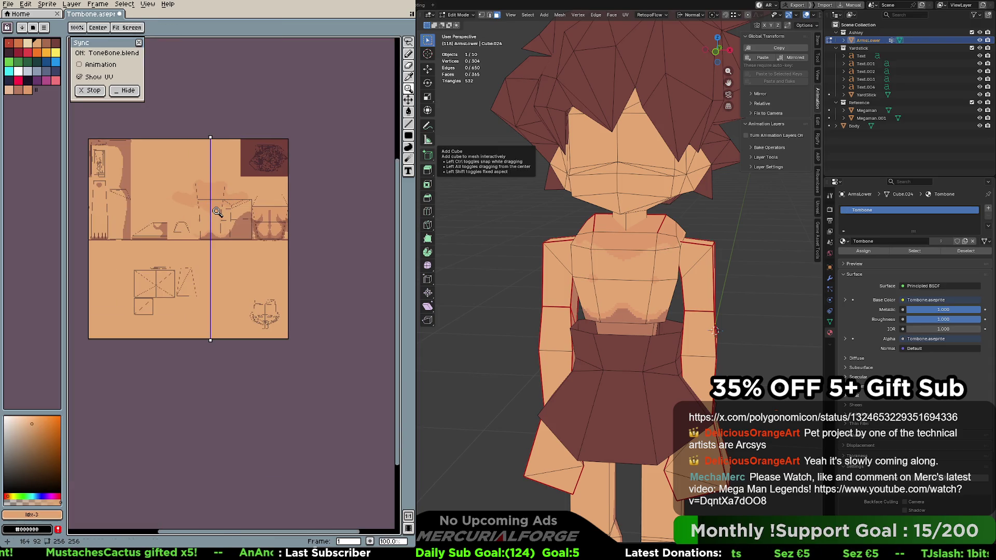
Try light mirrored shading across the chest, then undo it
scroll(215, 197, up, 2)
scroll(215, 197, up, 2)
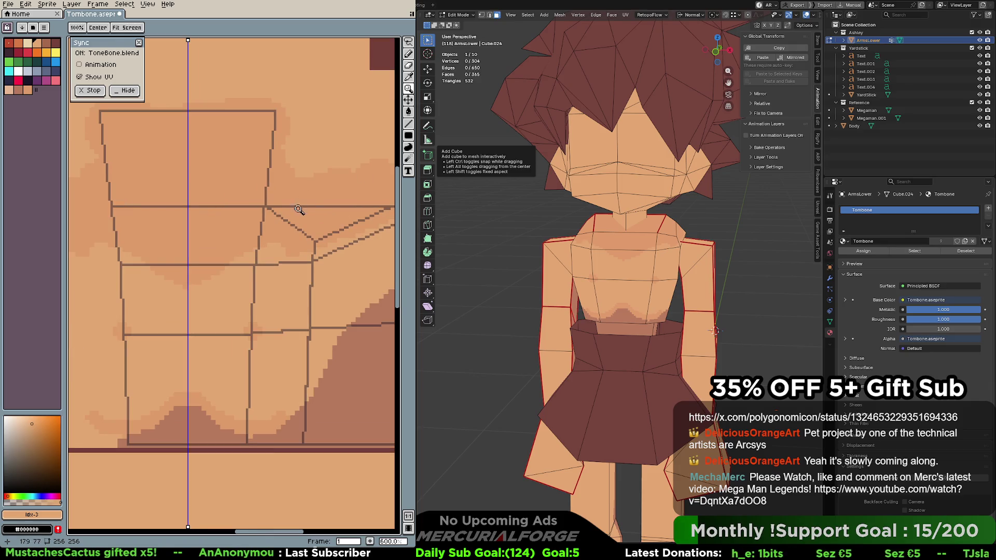
scroll(229, 245, up, 1)
middle_drag(228, 245, 239, 248)
key(b)
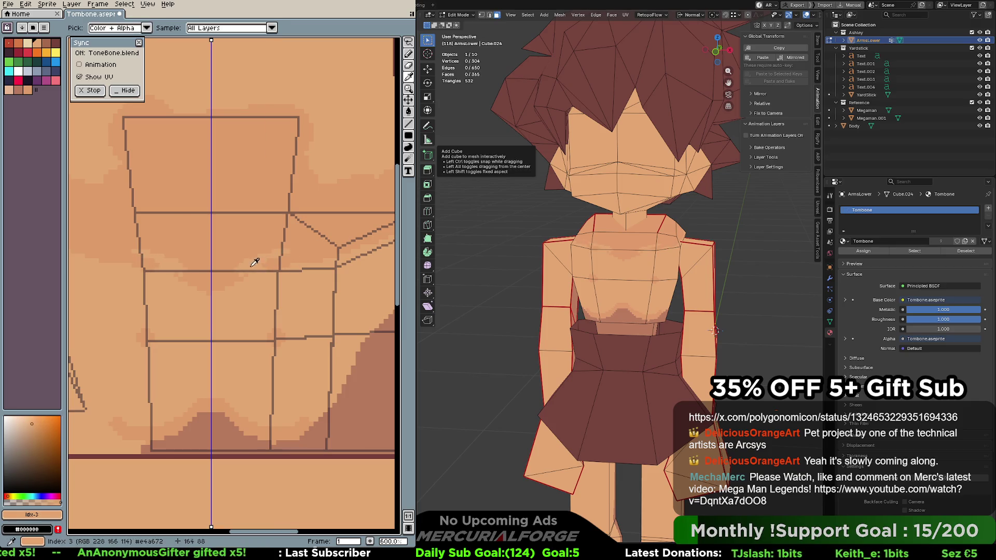
drag(228, 246, 277, 244)
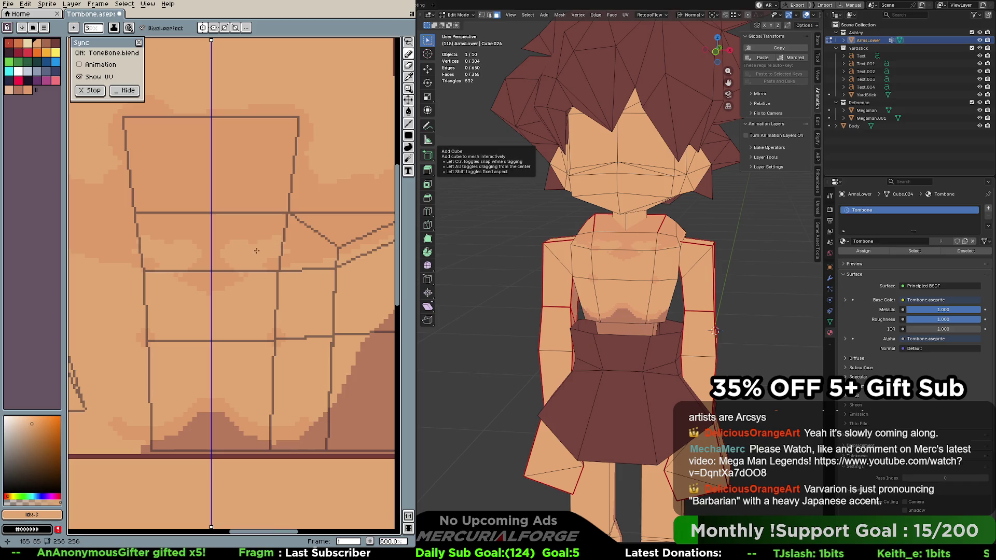
key(ctrl+z)
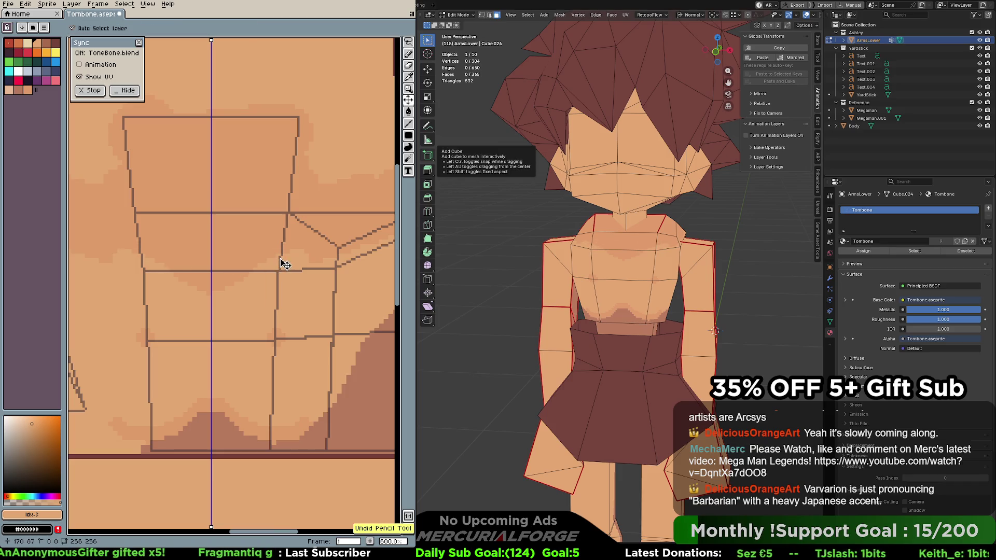
Paint the mirrored blue pendant and redo strokes with Ctrl+Y until the diamond is complete
click(46, 70)
mouse_move(222, 283)
mouse_down()
mouse_move(218, 296)
mouse_move(222, 266)
mouse_up()
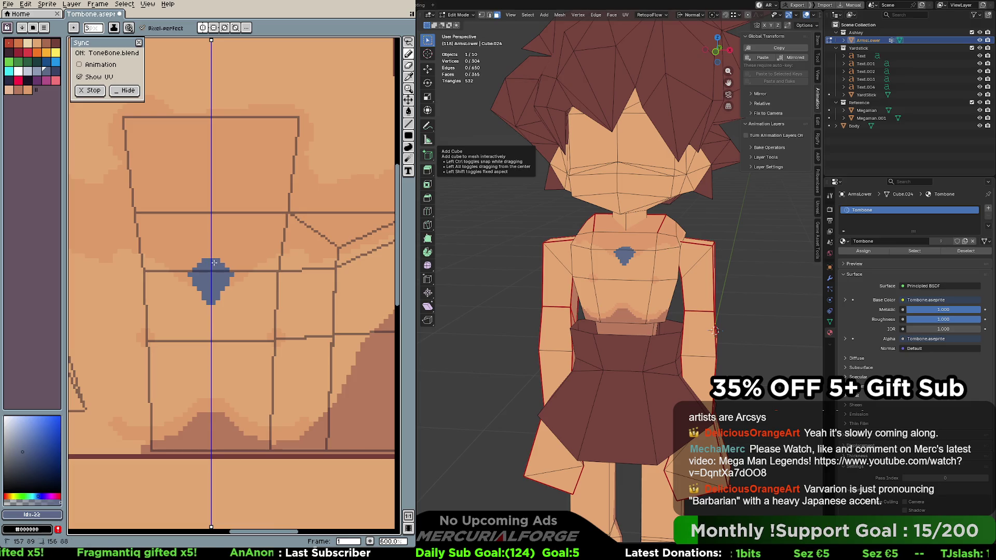
key(ctrl+z)
key(ctrl+z)
key(ctrl+z)
key(ctrl+y)
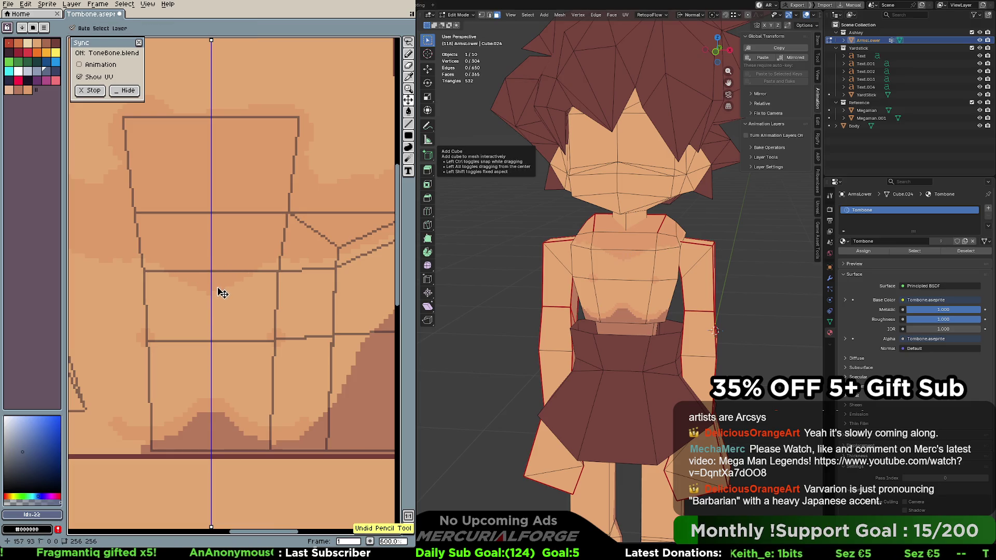
key(ctrl+y)
key(ctrl+y)
key(ctrl+y)
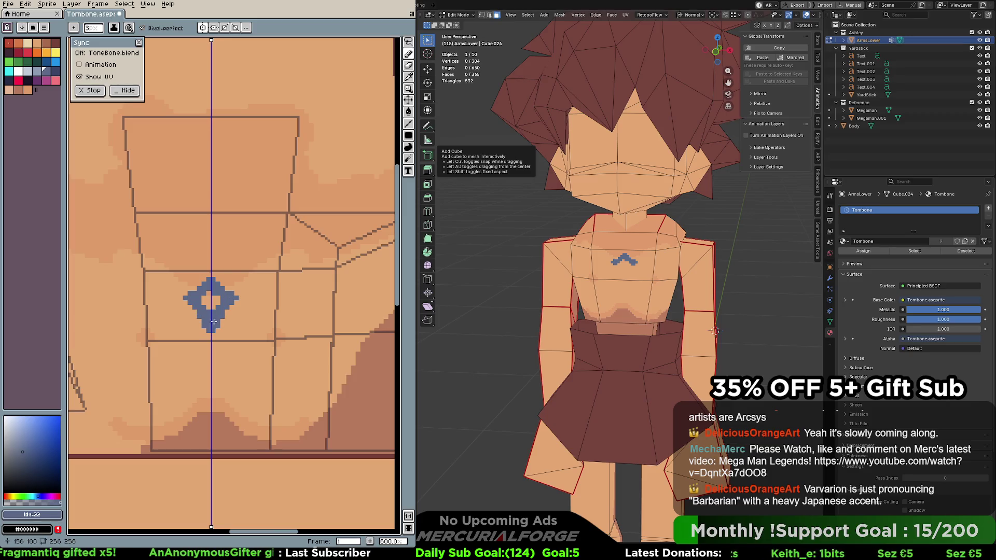
key(ctrl+y)
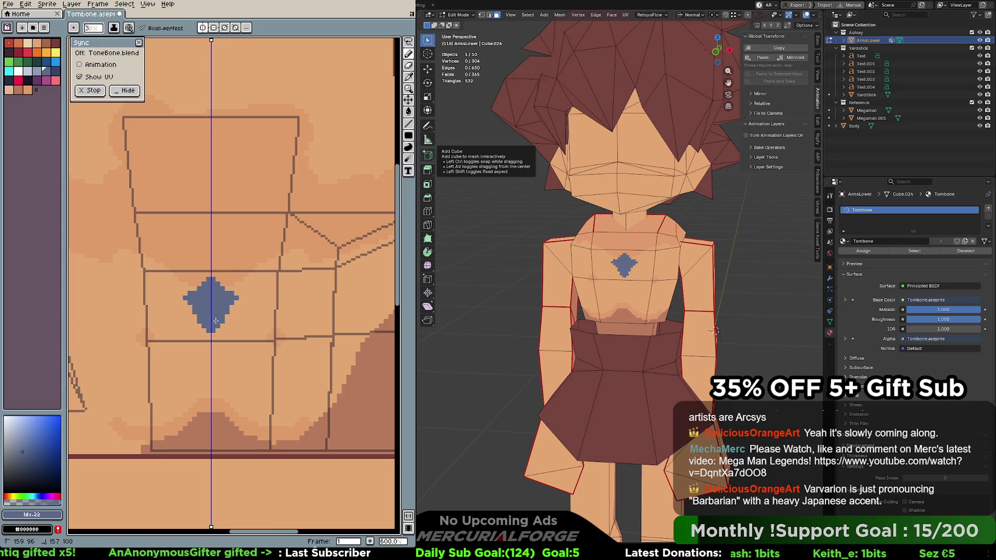
key(ctrl+y)
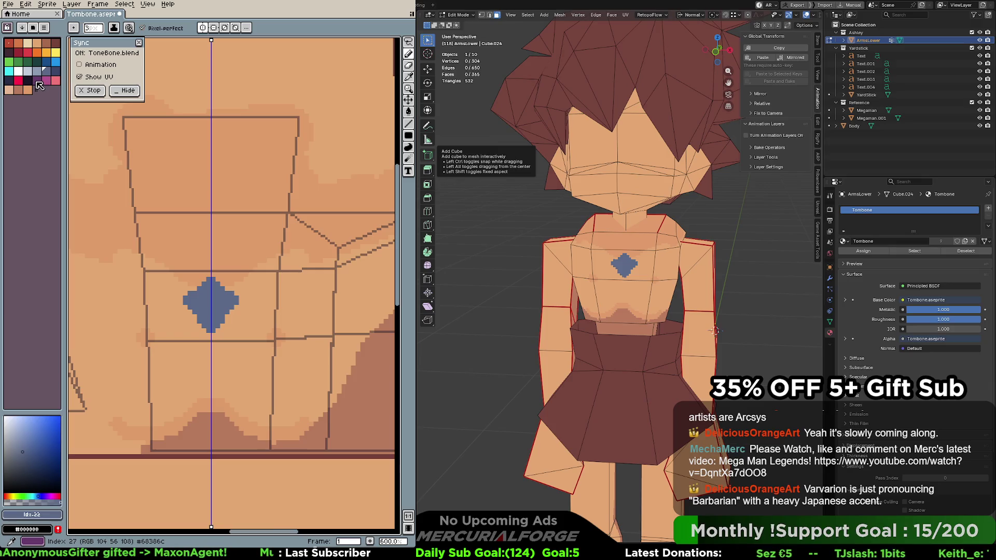
Draw a mirrored purple necklace loop with a size 2 brush from the neckline to the pendant
click(38, 81)
key(bracketleft)
key(bracketleft)
key(bracketleft)
key(bracketright)
key(bracketright)
key(bracketright)
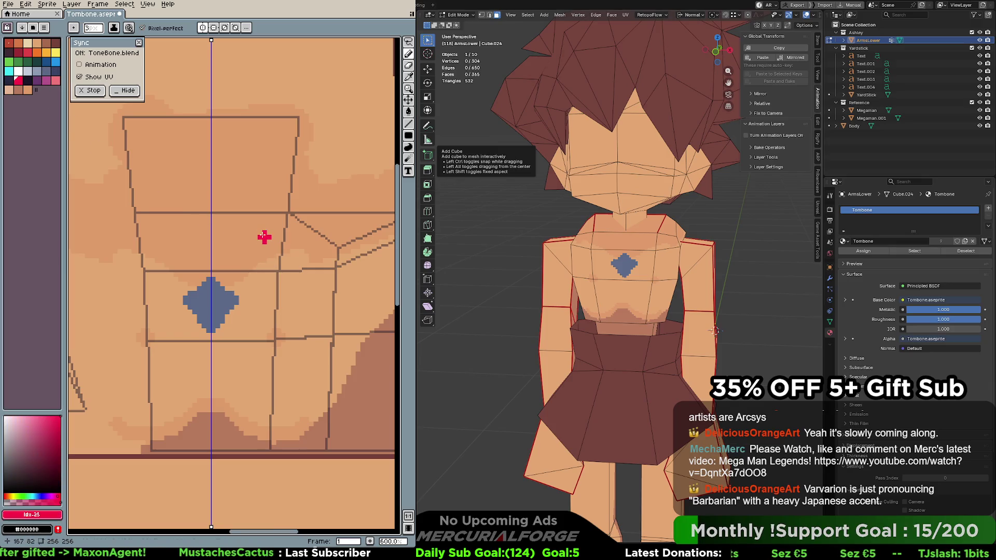
key(minus)
key(minus)
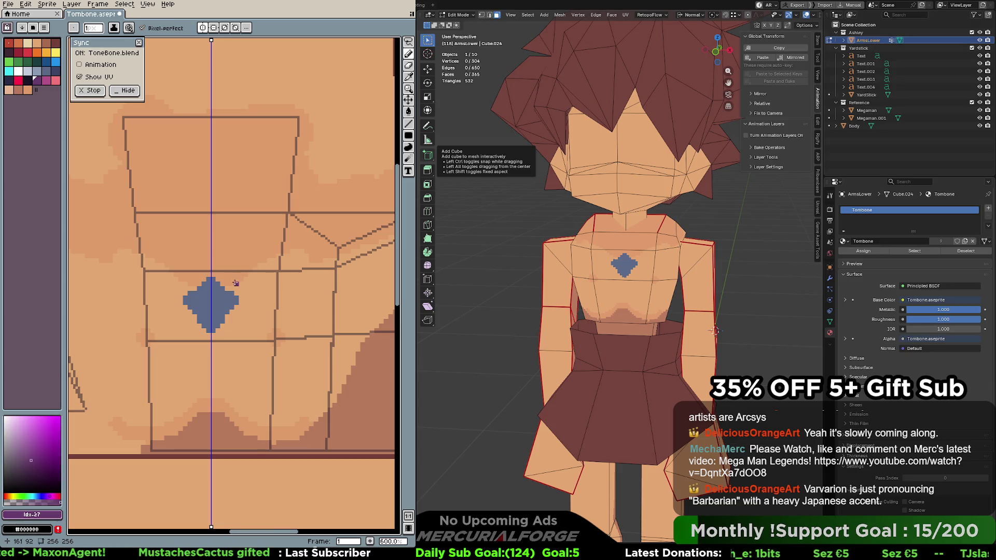
mouse_move(227, 288)
mouse_down()
mouse_move(272, 245)
mouse_move(277, 196)
mouse_move(249, 173)
mouse_move(217, 171)
mouse_up()
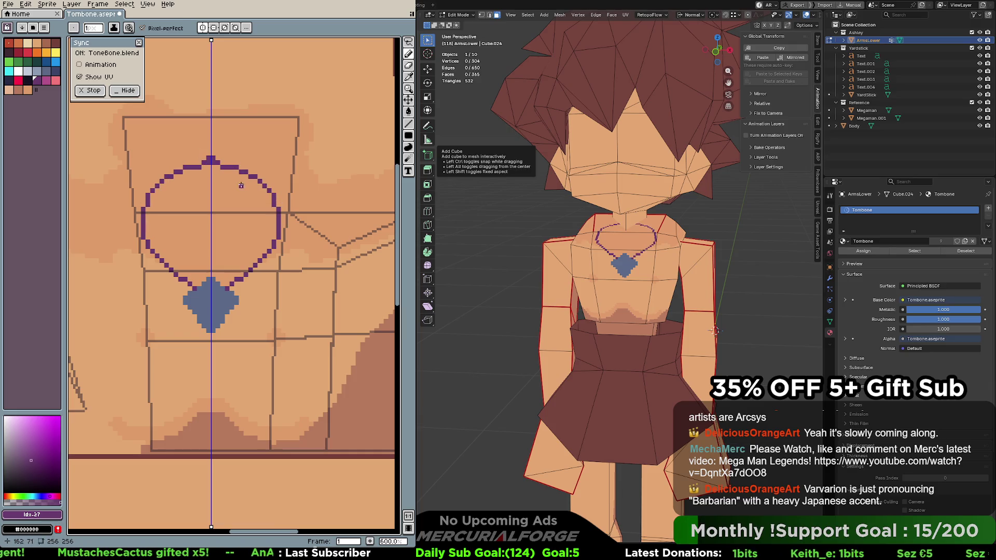
key(ctrl+z)
mouse_move(213, 118)
mouse_down()
mouse_move(280, 132)
mouse_move(293, 177)
mouse_move(280, 235)
mouse_move(253, 276)
mouse_move(228, 289)
mouse_up()
key(ctrl+z)
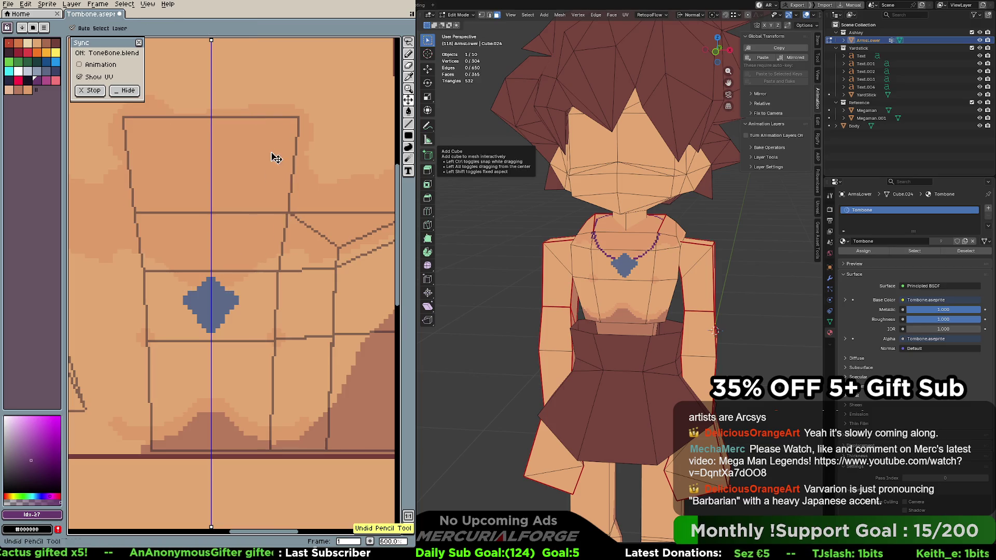
mouse_move(211, 120)
mouse_down()
mouse_move(280, 165)
mouse_move(282, 222)
mouse_move(229, 288)
mouse_up()
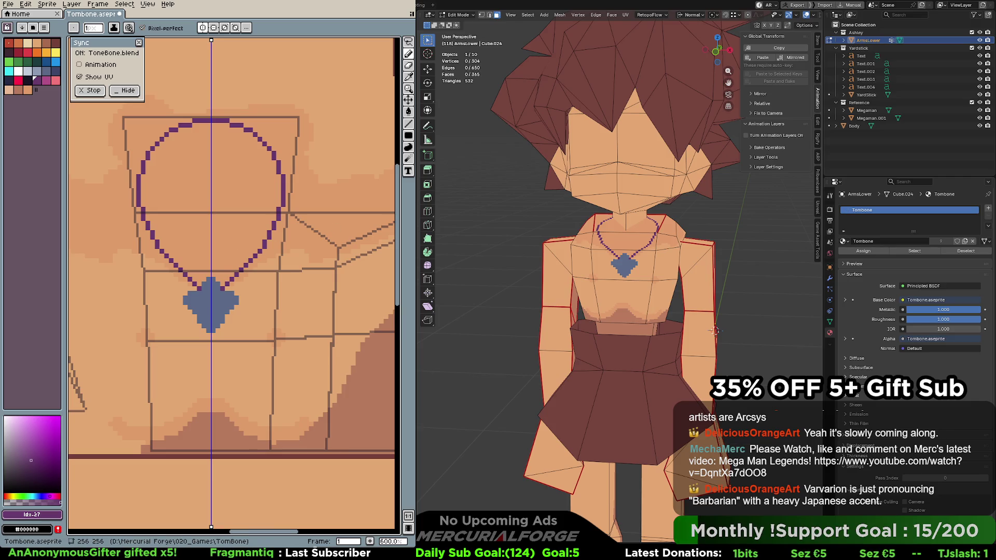
mouse_move(715, 331)
middle_down()
mouse_move(731, 284)
mouse_move(755, 274)
mouse_move(713, 276)
middle_up()
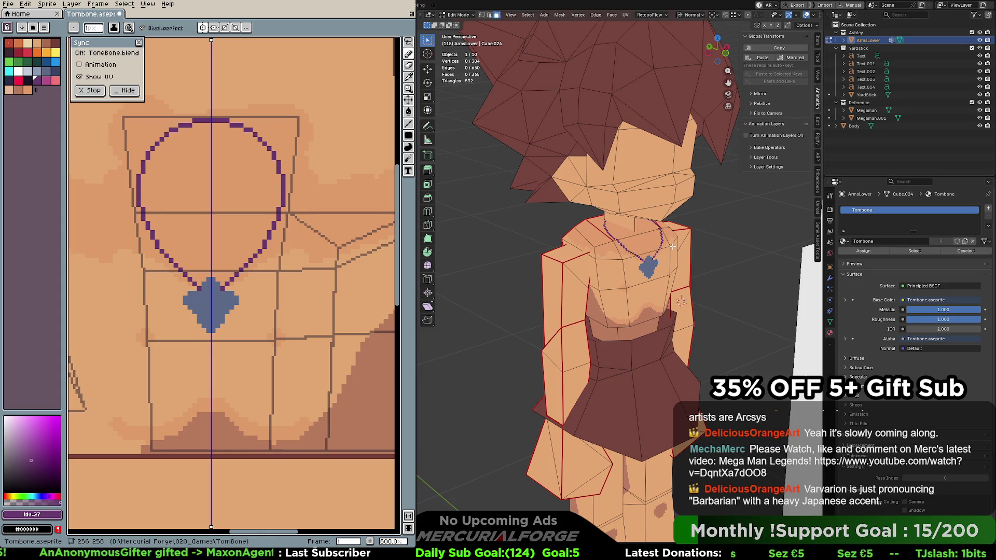
mouse_move(673, 181)
middle_down()
mouse_move(522, 220)
mouse_move(778, 214)
mouse_move(534, 220)
middle_up()
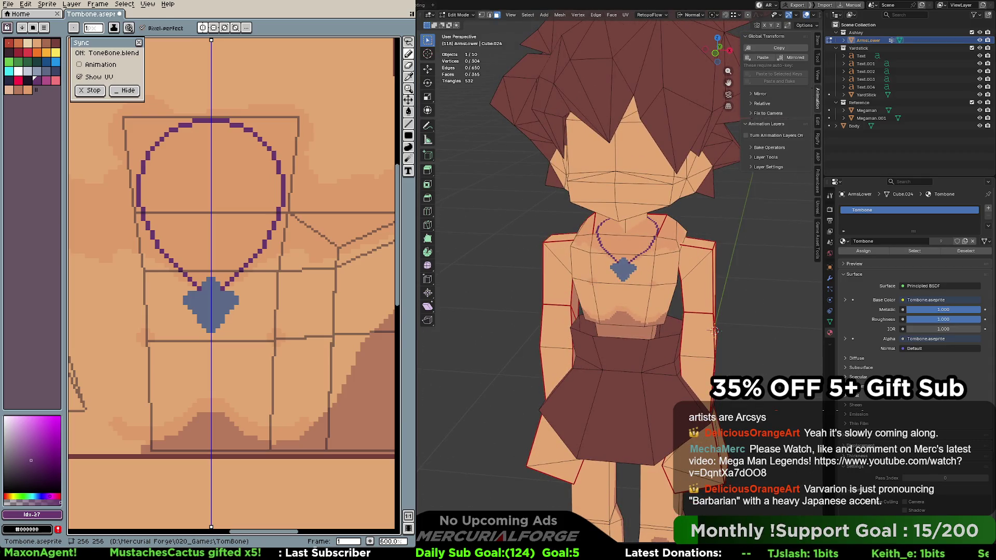
mouse_move(237, 120)
mouse_down()
mouse_move(270, 145)
mouse_move(287, 195)
mouse_move(270, 246)
mouse_move(224, 285)
mouse_up()
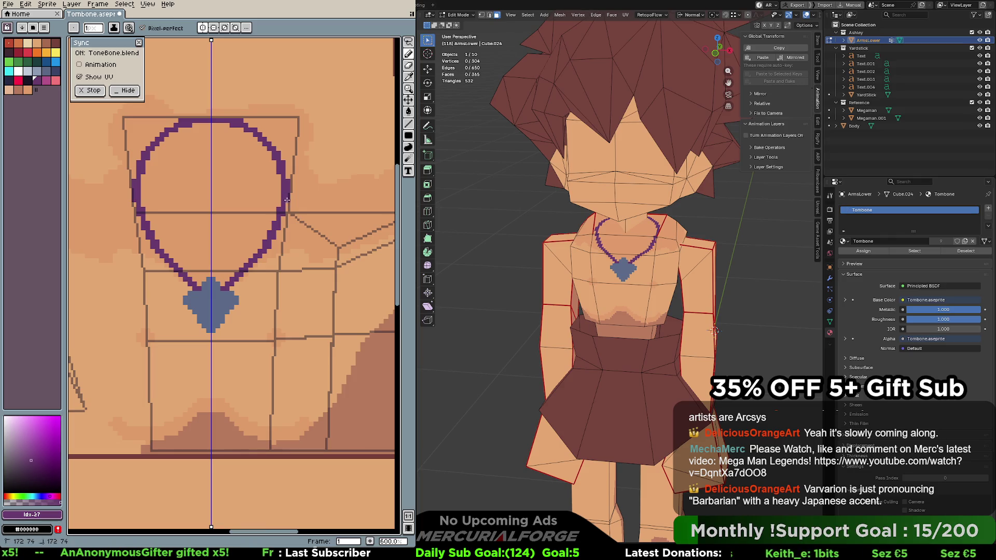
Reshape the pendant into a pointed drop using its blue and the skin orange
alt+click(216, 285)
drag(216, 283, 228, 294)
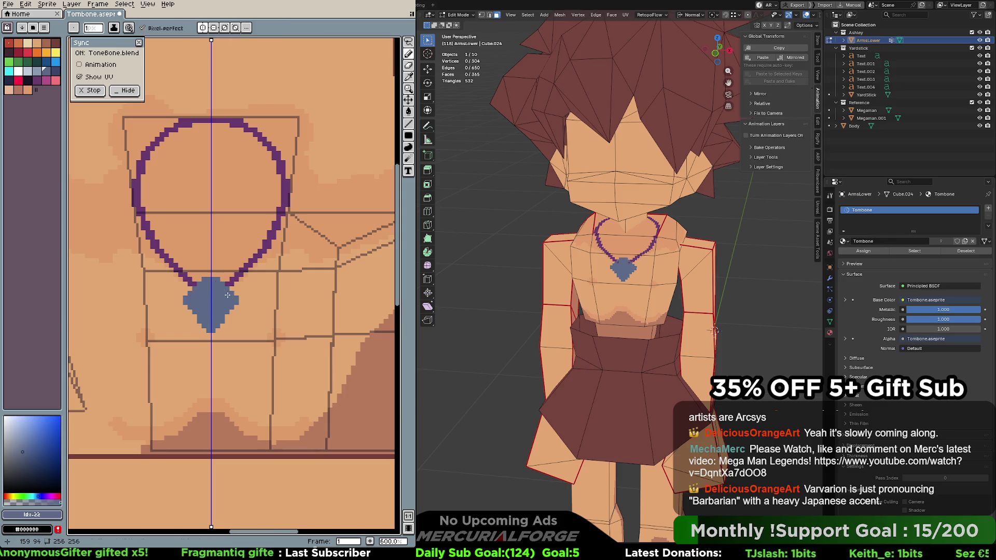
alt+click(232, 289)
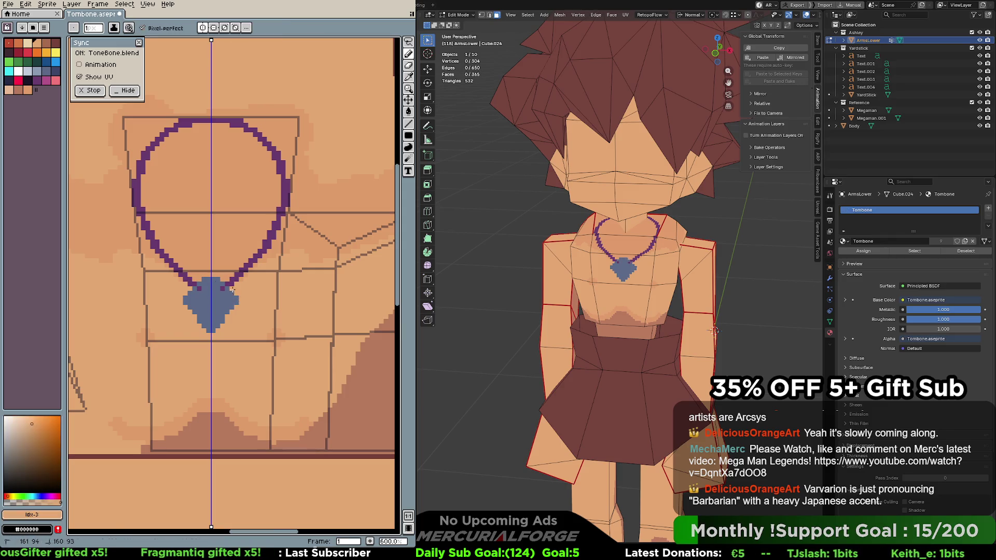
mouse_move(234, 292)
mouse_down()
mouse_move(239, 299)
mouse_move(214, 332)
mouse_up()
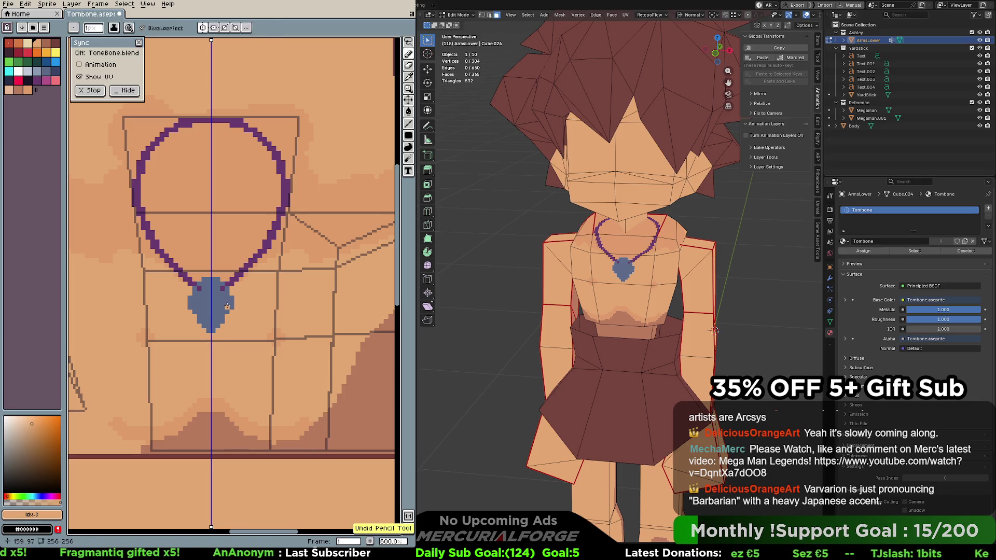
alt+click(227, 310)
click(213, 338)
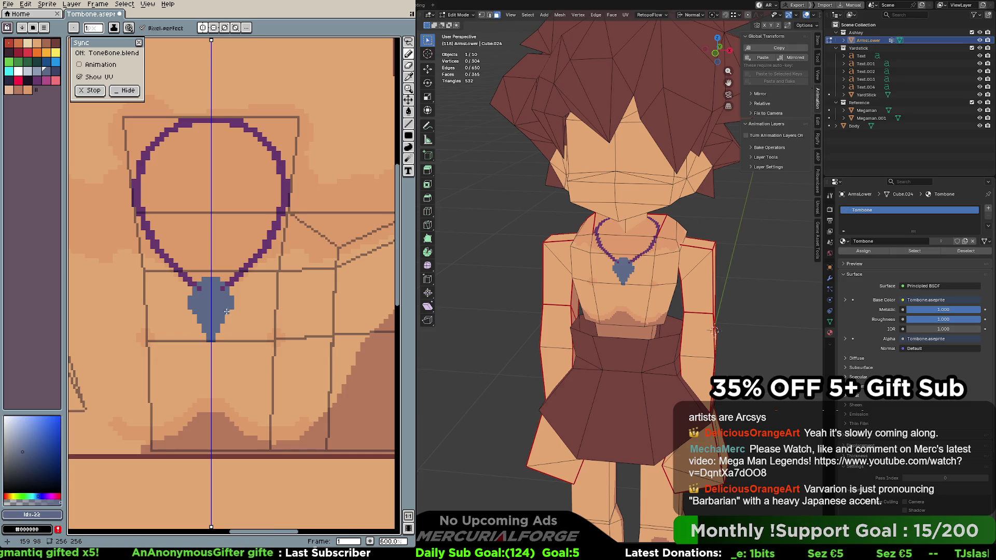
Paint a lighter blue highlight across the pendant's lower half
click(37, 70)
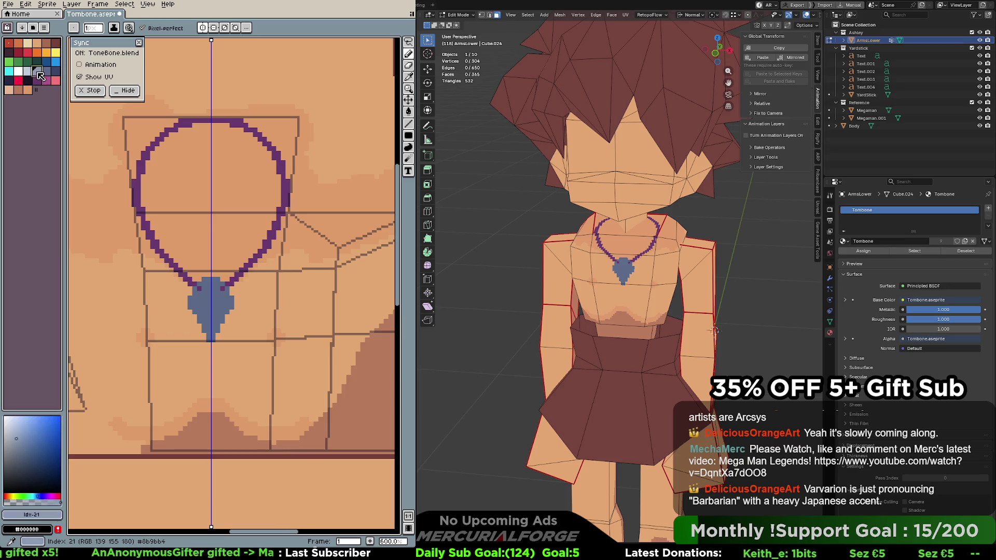
mouse_move(213, 308)
mouse_down()
mouse_move(213, 338)
mouse_move(220, 318)
mouse_up()
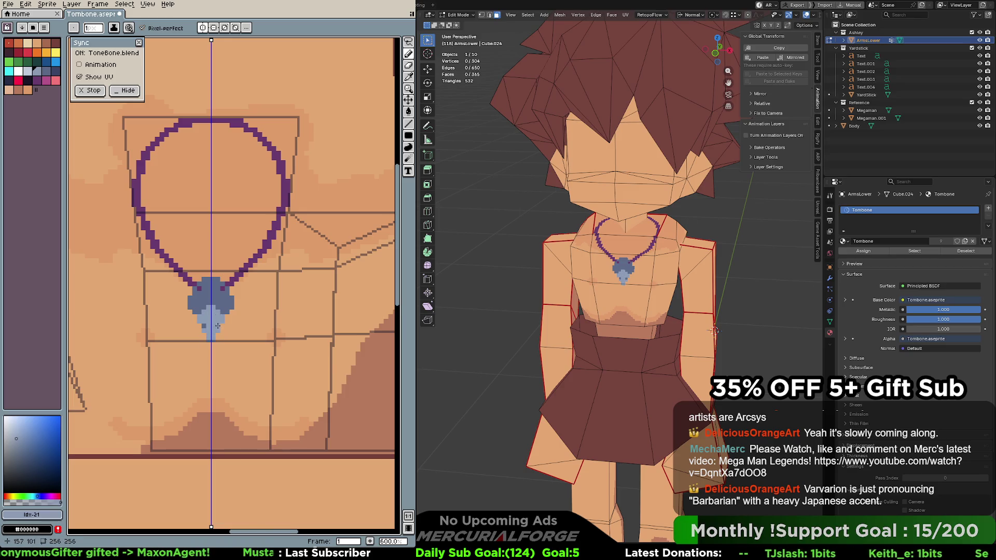
alt+click(246, 419)
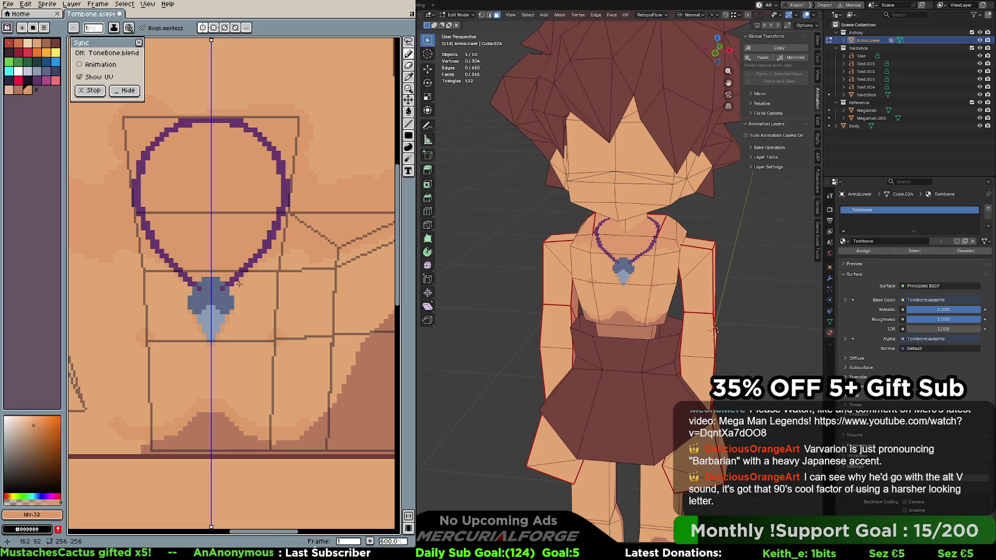
drag(234, 306, 235, 302)
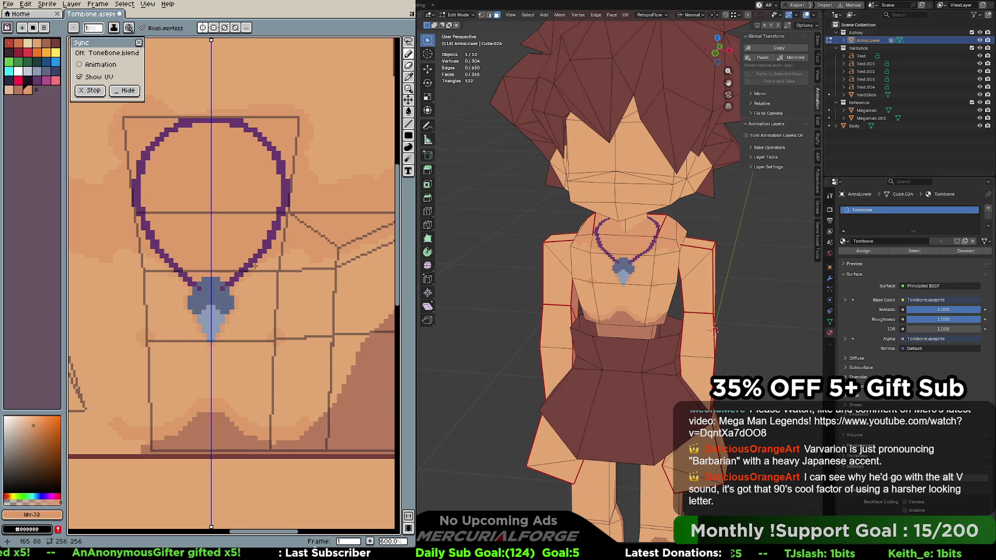
key(ctrl+z)
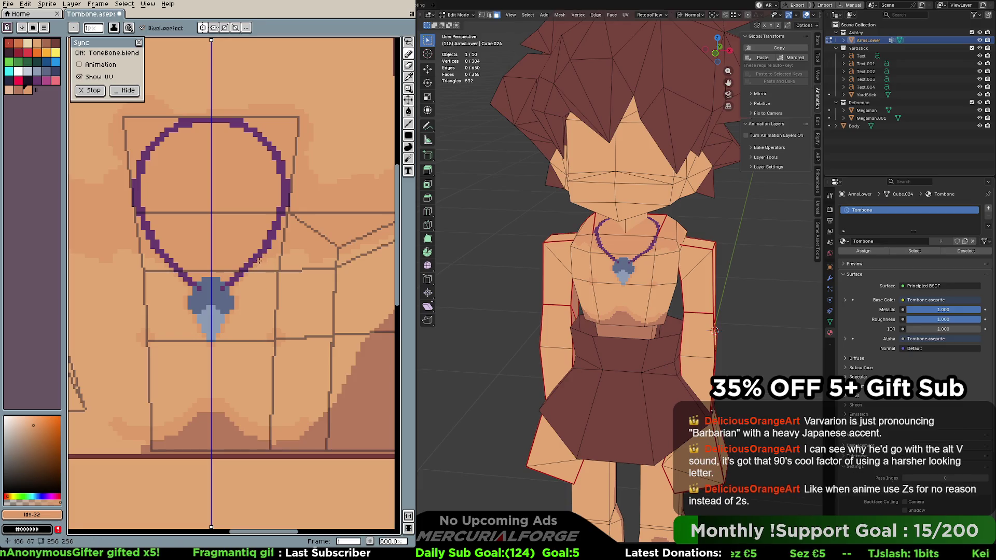
Recentre the canvas on the necklace and sample the peach, darker brown and light orange skin shades
middle_drag(277, 270, 308, 246)
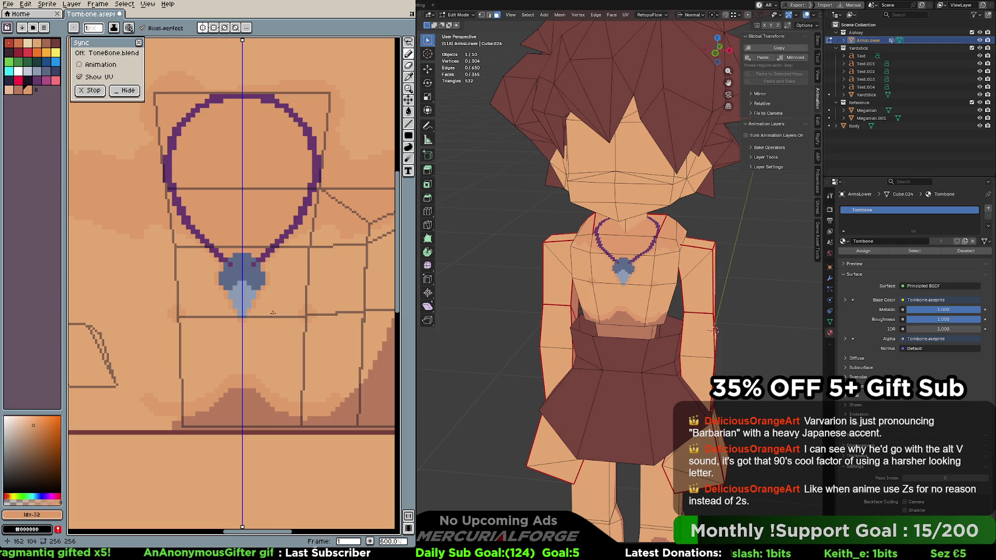
middle_drag(267, 328, 260, 282)
key(i)
key(b)
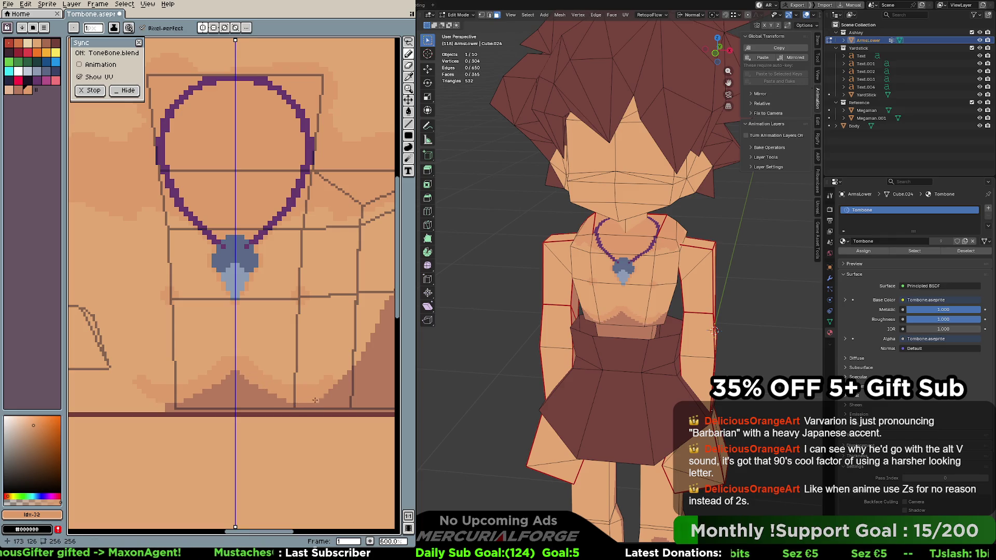
ctrl+scroll(274, 366, up, 1)
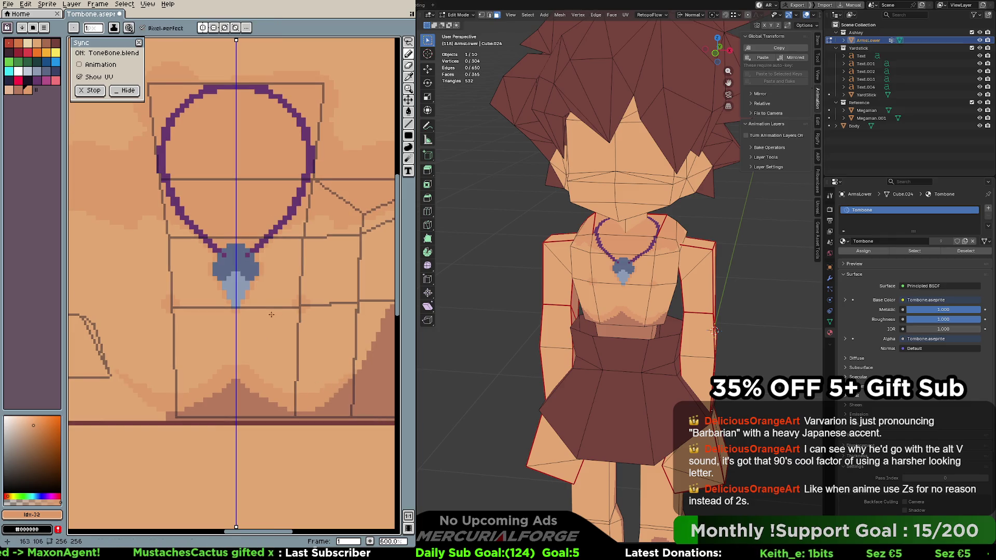
middle_drag(271, 315, 291, 338)
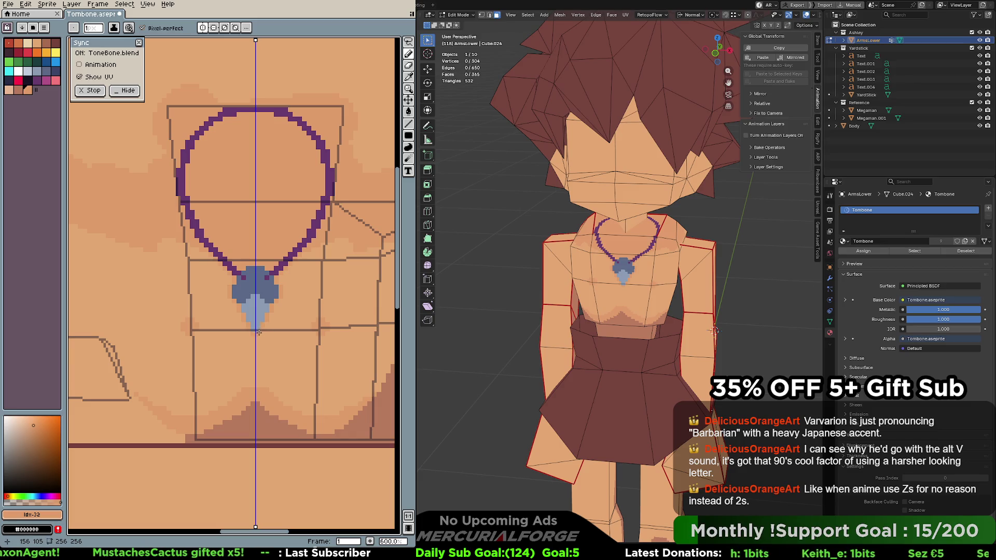
middle_drag(271, 378, 251, 398)
alt+click(240, 402)
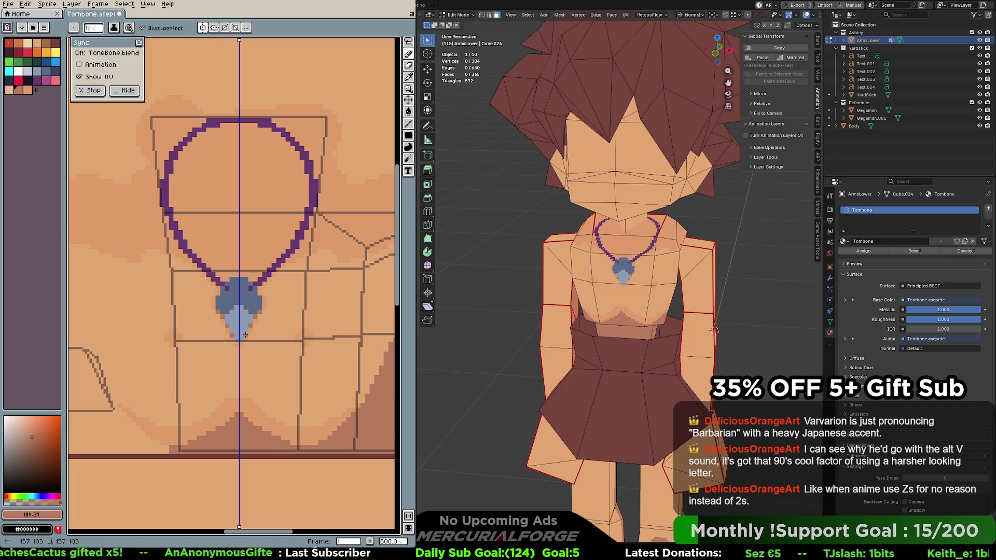
alt+click(269, 304)
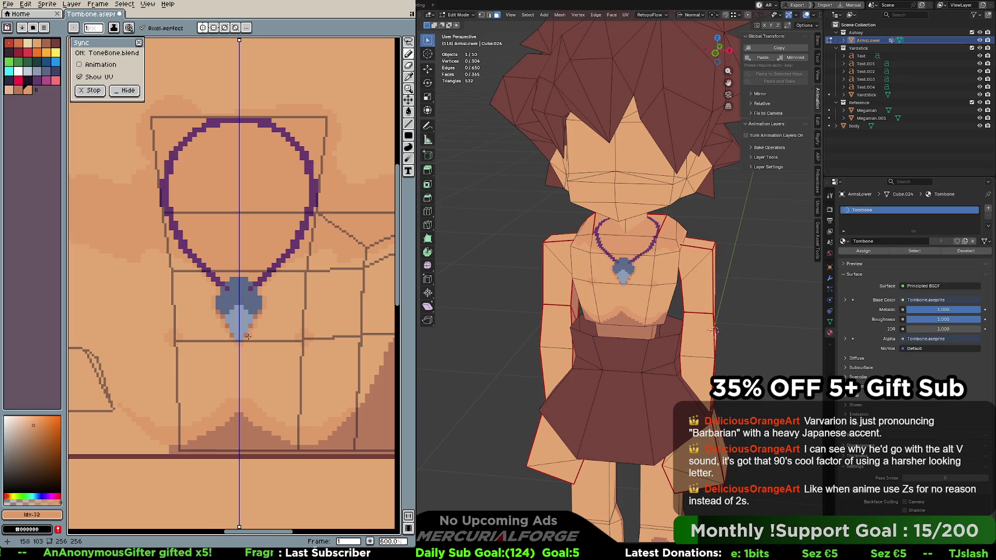
alt+click(249, 332)
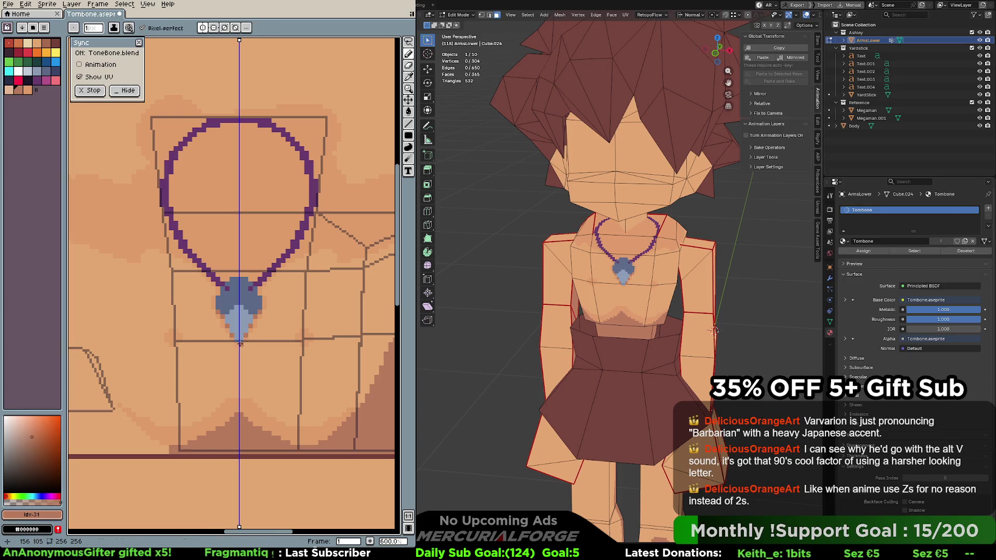
alt+click(255, 328)
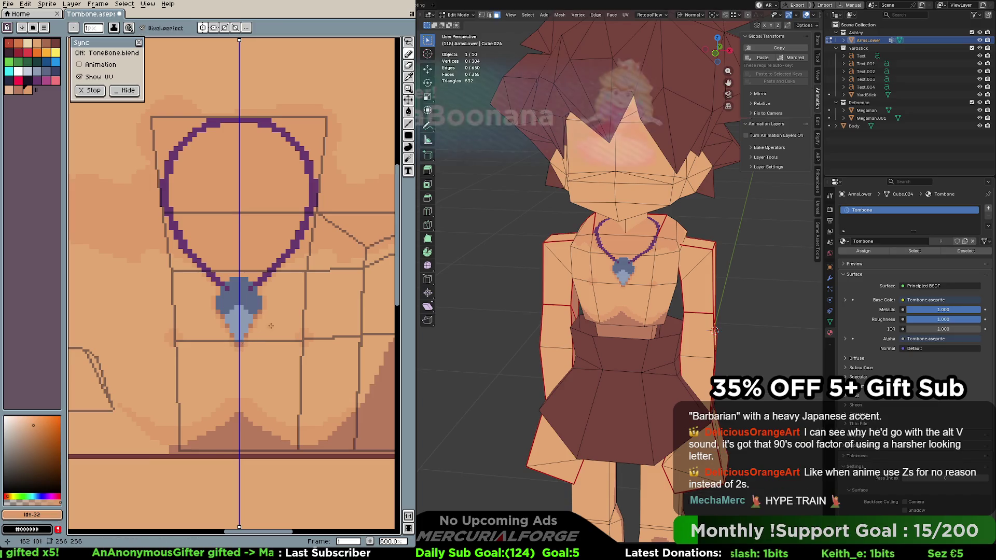
Undo the last pencil stroke on the pendant
key(ctrl+z)
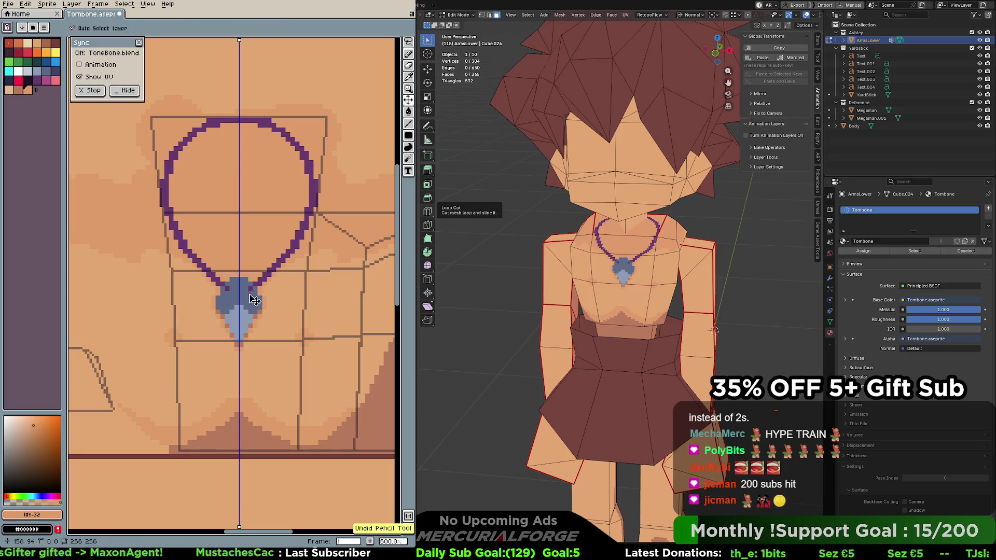
Try lighter pixels and a darker blue dither on the pendant
alt+click(242, 281)
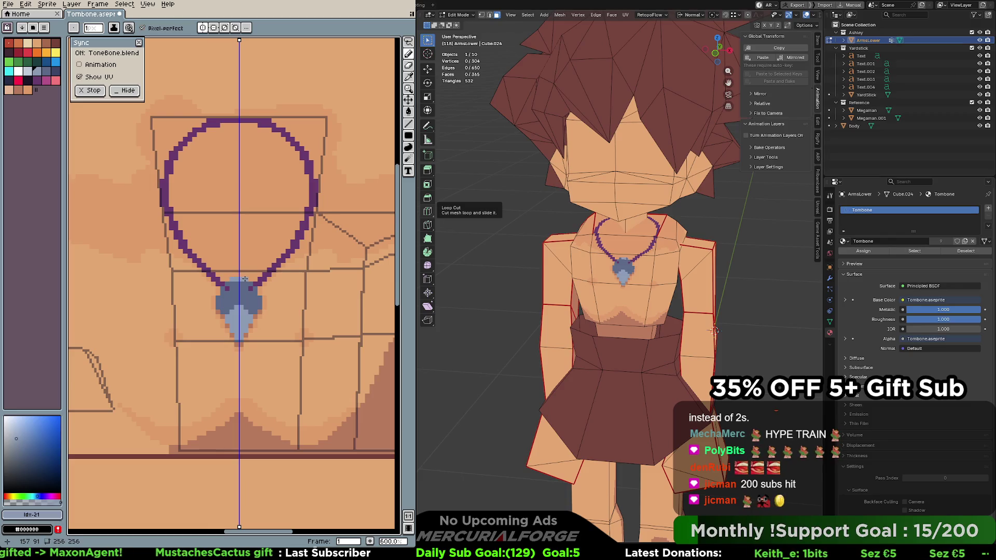
click(243, 285)
click(243, 293)
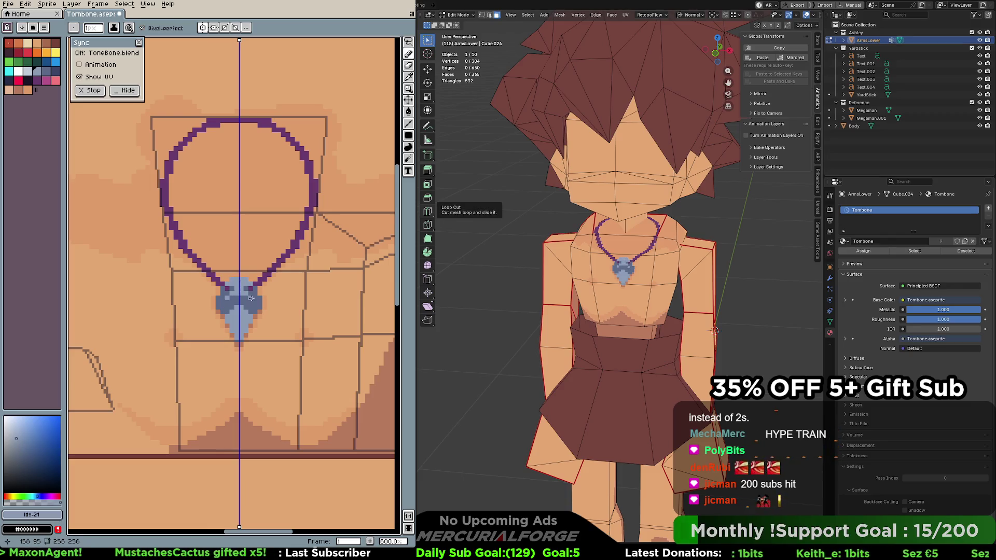
key(ctrl+z)
mouse_move(247, 296)
mouse_down()
mouse_move(220, 304)
mouse_move(259, 300)
mouse_up()
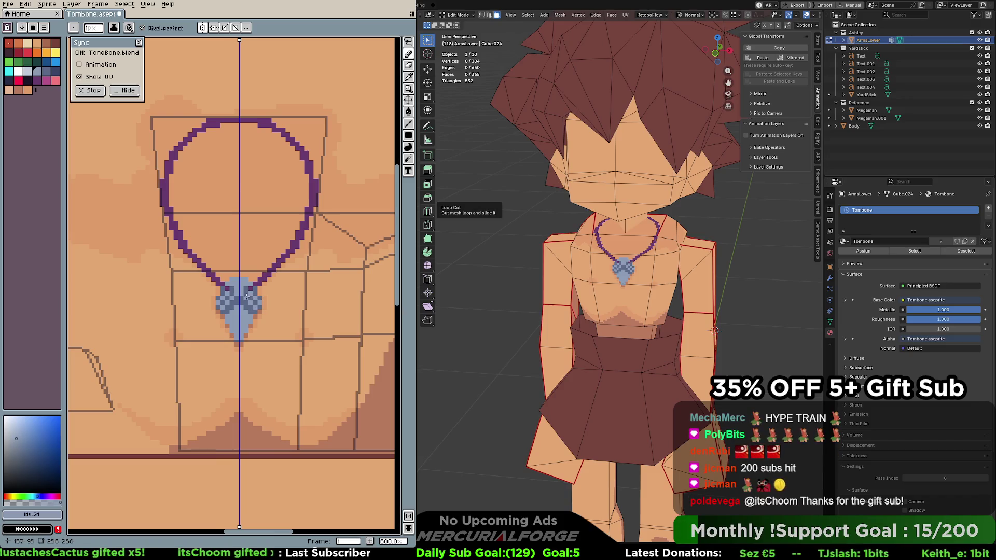
click(249, 297)
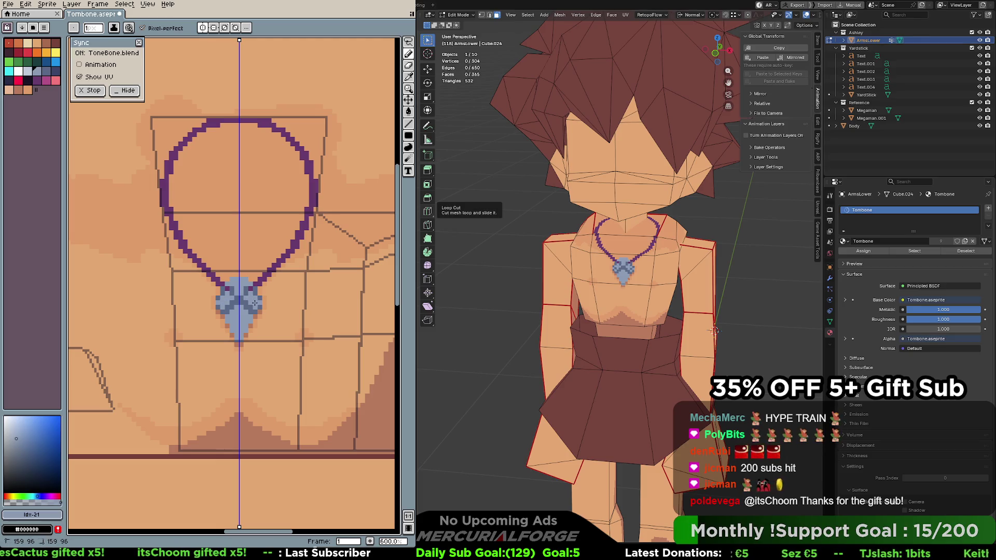
middle_drag(249, 297, 262, 298)
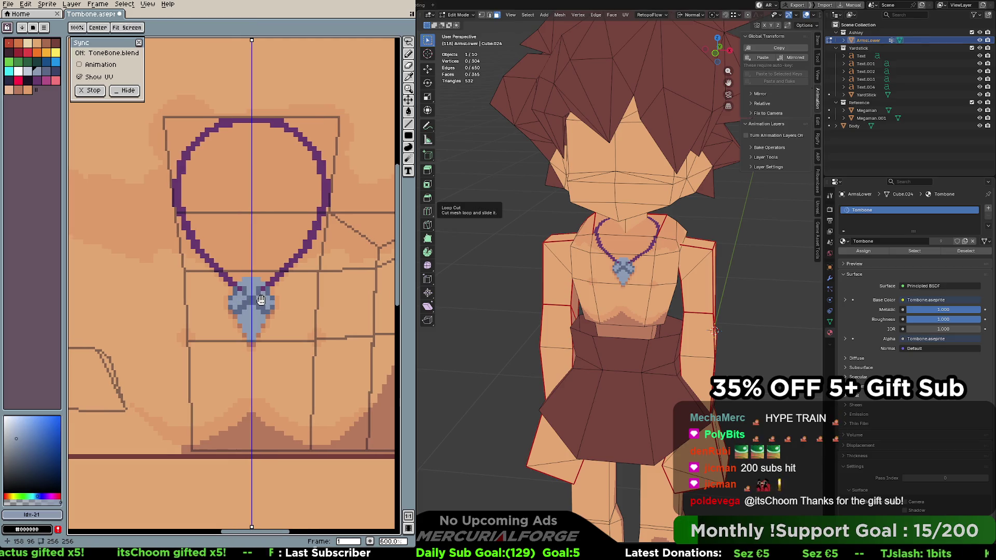
Turn off symmetry and paint a pale light-grey highlight down the pendant's middle
click(18, 71)
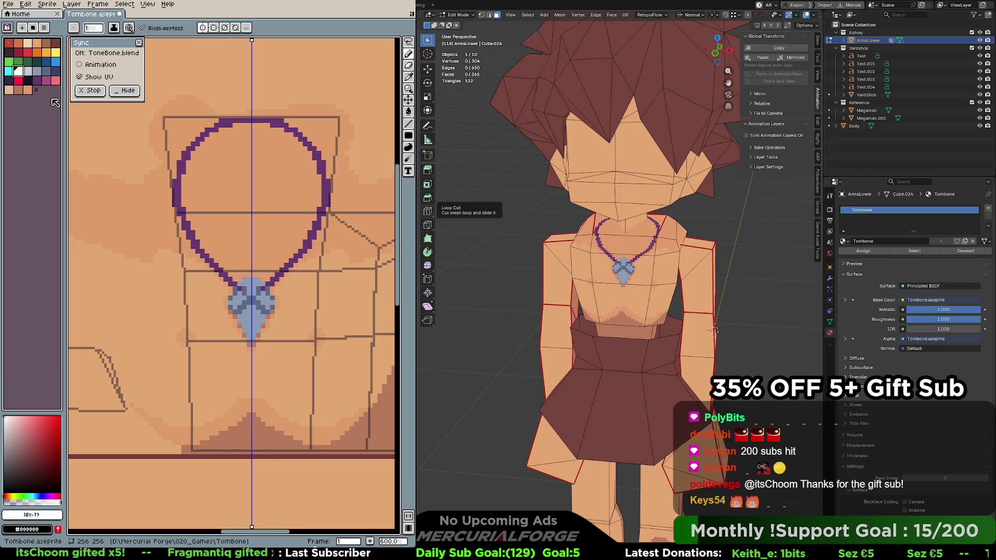
click(27, 71)
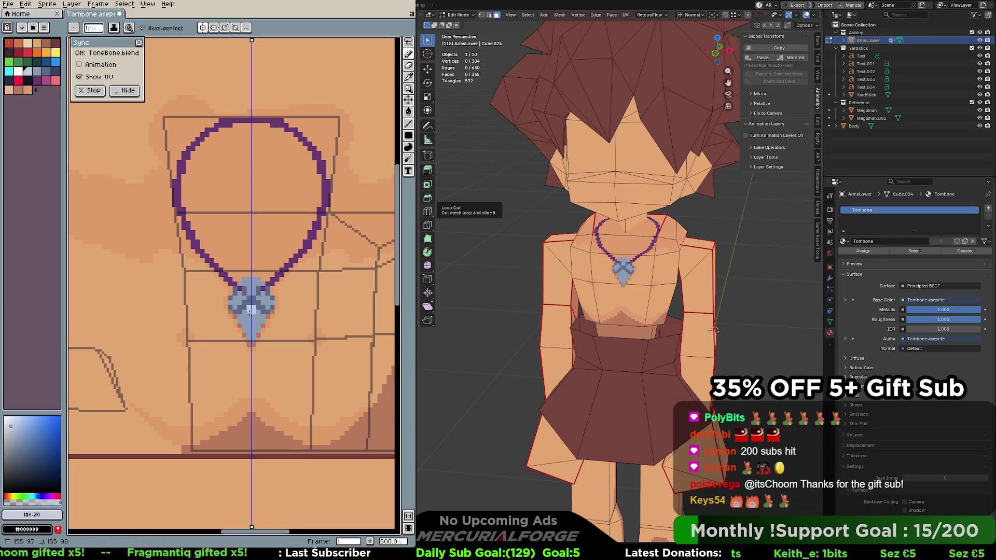
key(ctrl+z)
click(203, 28)
mouse_move(250, 307)
mouse_down()
mouse_move(248, 342)
mouse_move(244, 309)
mouse_move(239, 320)
mouse_move(255, 325)
mouse_up()
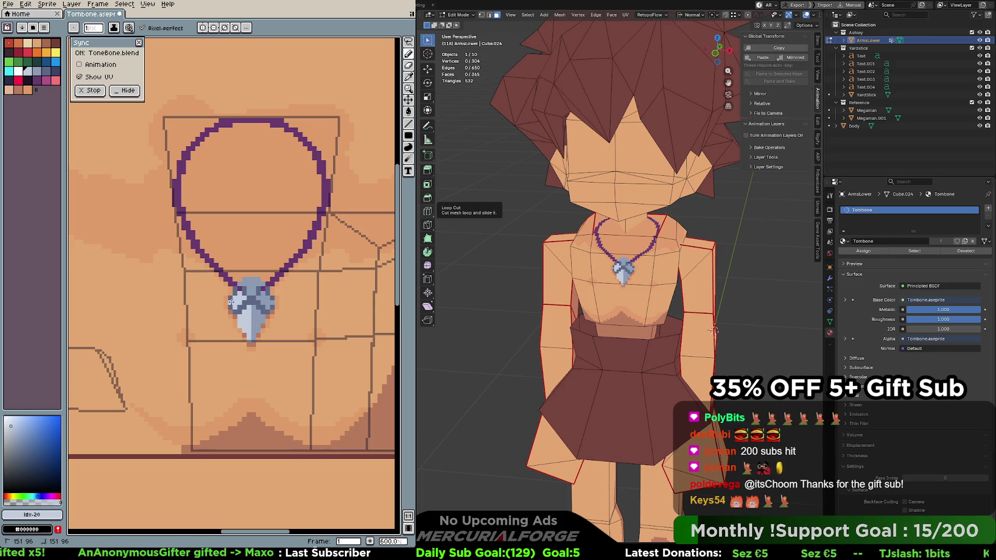
Sample a darker blue from the pendant and shade its right side
mouse_move(270, 304)
mouse_down()
mouse_move(283, 311)
mouse_move(287, 302)
mouse_up()
key(i)
alt+click(268, 282)
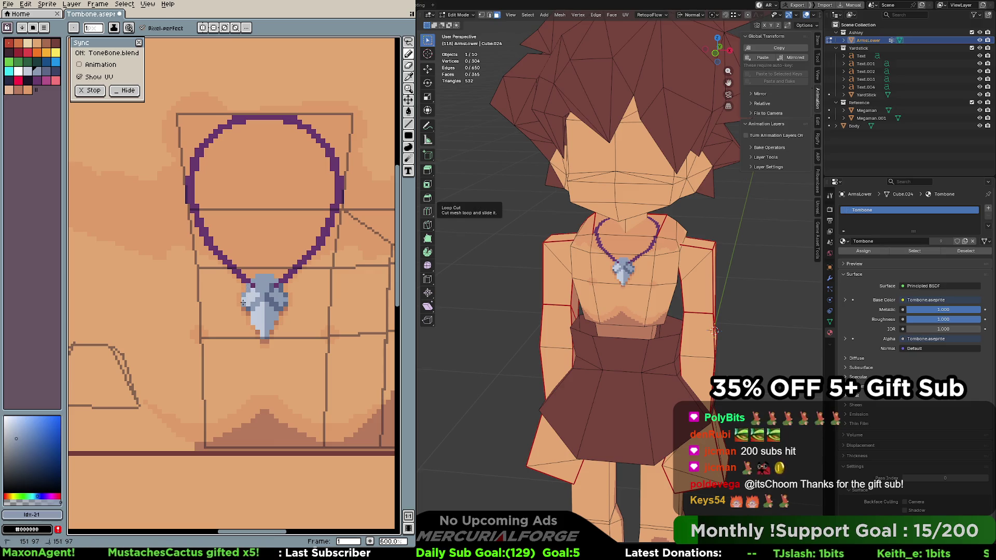
alt+click(275, 298)
drag(274, 297, 285, 299)
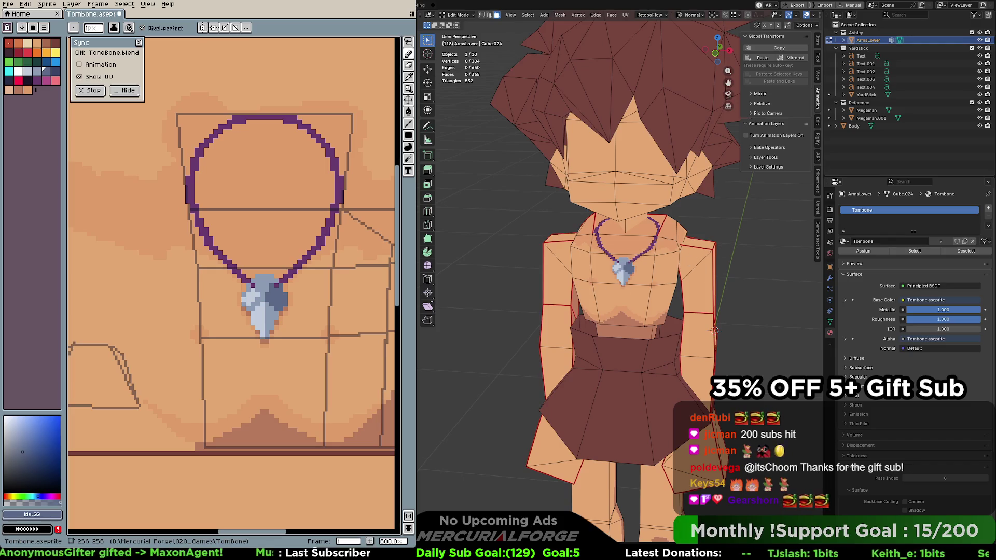
Darken the pendant's left side with sampled blue, then select dark red and the Paint Bucket for the chain
alt+click(265, 295)
drag(265, 295, 251, 301)
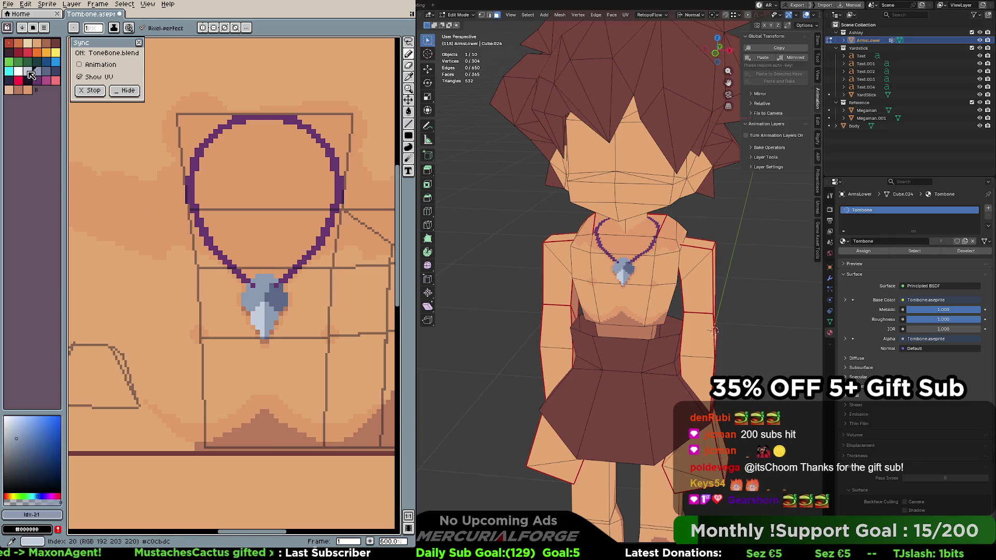
click(56, 71)
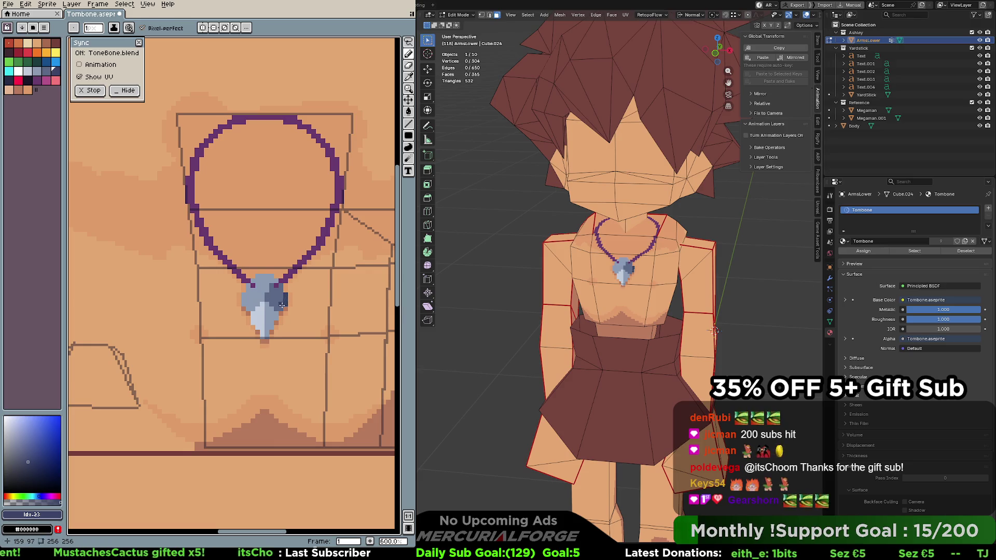
key(ctrl+z)
key(bracketleft)
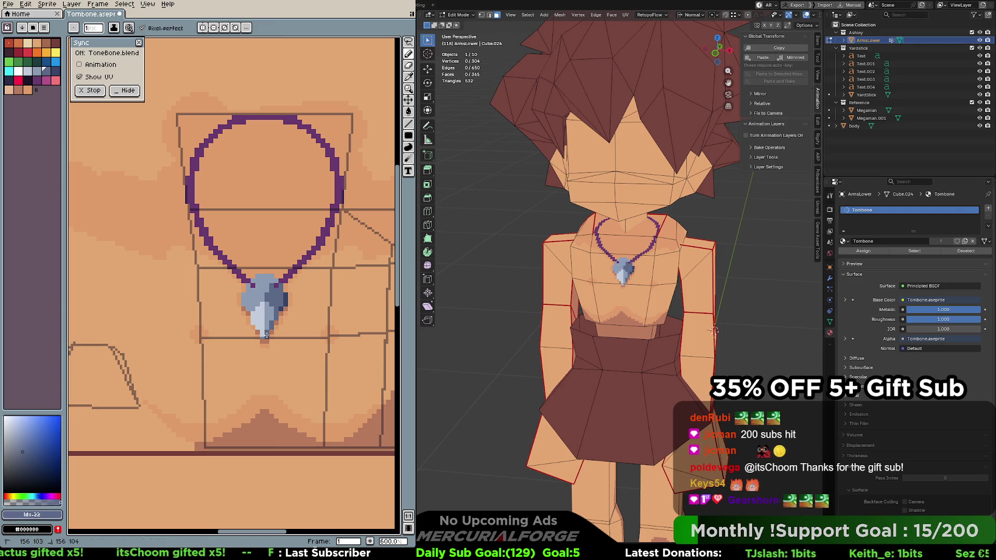
alt+click(279, 307)
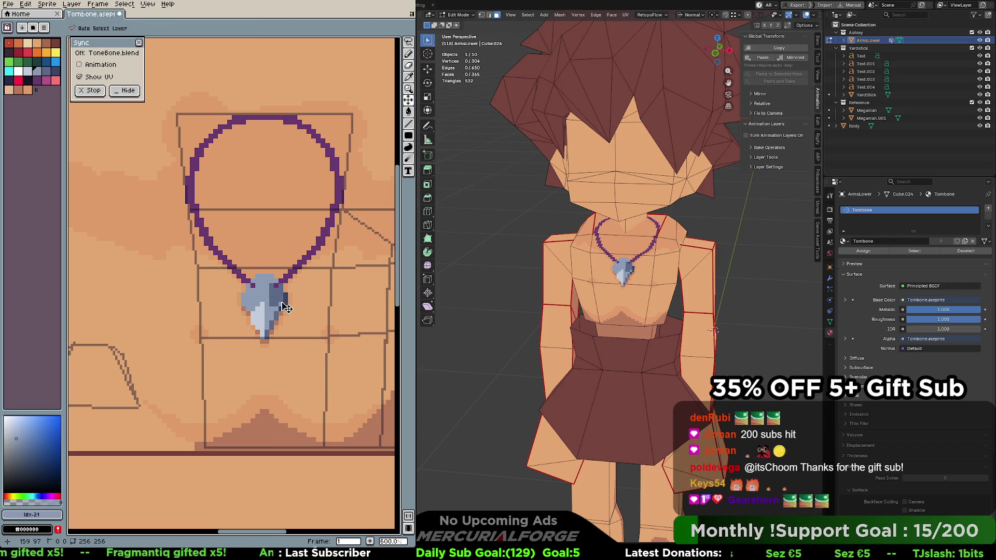
key(ctrl+z)
alt+click(266, 300)
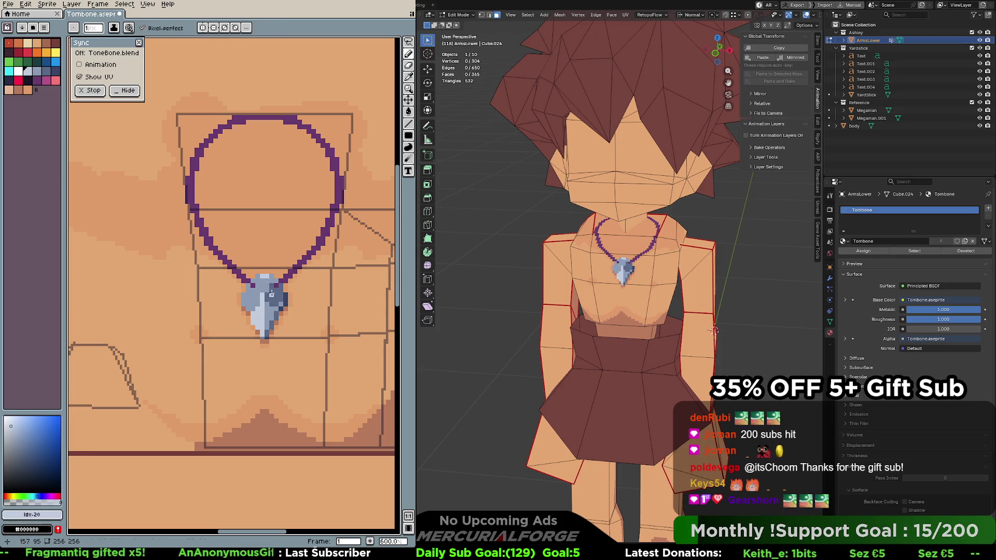
key(ctrl+z)
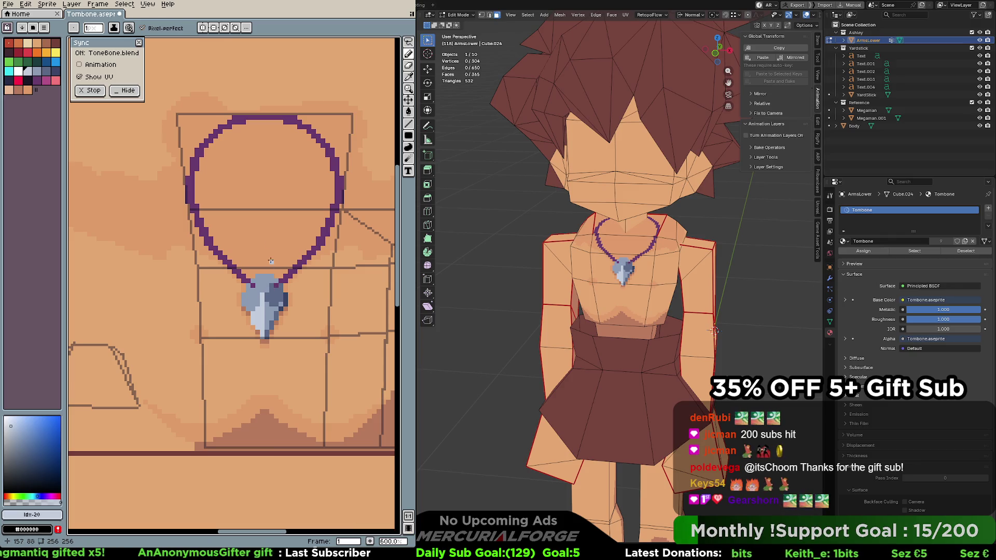
click(56, 42)
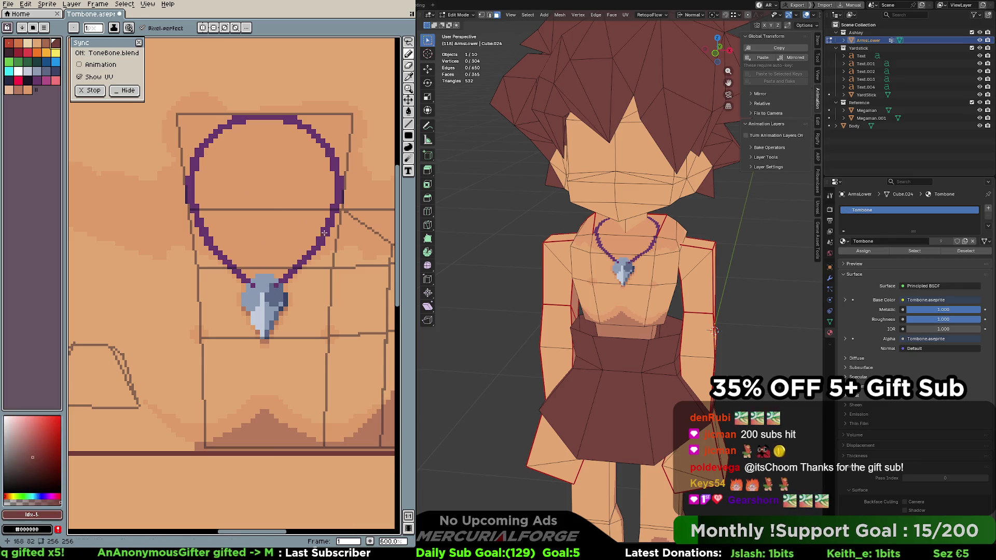
key(g)
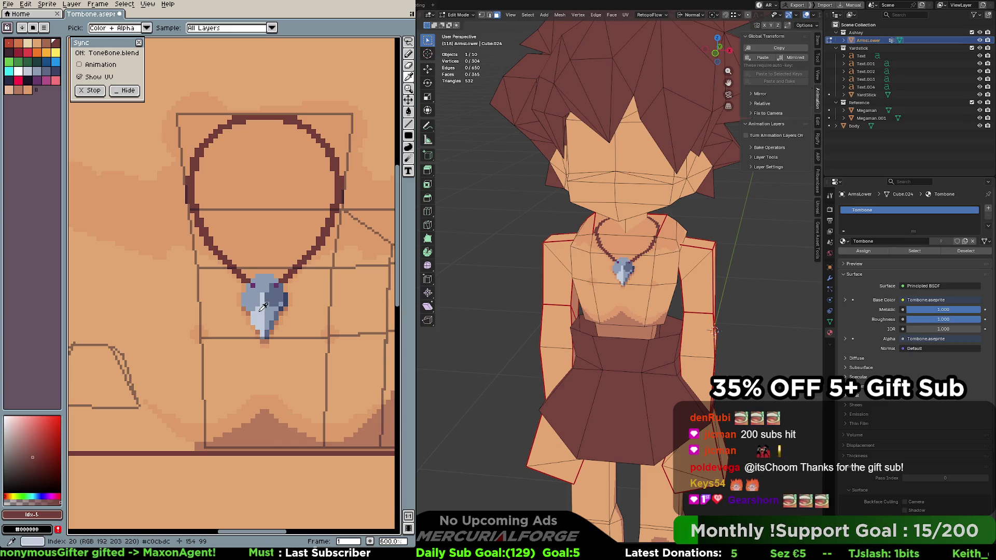
Turn a dark purple pendant pixel light blue and add a darker blue accent pixel
alt+click(258, 308)
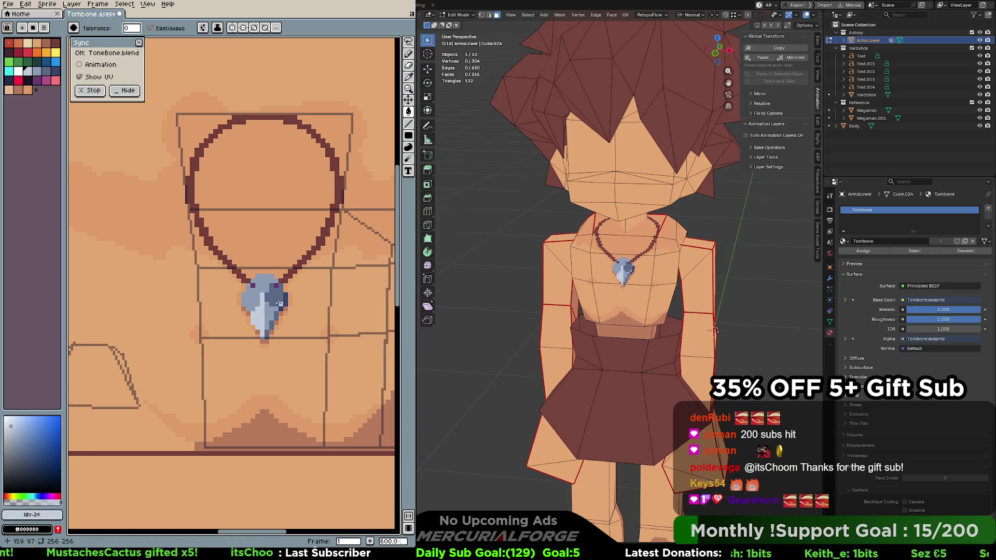
mouse_move(275, 310)
middle_down()
mouse_move(260, 289)
mouse_move(245, 293)
mouse_move(242, 313)
mouse_move(247, 285)
mouse_move(268, 258)
middle_up()
click(258, 263)
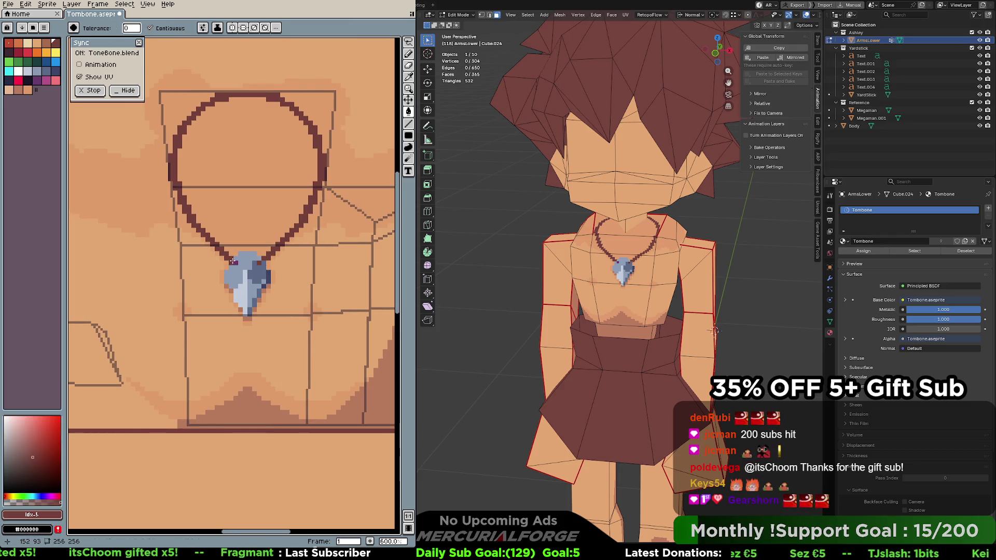
click(254, 271)
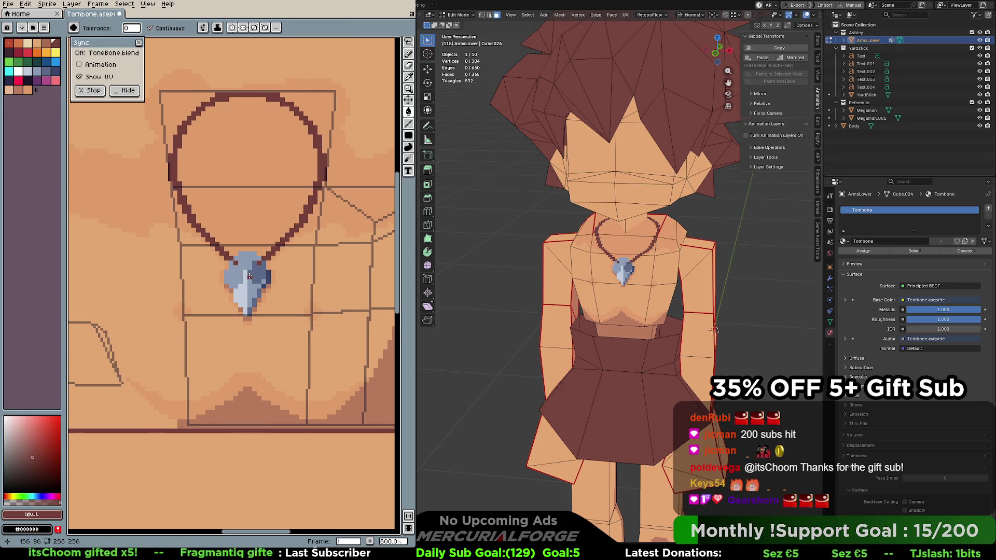
alt+click(250, 276)
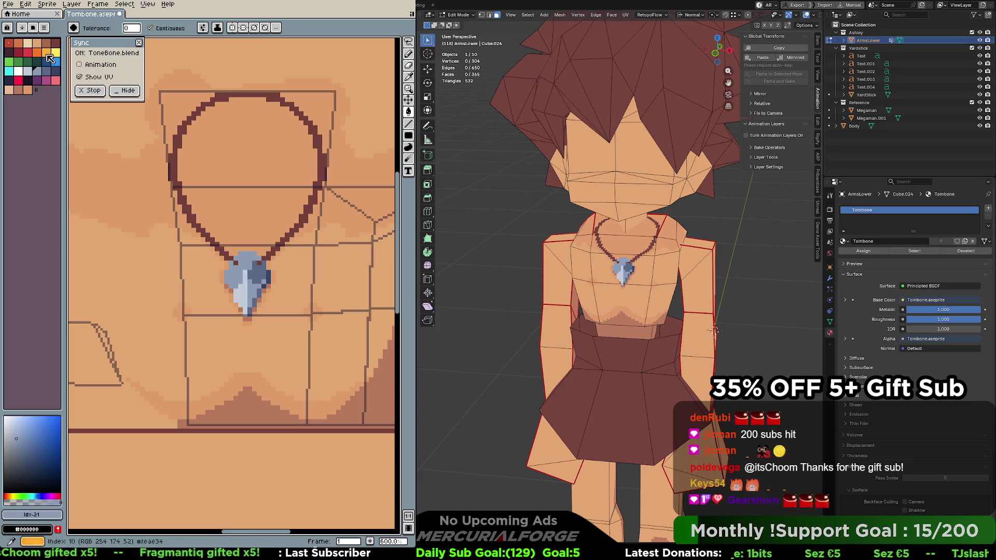
scroll(623, 260, up, 10)
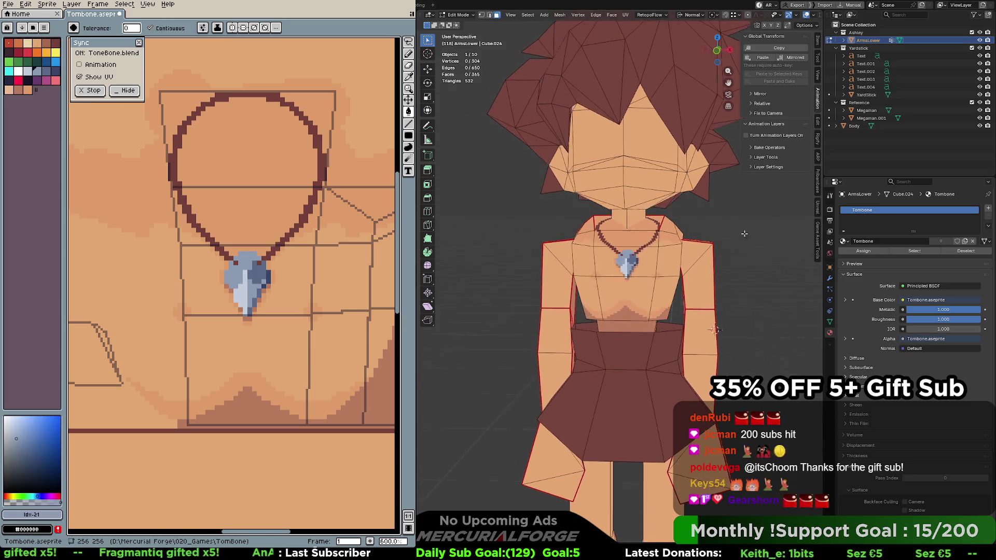
scroll(642, 275, up, 8)
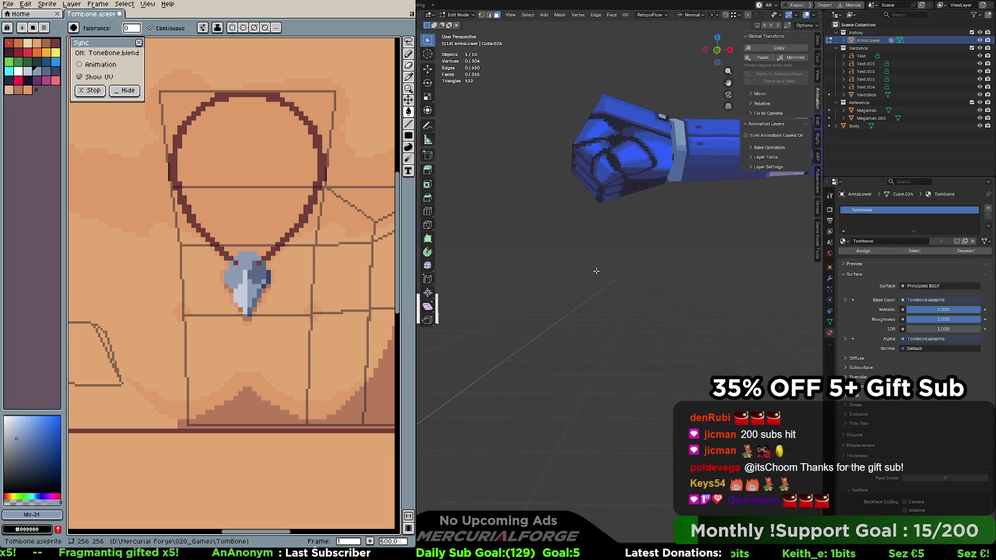
middle_drag(641, 276, 525, 290)
mouse_move(601, 278)
middle_down()
mouse_move(653, 419)
mouse_move(618, 300)
mouse_move(615, 244)
mouse_move(756, 281)
middle_up()
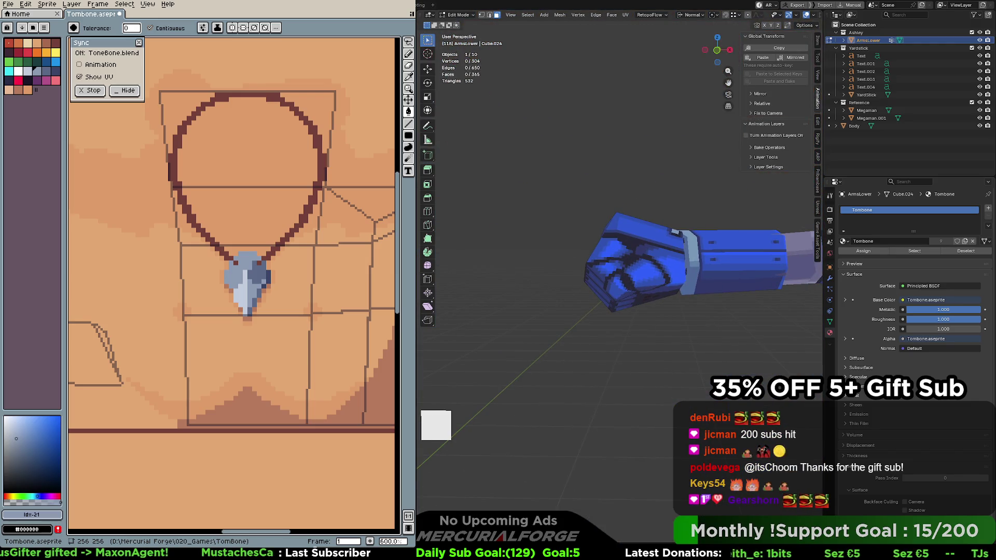
mouse_move(499, 274)
middle_down()
mouse_move(465, 270)
mouse_move(709, 227)
middle_up()
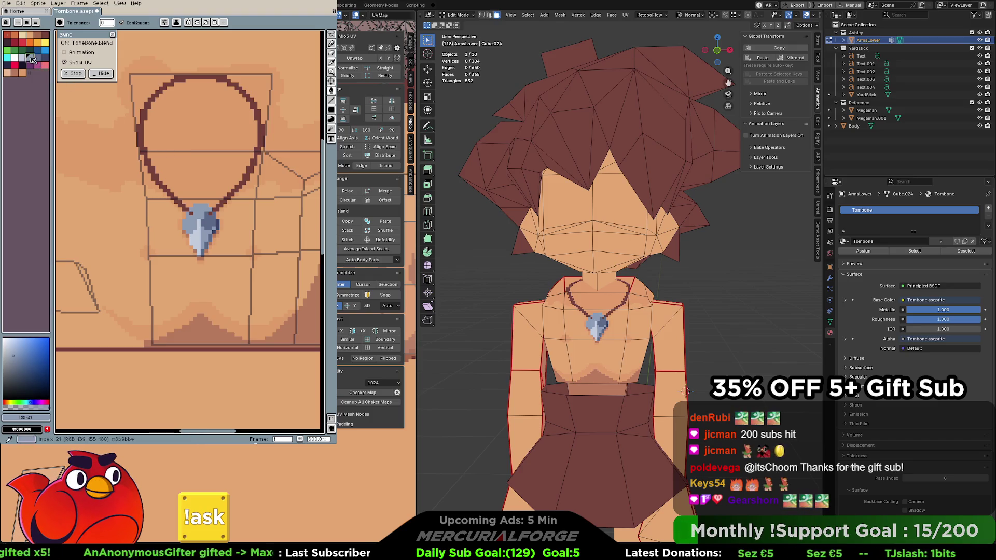
click(228, 194)
key(ctrl+z)
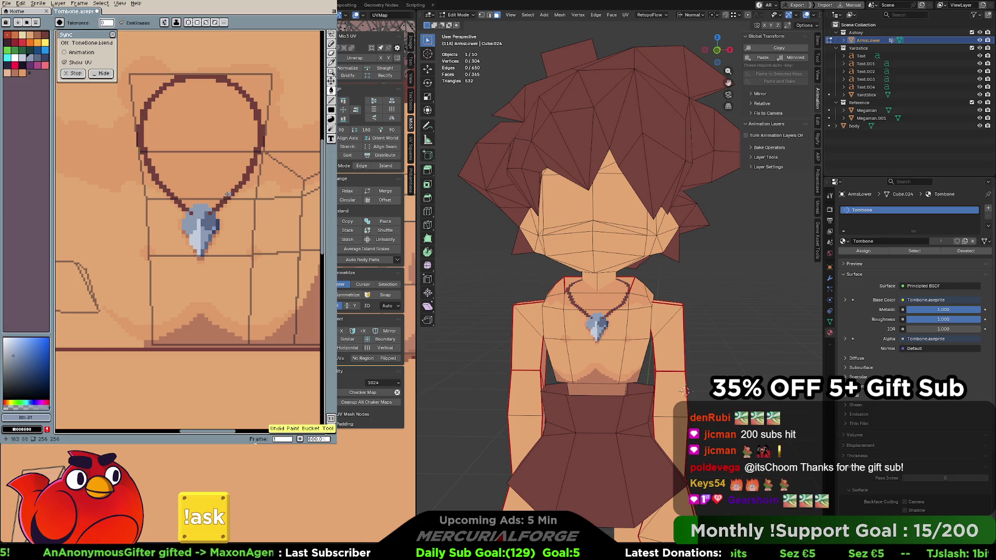
key(b)
drag(230, 201, 235, 204)
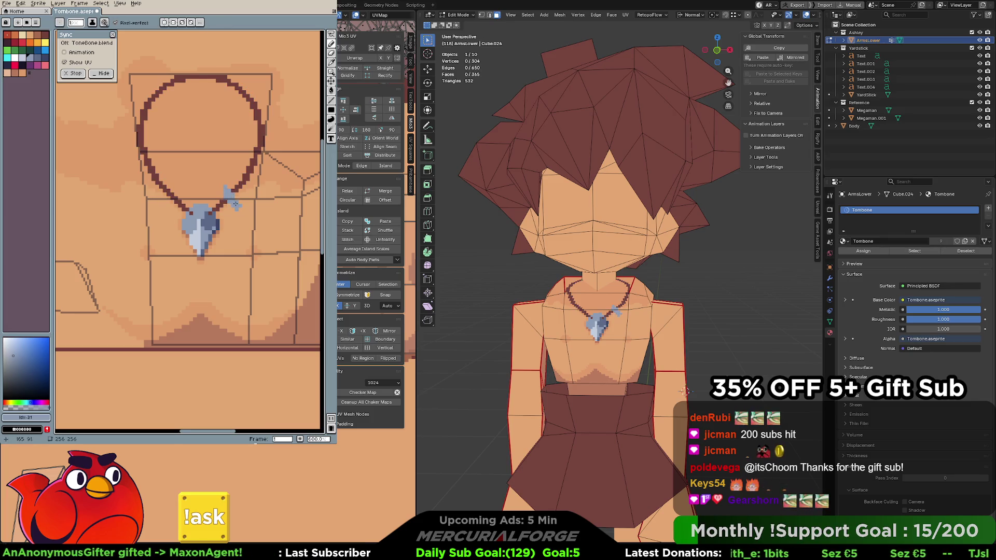
key(v)
key(b)
key(ctrl+z)
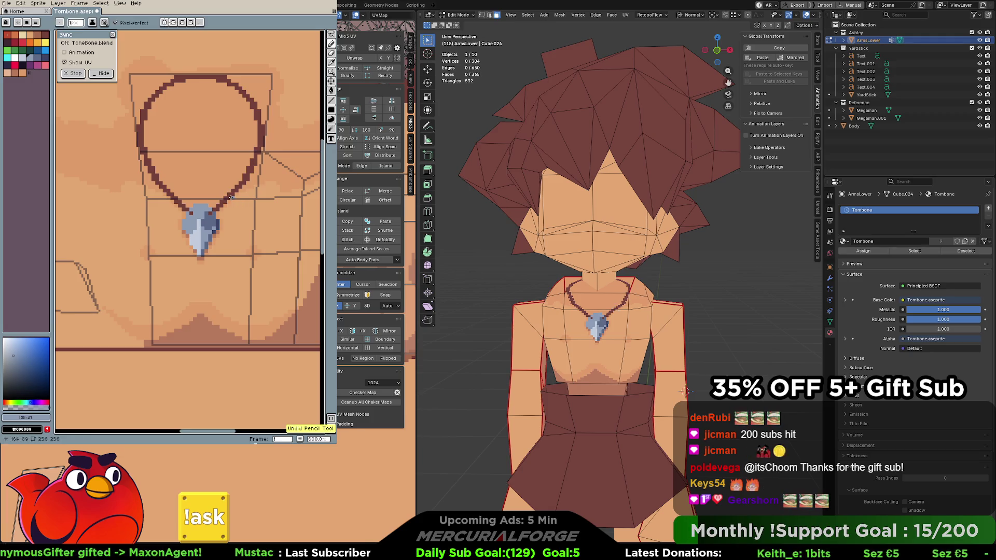
With mirroring on, draw light-blue spikes beside the pendant and along both necklace sides
click(165, 23)
drag(226, 194, 238, 212)
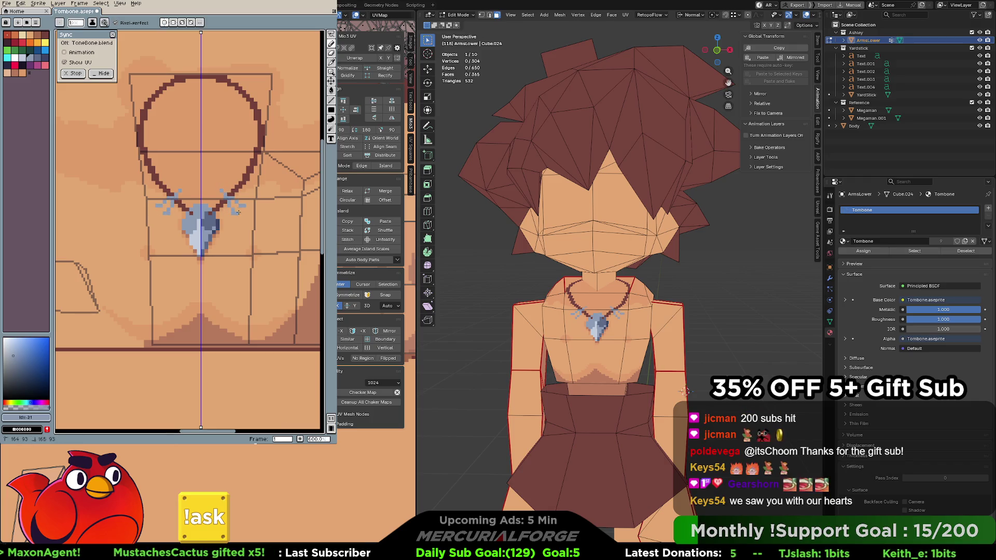
key(ctrl+z)
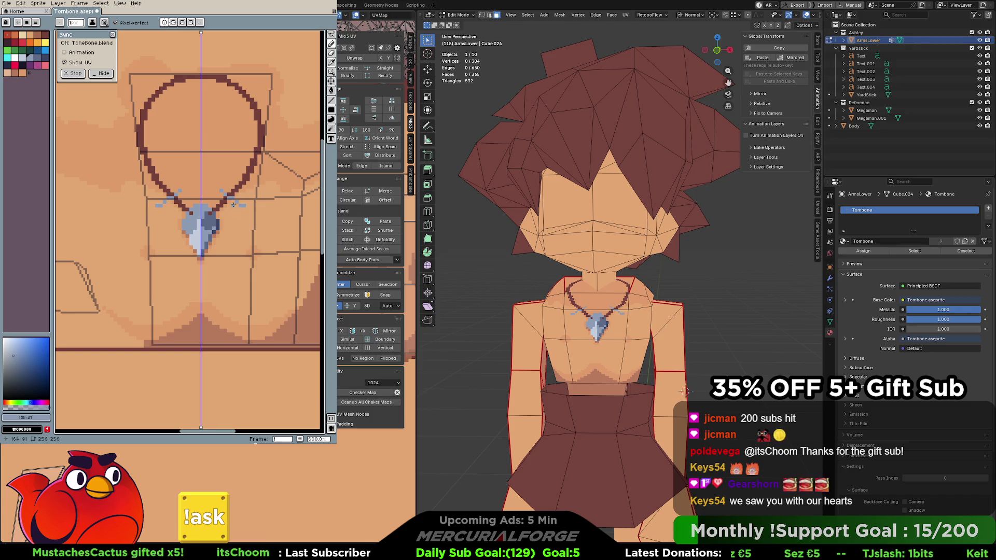
drag(226, 189, 229, 203)
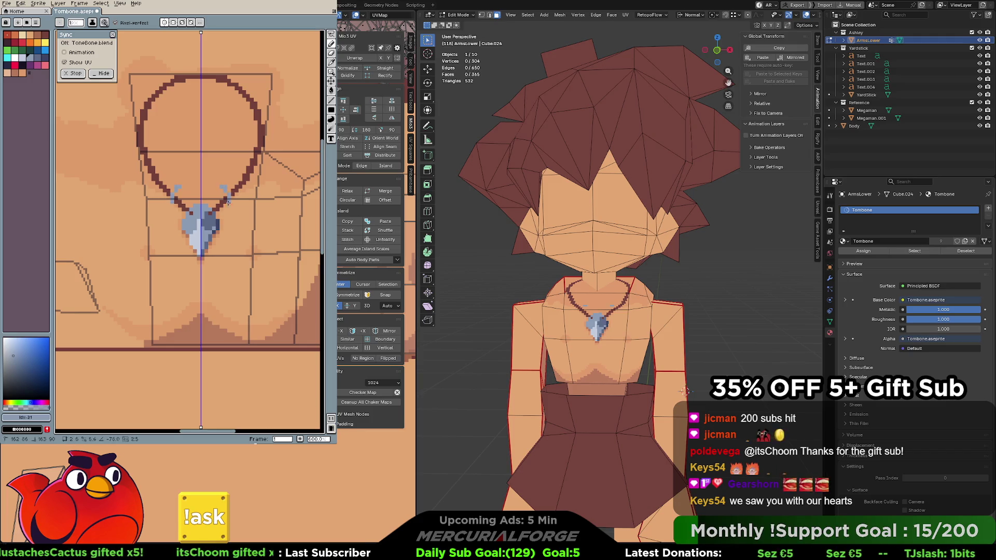
key(ctrl+z)
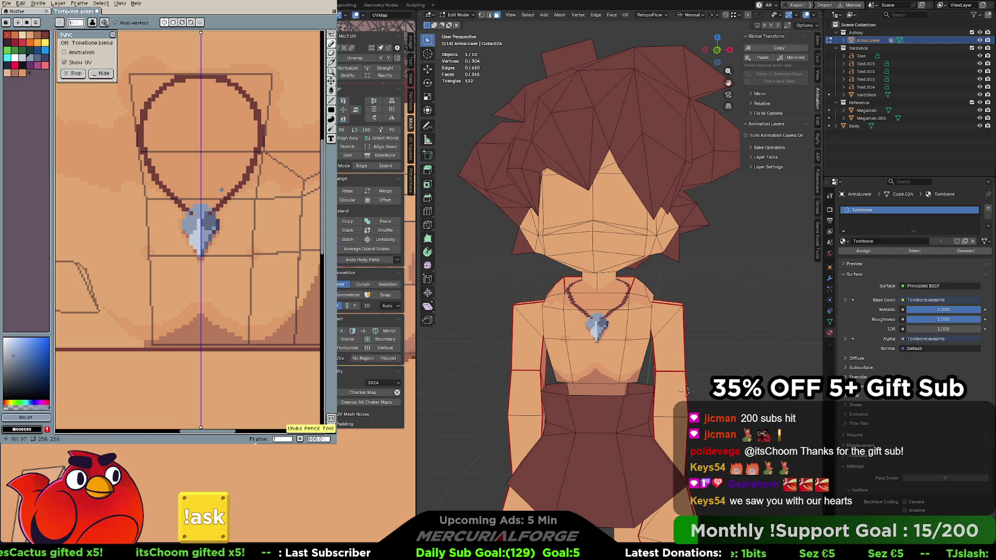
mouse_move(222, 190)
shift+mouse_down()
mouse_move(240, 211)
mouse_move(225, 194)
shift+mouse_up()
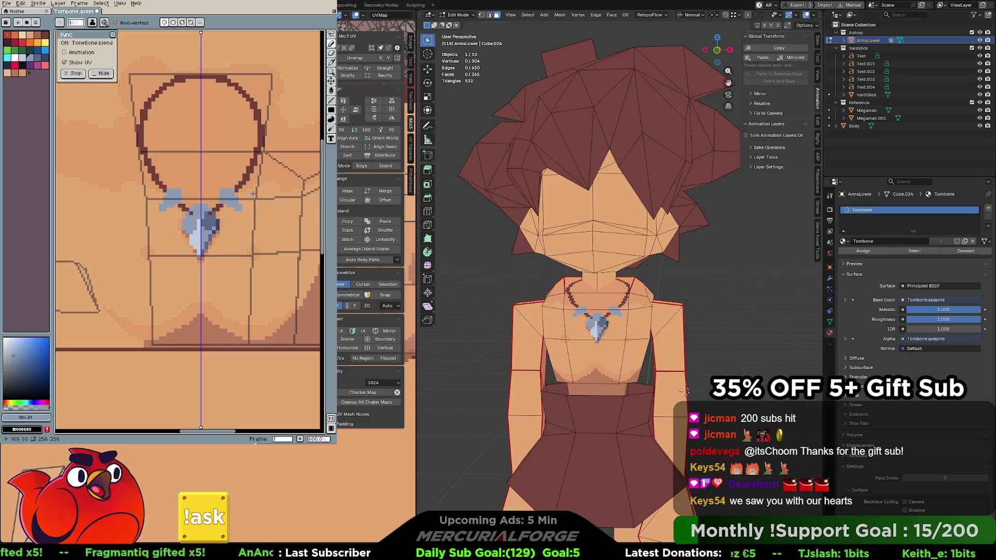
drag(240, 172, 247, 187)
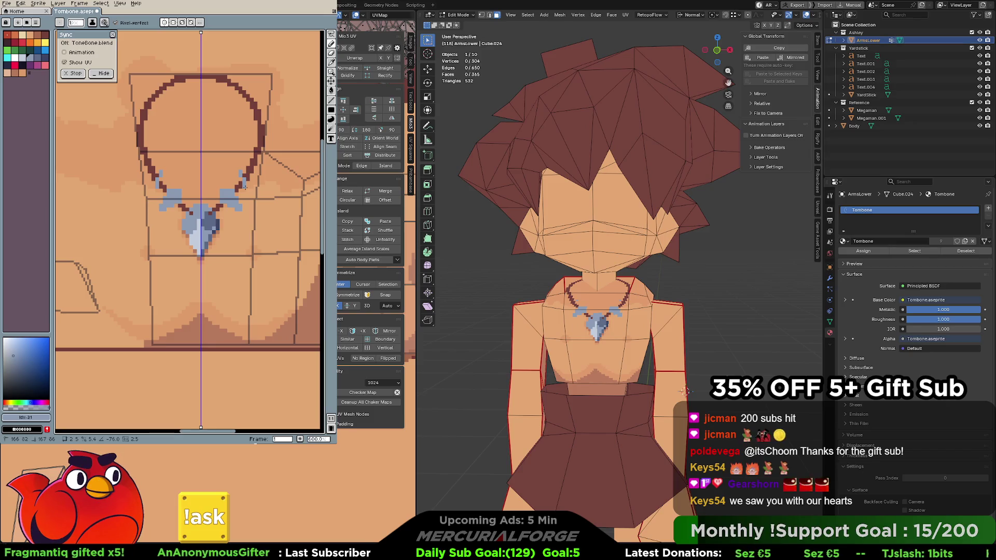
drag(259, 180, 256, 173)
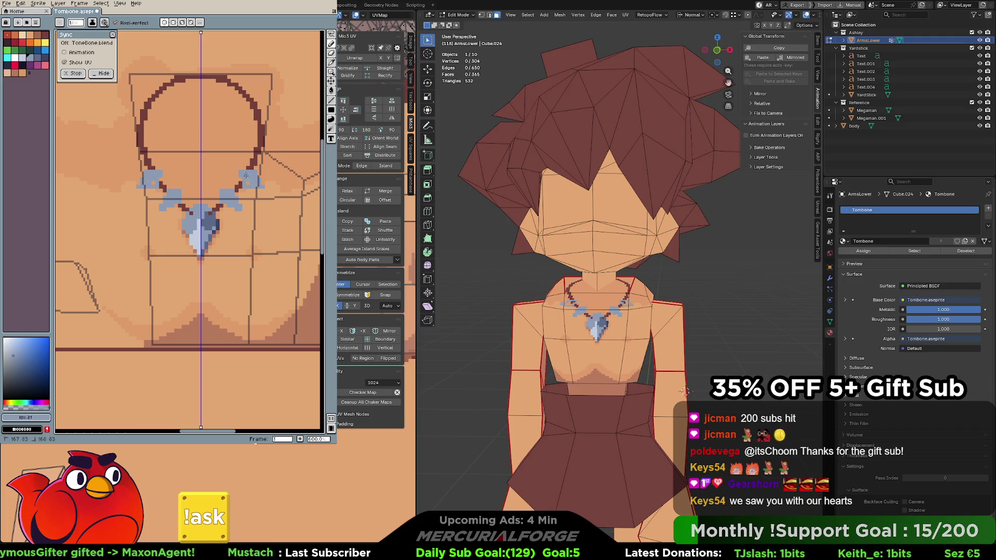
alt+click(244, 166)
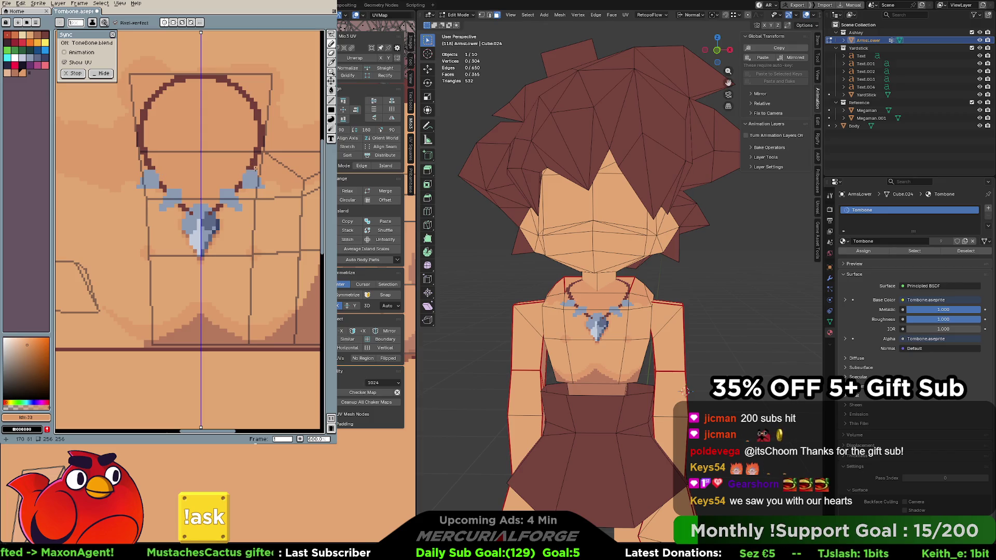
Pencil extra light-blue pixels into the necklace's upper side spikes
key(v)
key(b)
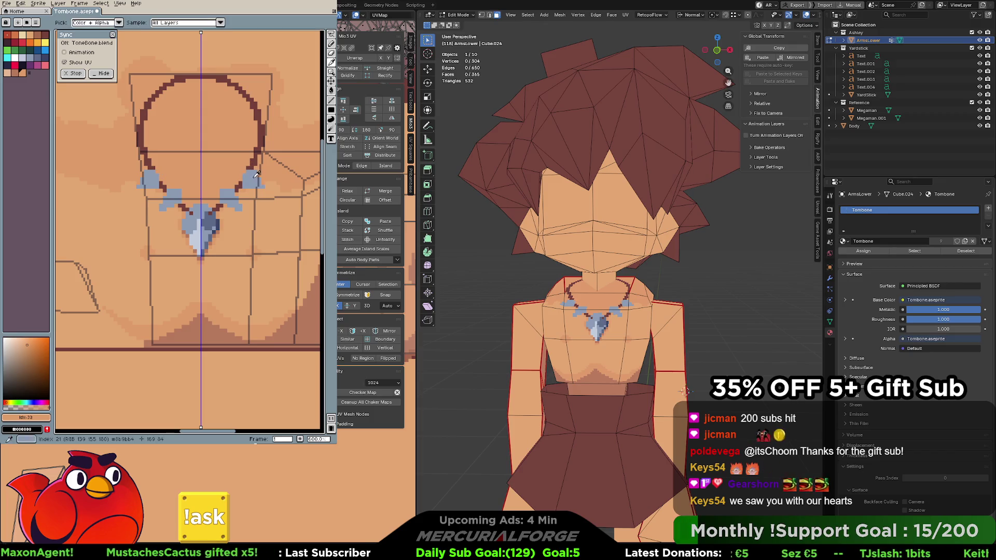
alt+click(252, 179)
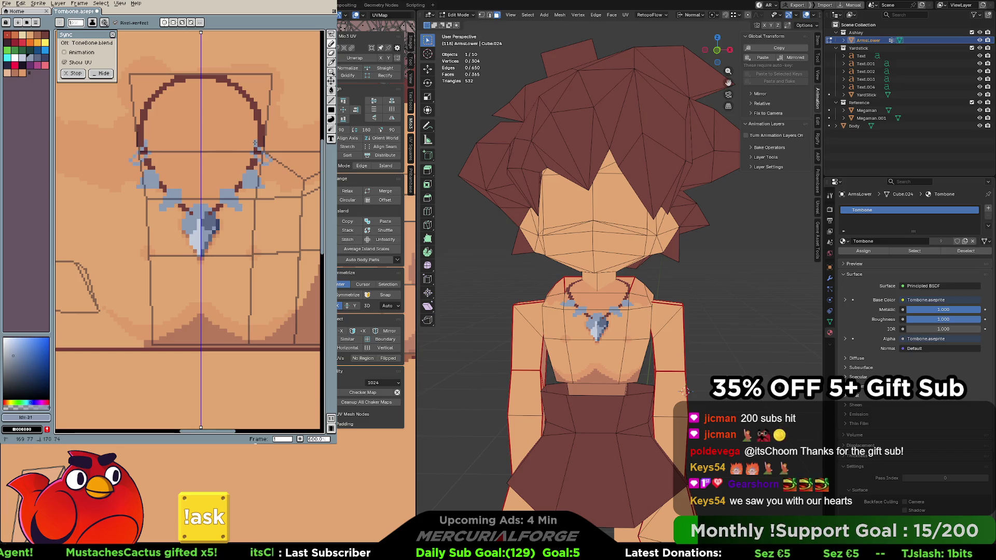
click(258, 154)
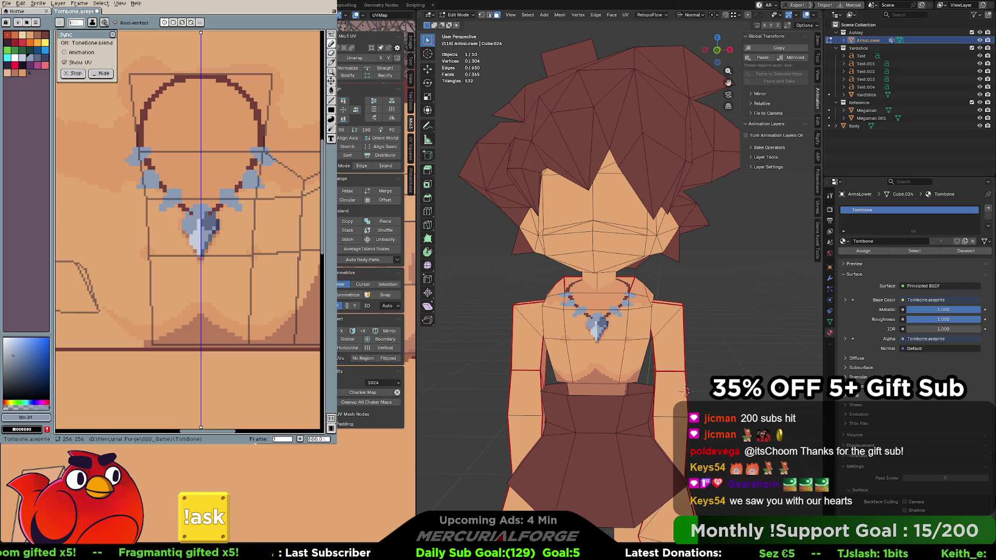
Check the chest in the Blender preview, pan to the necklace's left side and undo a stray stroke
middle_drag(684, 391, 735, 330)
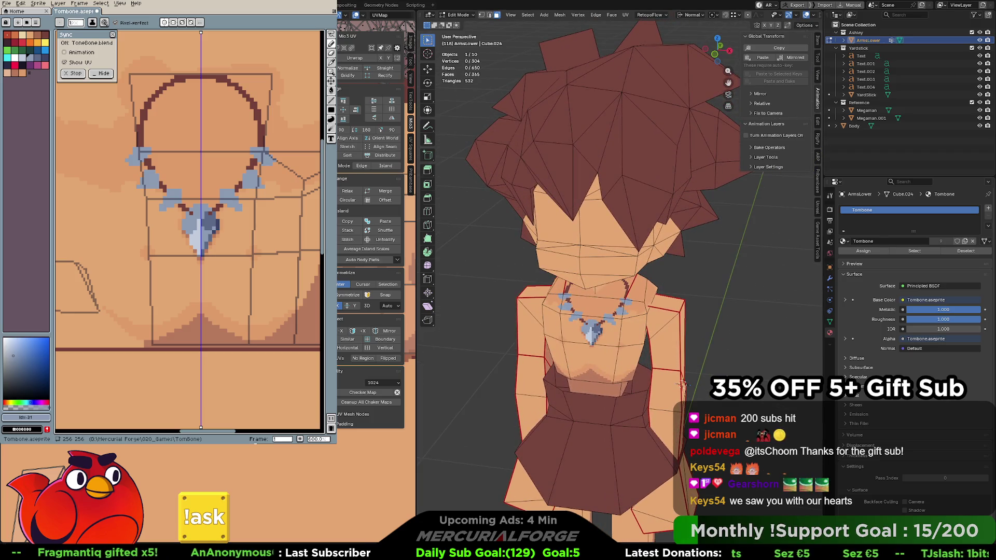
click(633, 309)
key(alt+a)
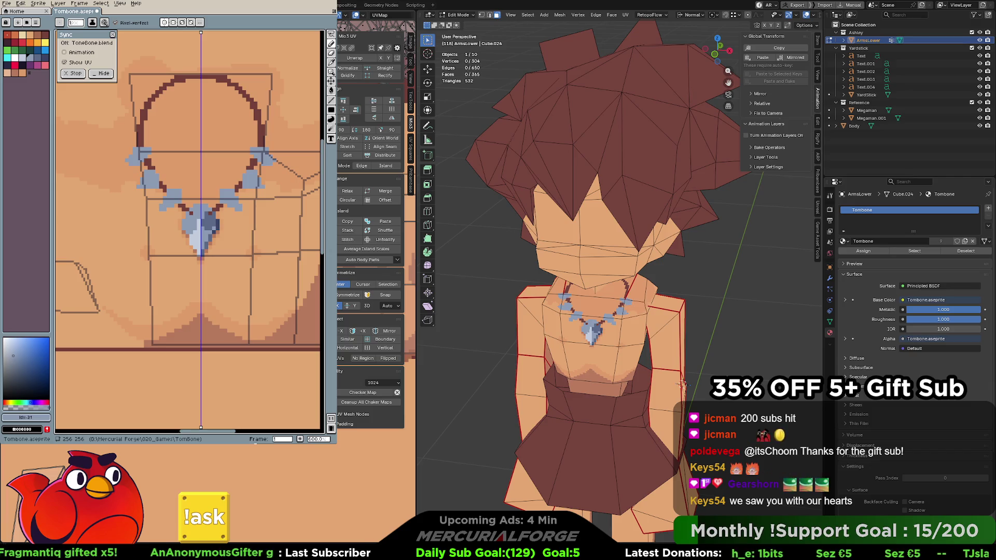
mouse_move(291, 147)
middle_down()
mouse_move(246, 213)
mouse_move(174, 162)
middle_up()
key(ctrl+z)
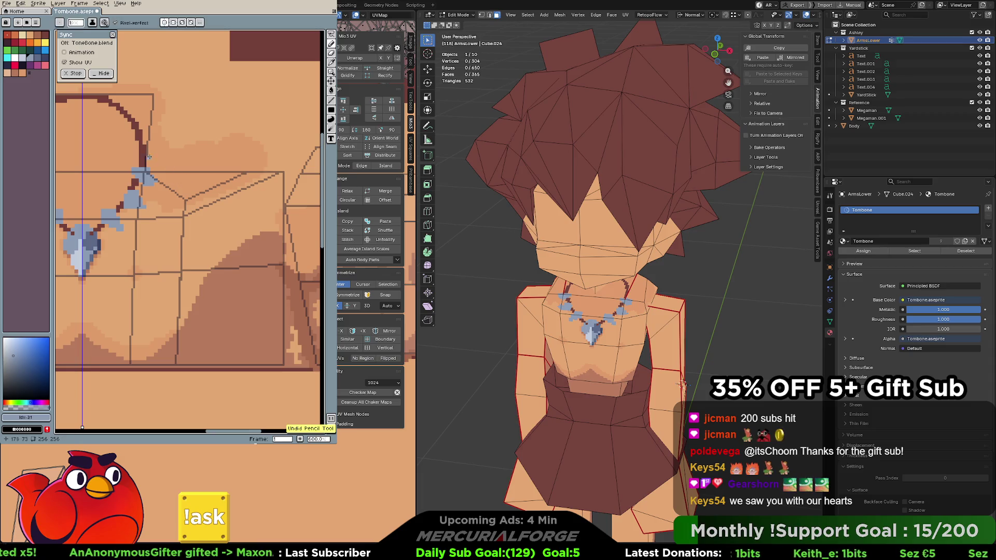
Paint mirrored light-blue spikes along the chain, show the whole necklace and check the model front-on
drag(137, 150, 139, 152)
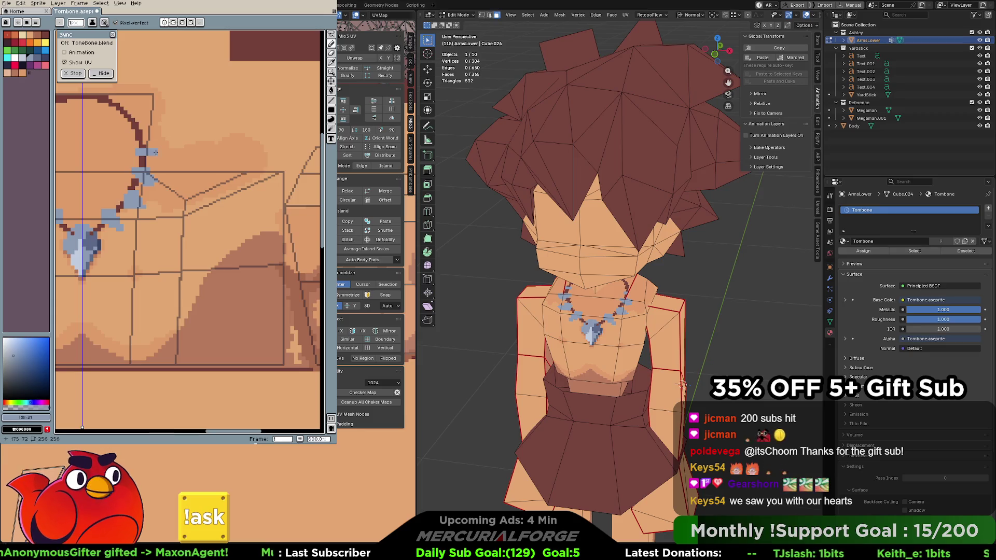
key(ctrl+z)
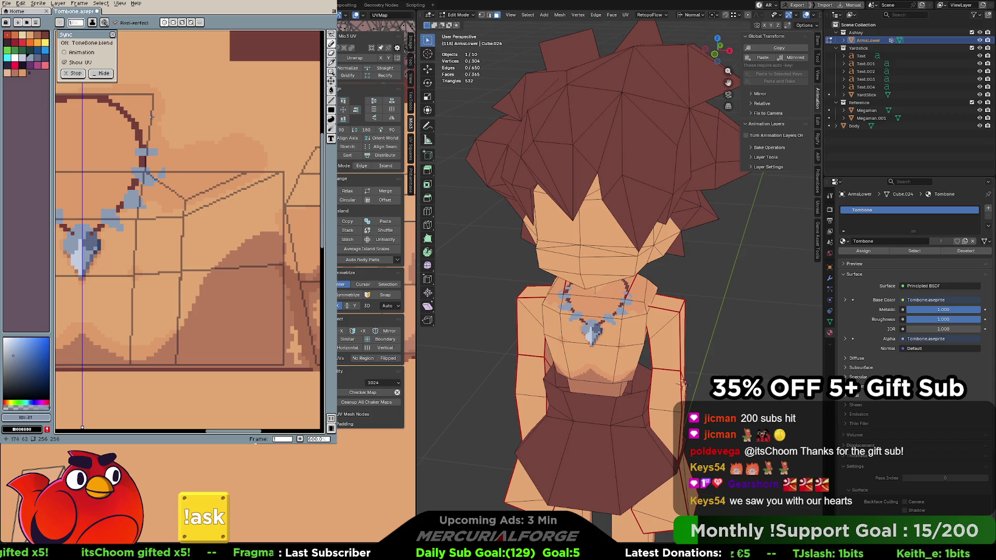
drag(144, 122, 148, 124)
middle_drag(143, 125, 218, 119)
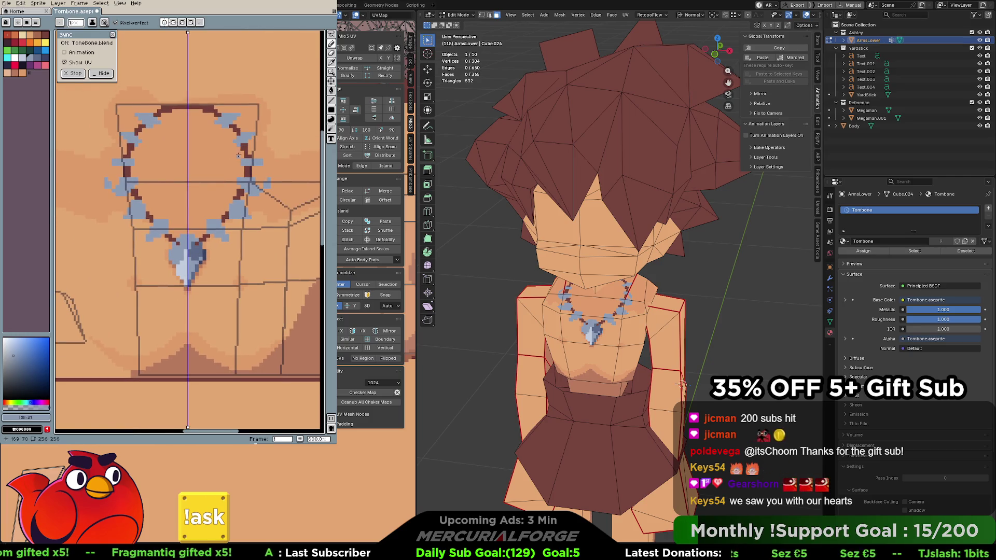
middle_drag(751, 280, 519, 279)
key(KP_1)
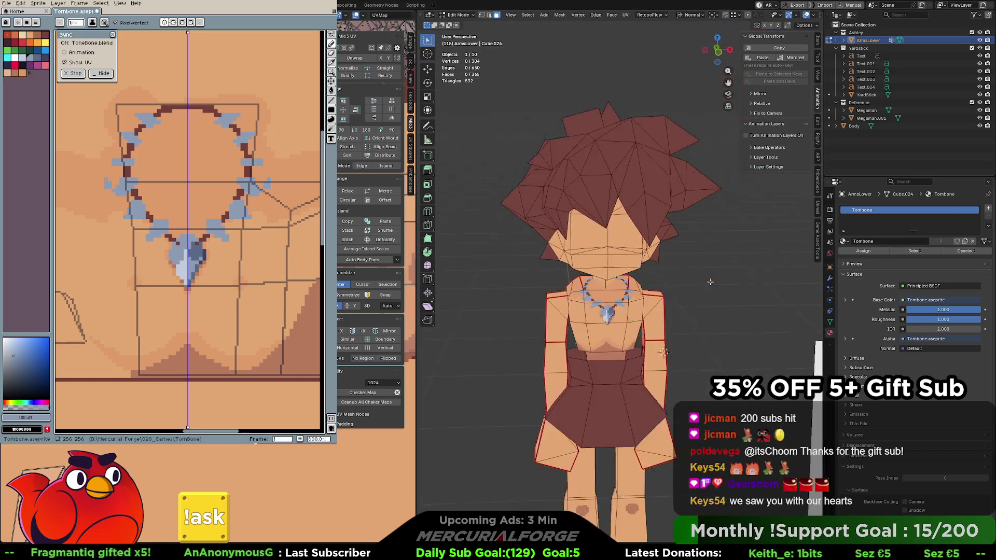
Set the viewport shading Compositor option to Always, then switch to the Compositing workspace
scroll(641, 290, down, 3)
scroll(641, 290, up, 5)
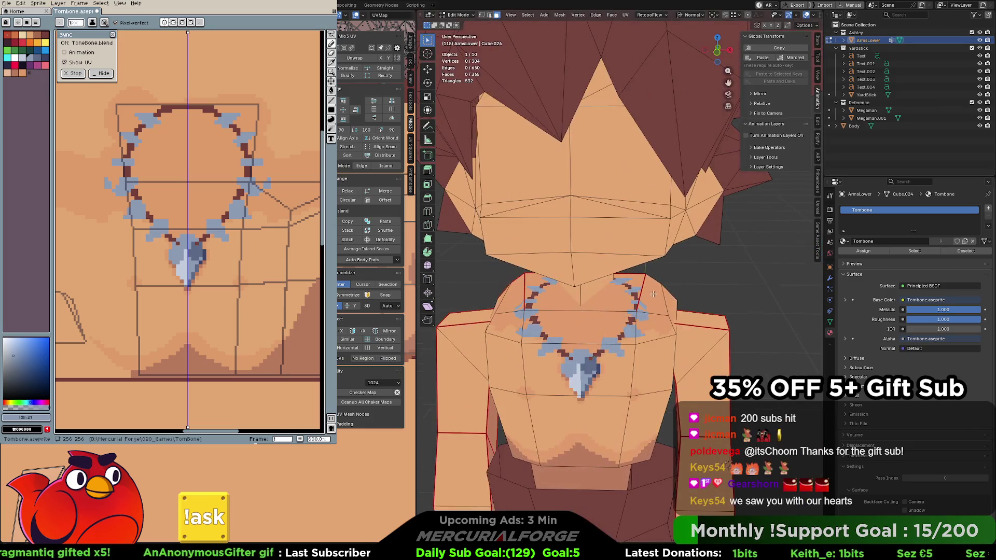
scroll(653, 291, down, 3)
click(812, 15)
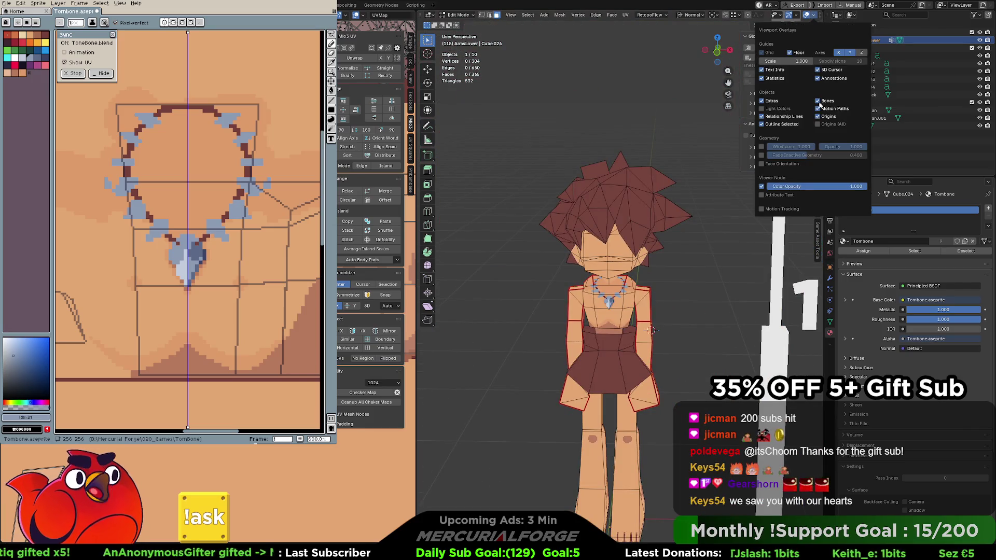
click(815, 18)
scroll(815, 17, down, 3)
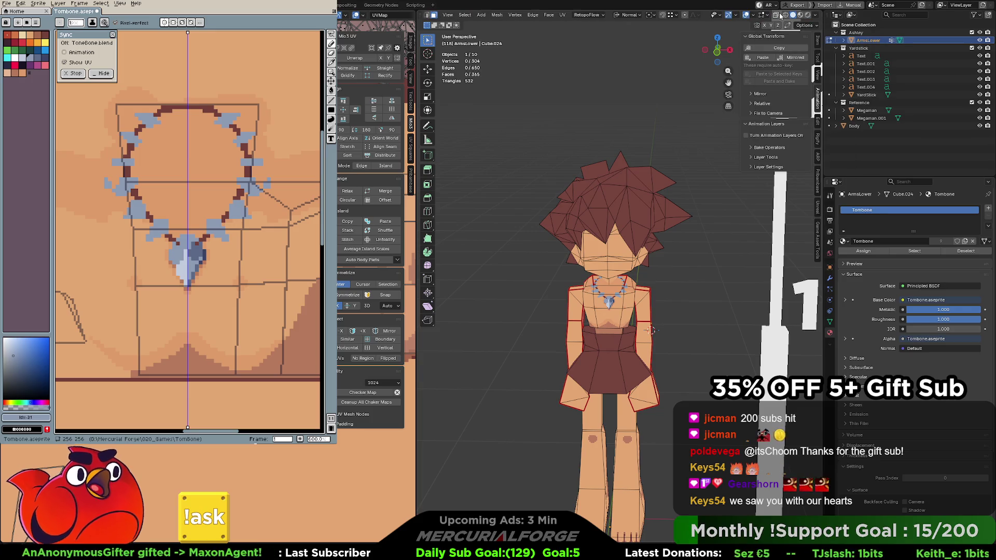
click(801, 15)
click(815, 14)
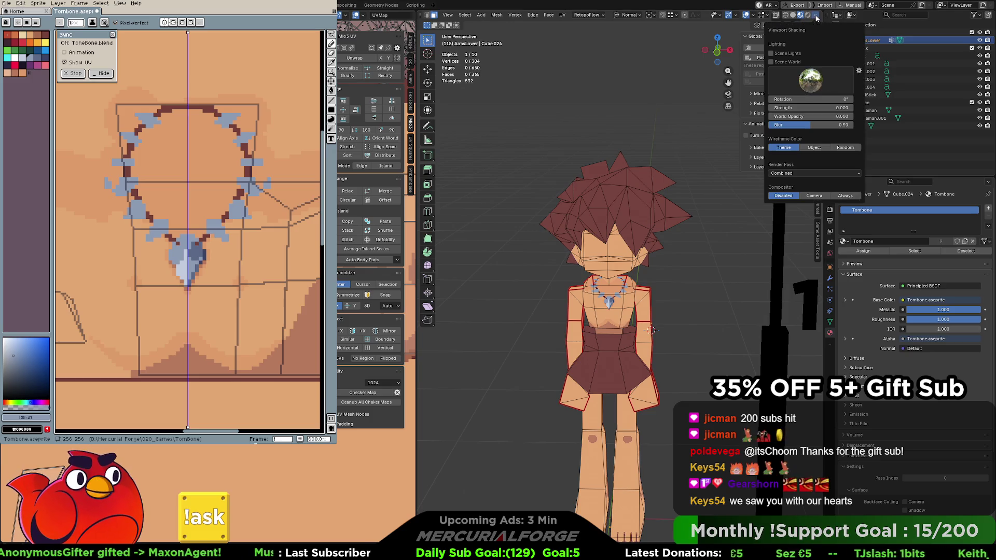
click(844, 197)
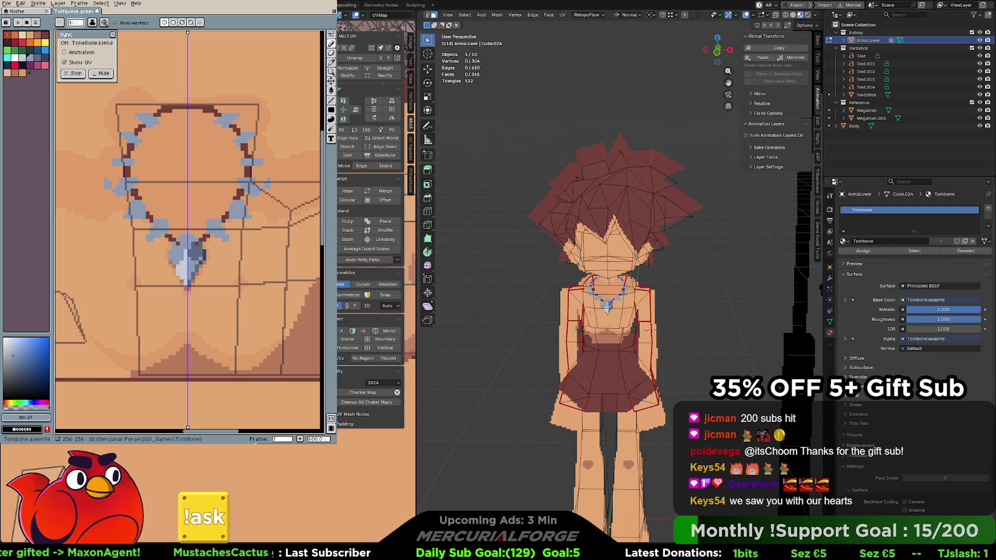
click(346, 5)
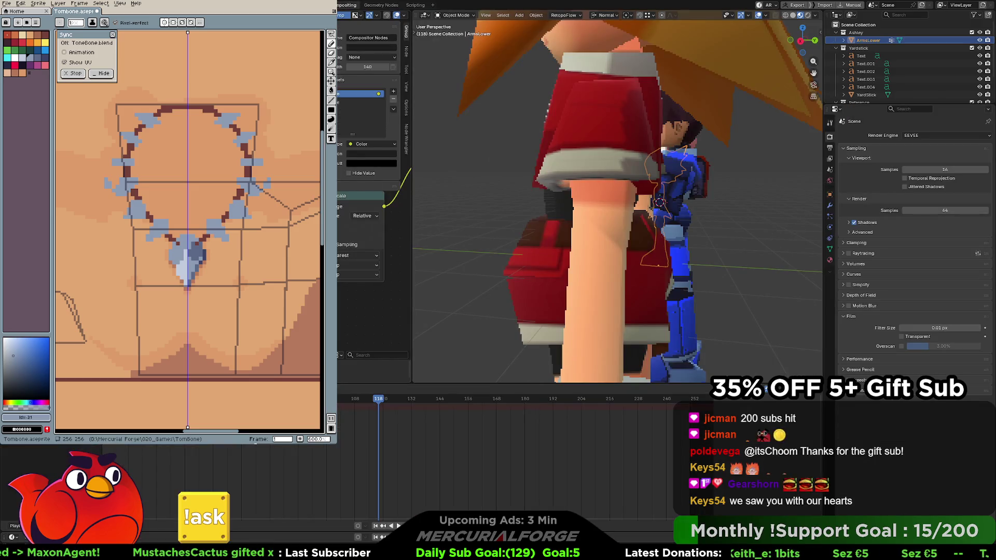
Frame and orbit around the girl in the compositing scene, deselect all, and move to the previous workspace
scroll(372, 231, down, 3)
scroll(500, 207, down, 6)
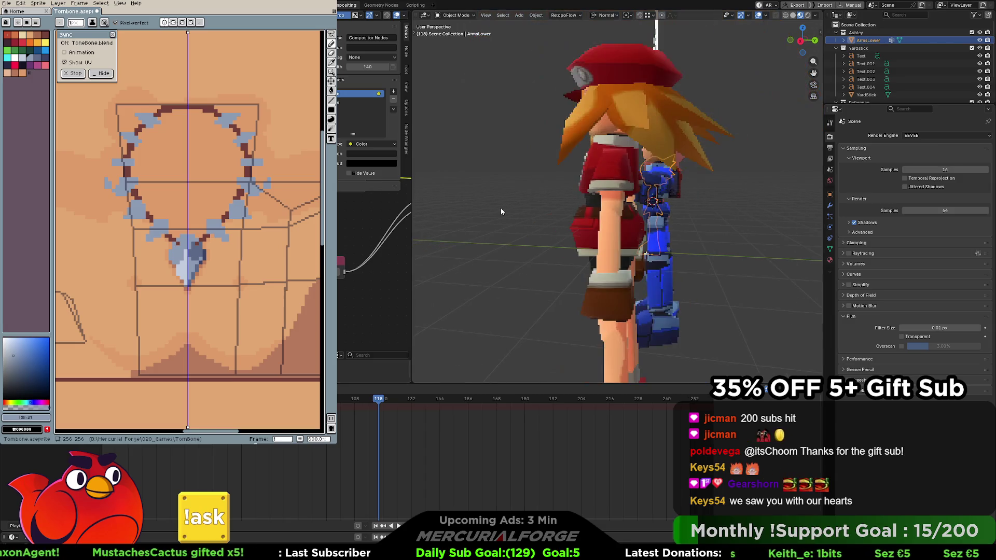
key(KP_Decimal)
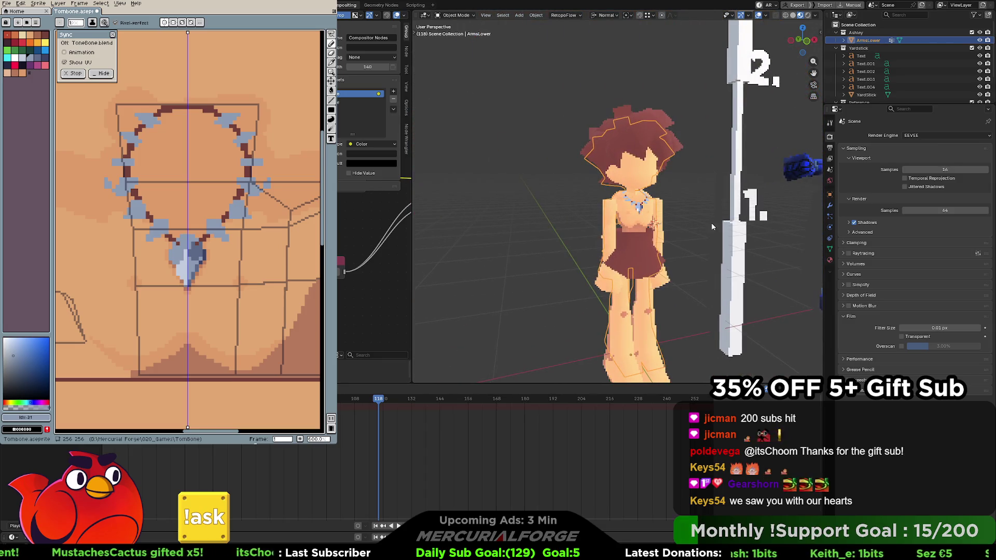
middle_drag(657, 203, 652, 213)
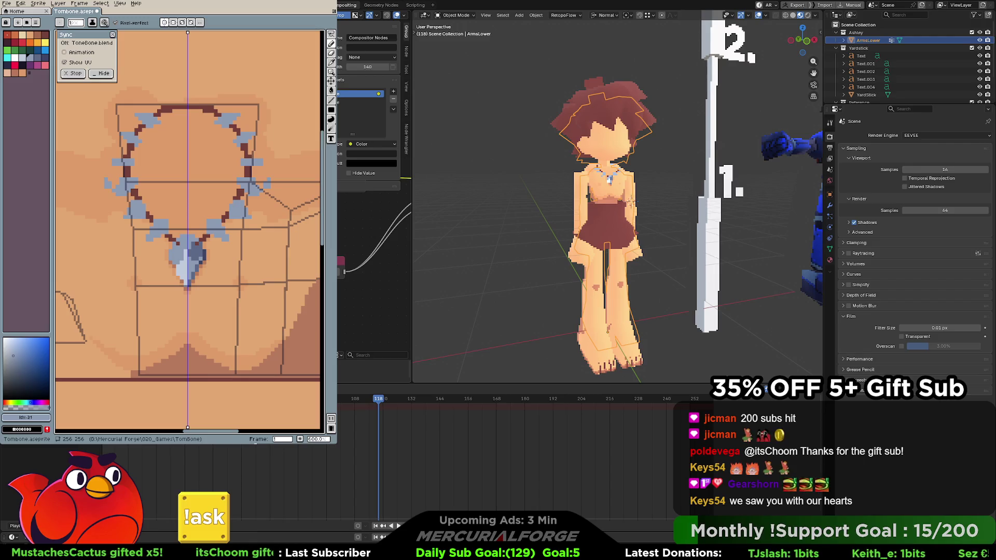
scroll(631, 202, up, 3)
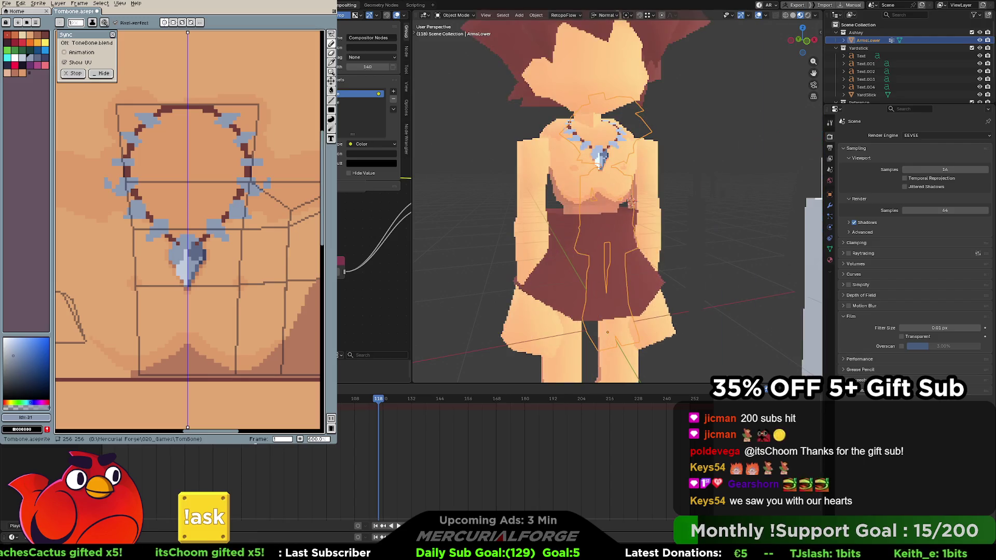
scroll(630, 202, down, 5)
scroll(631, 202, up, 5)
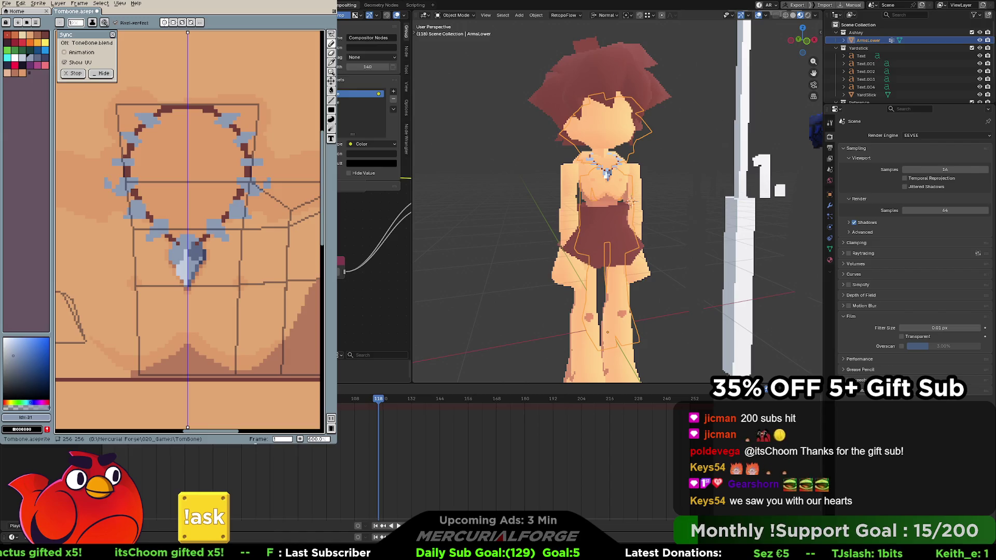
scroll(631, 201, down, 2)
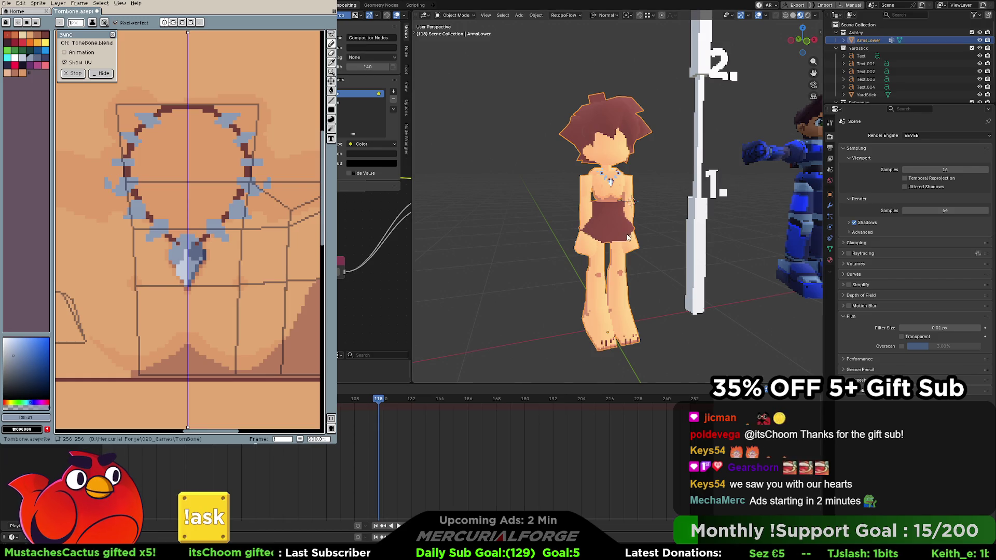
click(660, 199)
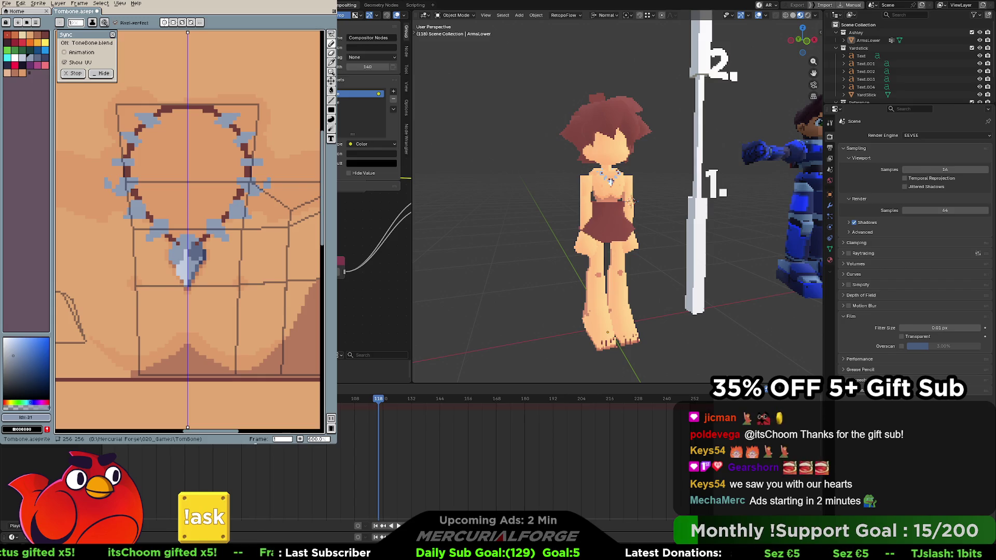
key(ctrl+Page_Up)
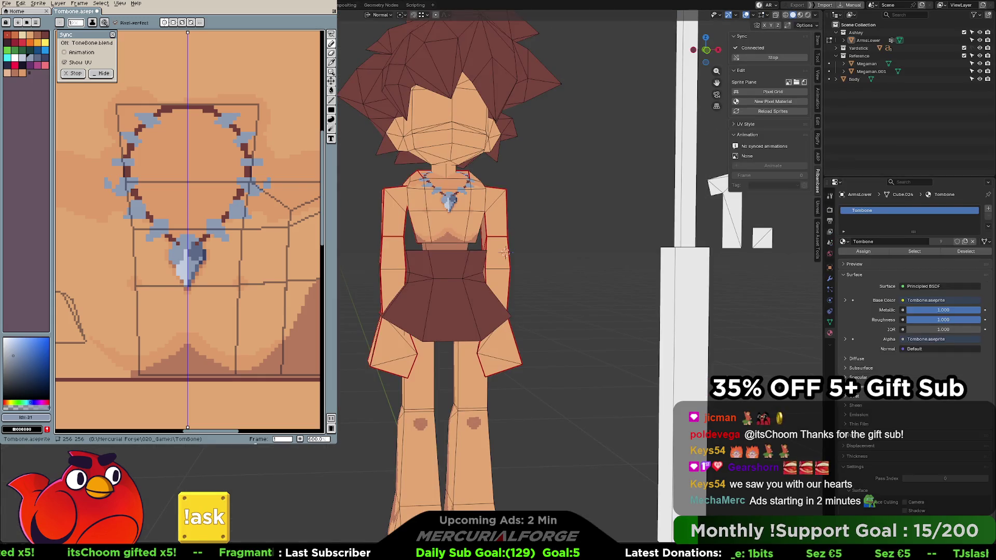
Switch to UV Editing in Object Mode and zoom and orbit to inspect the textured character
key(ctrl+Page_Up)
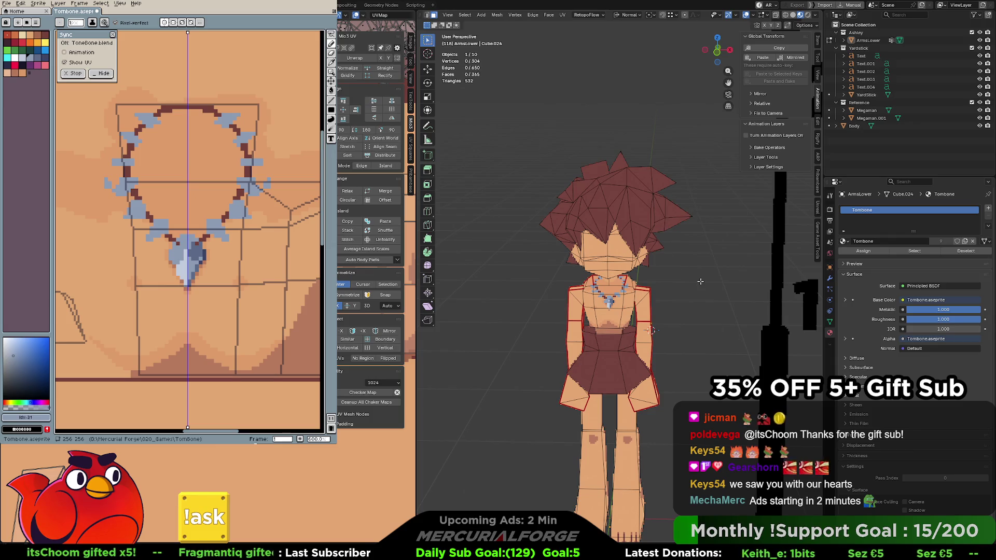
key(Tab)
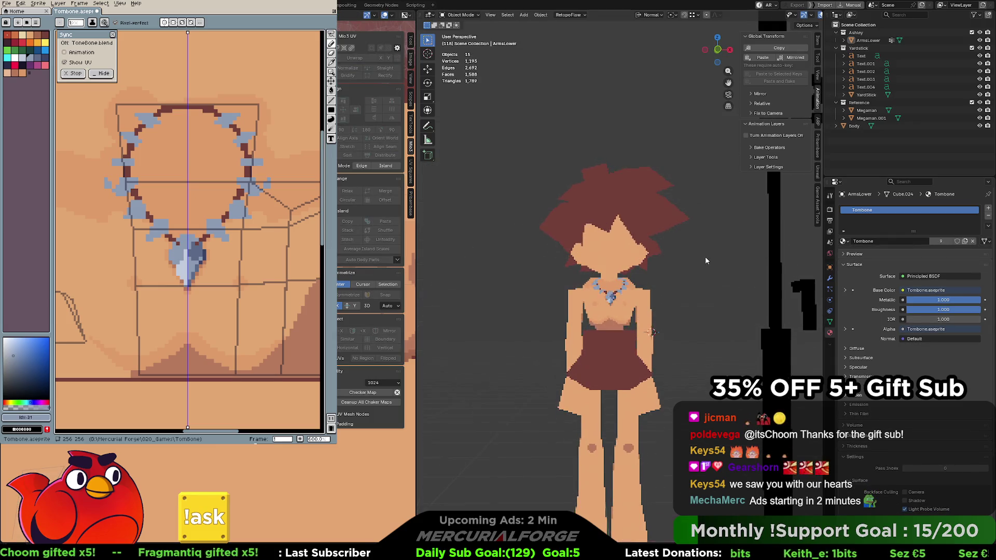
scroll(703, 259, up, 3)
scroll(696, 239, down, 4)
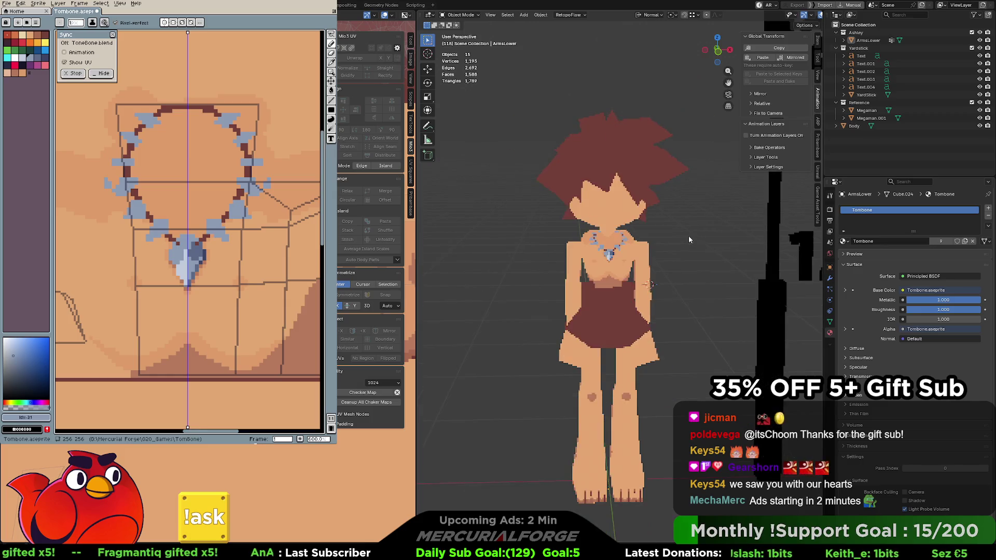
scroll(648, 261, up, 6)
scroll(628, 274, down, 6)
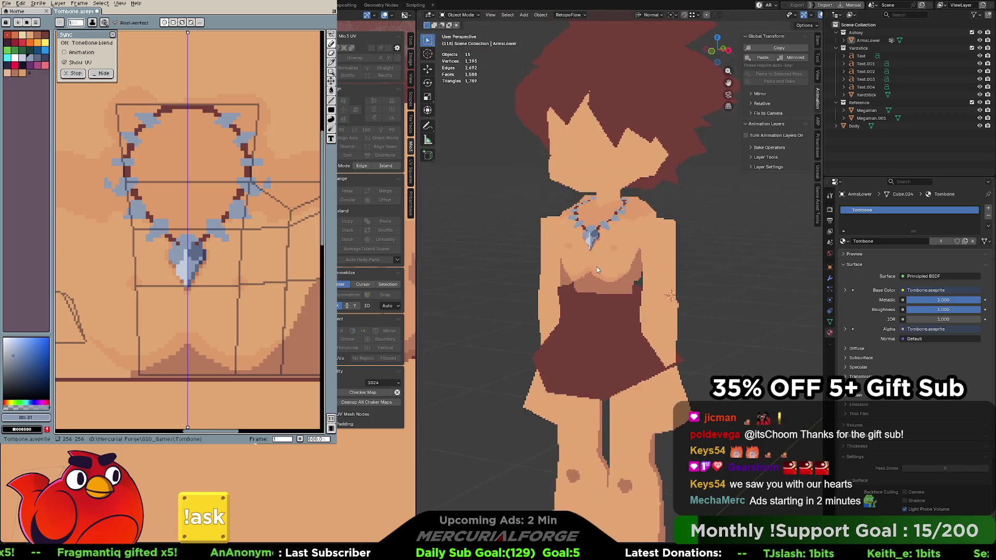
scroll(629, 274, up, 5)
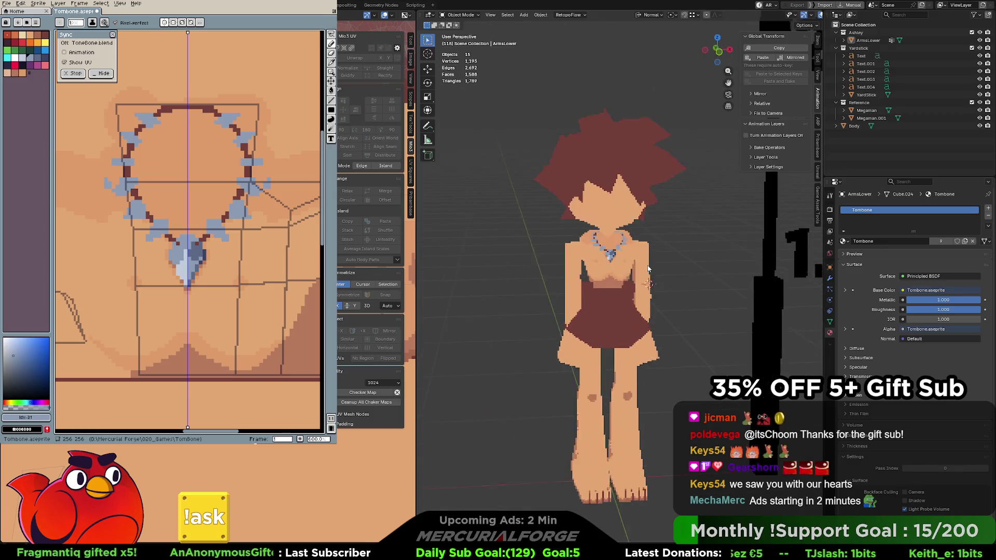
mouse_move(614, 266)
middle_down()
mouse_move(621, 281)
mouse_move(802, 279)
mouse_move(622, 260)
middle_up()
scroll(630, 269, down, 4)
scroll(622, 259, up, 4)
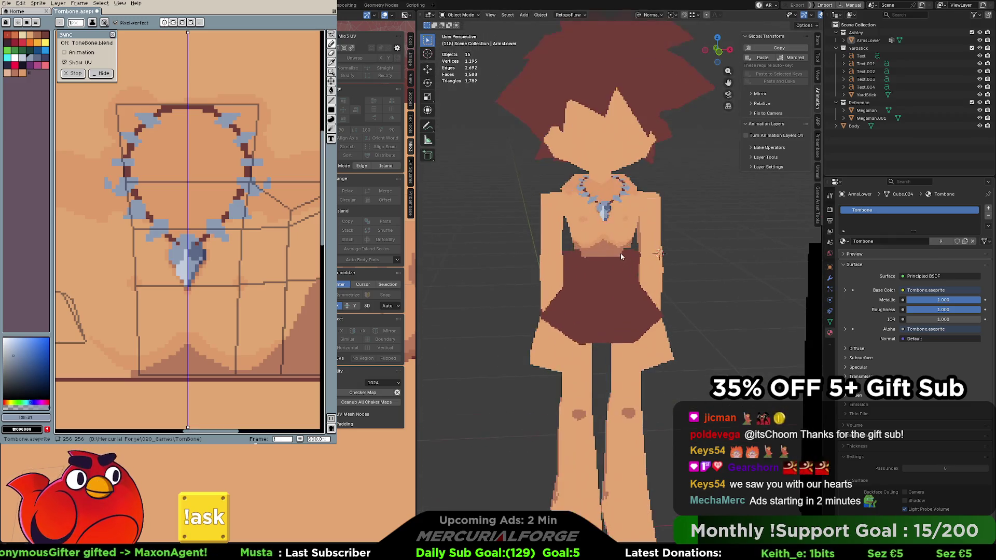
scroll(625, 292, up, 3)
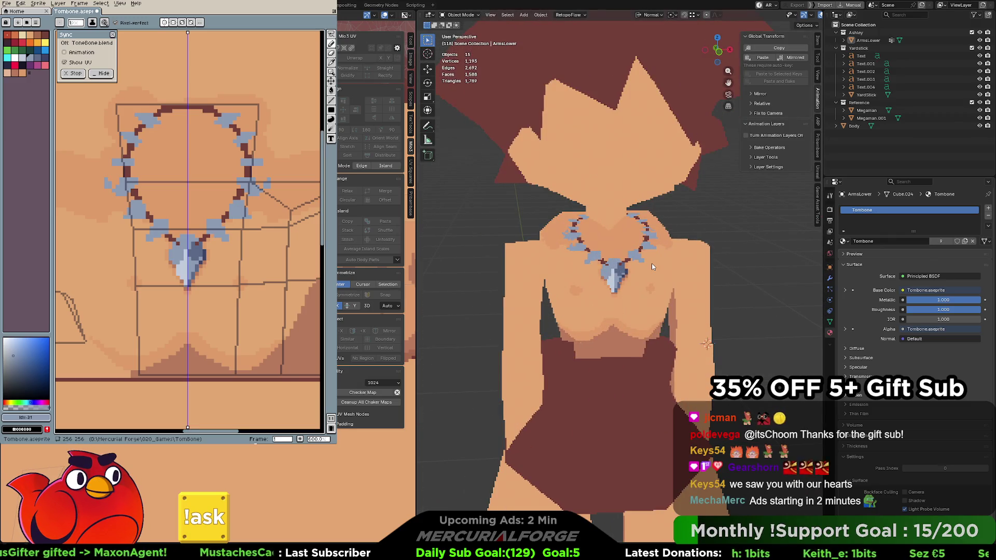
scroll(424, 14, down, 2)
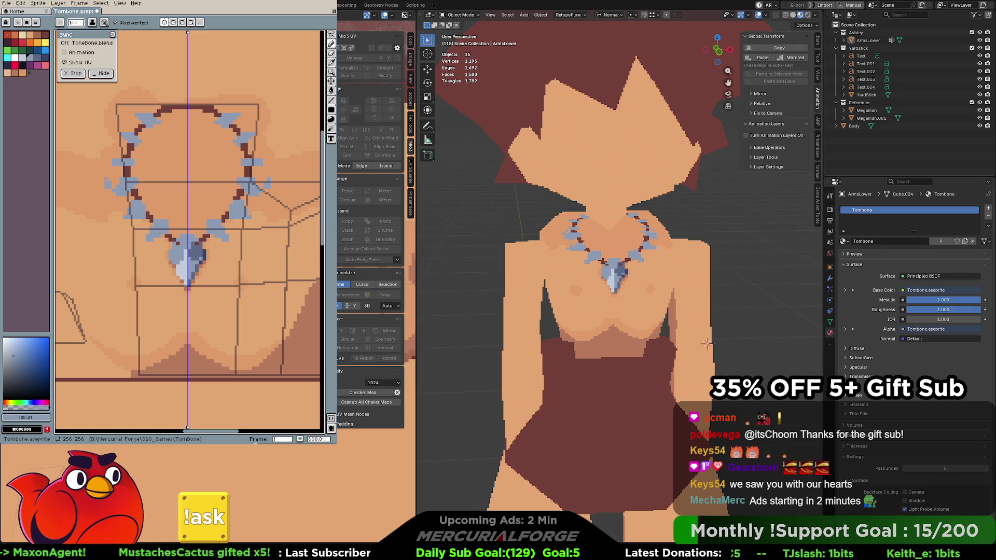
Touch up the skin with a short strip of lighter skin pixels, discarding a darker shading attempt
alt+click(225, 284)
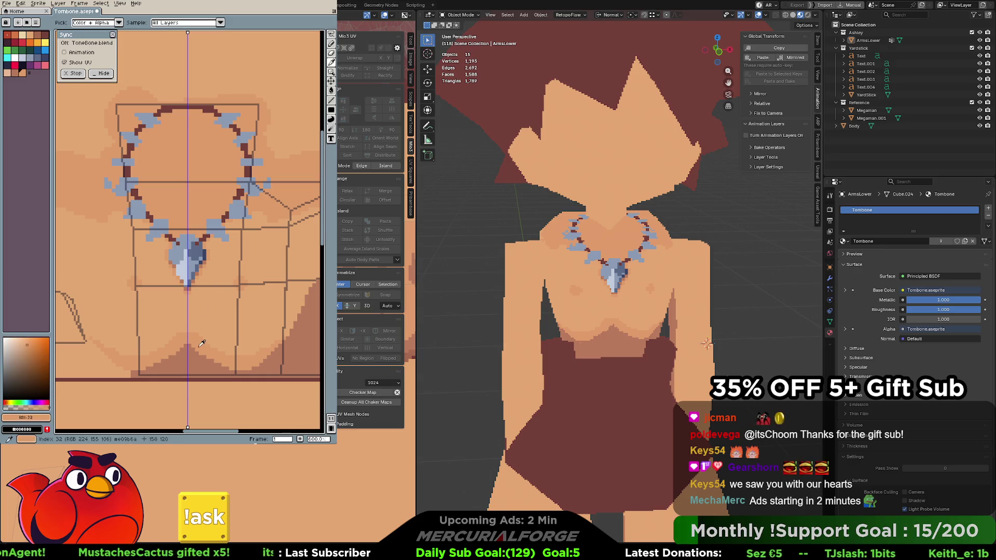
scroll(180, 312, down, 5)
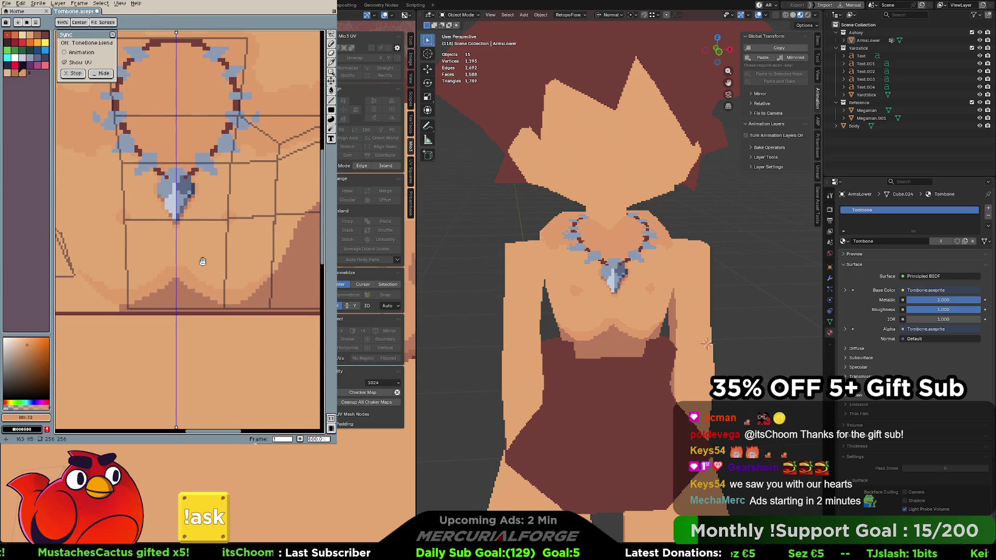
click(19, 74)
drag(177, 278, 186, 282)
key(ctrl+z)
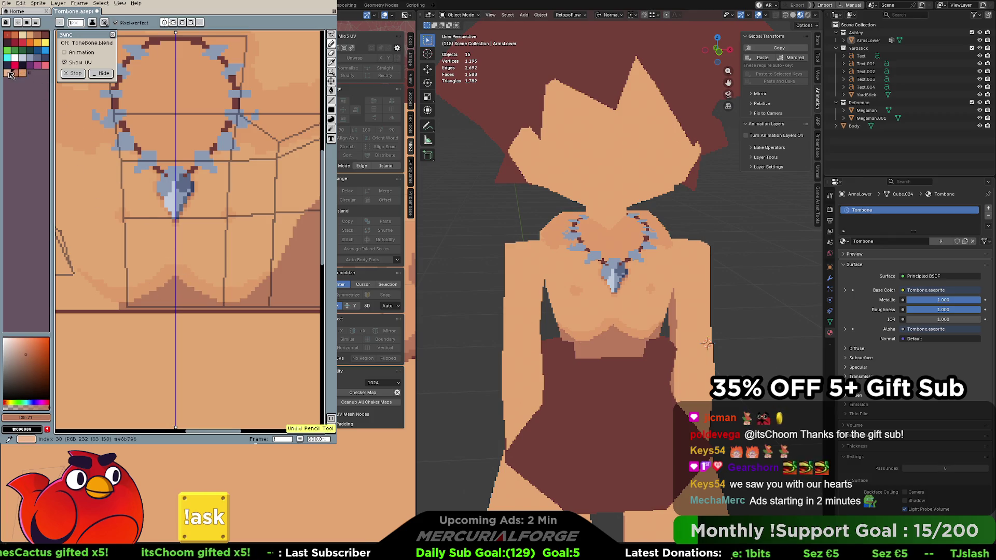
click(9, 73)
alt+click(180, 273)
alt+click(180, 289)
drag(180, 289, 178, 276)
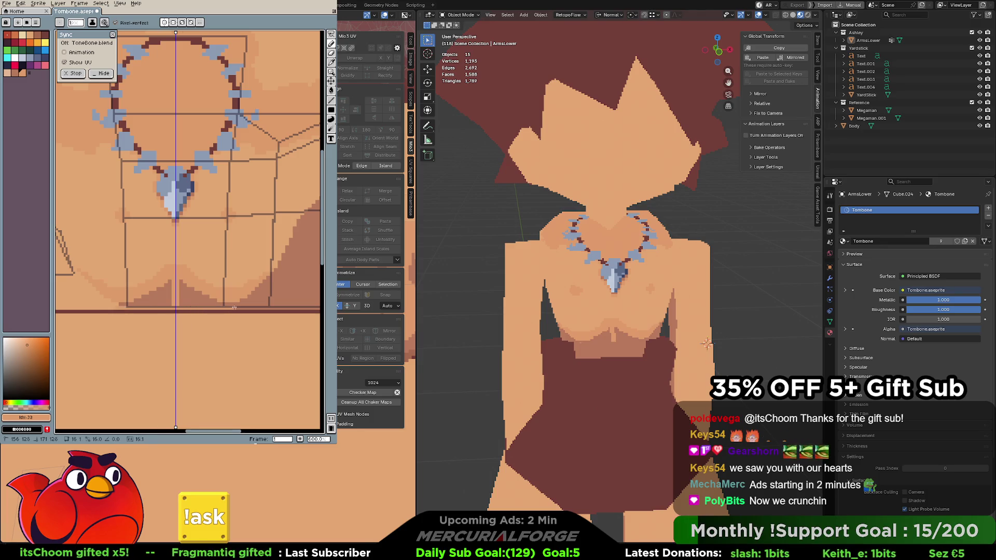
Pan the texture and orbit the model to view the character's back
mouse_move(203, 297)
mouse_down()
mouse_move(241, 299)
mouse_move(211, 278)
mouse_move(260, 260)
mouse_move(257, 311)
mouse_move(207, 285)
mouse_move(235, 285)
mouse_move(207, 270)
mouse_move(244, 249)
mouse_move(254, 176)
mouse_move(231, 300)
mouse_move(258, 334)
mouse_move(260, 322)
mouse_move(173, 211)
mouse_move(224, 263)
mouse_move(200, 229)
mouse_move(161, 254)
mouse_move(160, 285)
mouse_up()
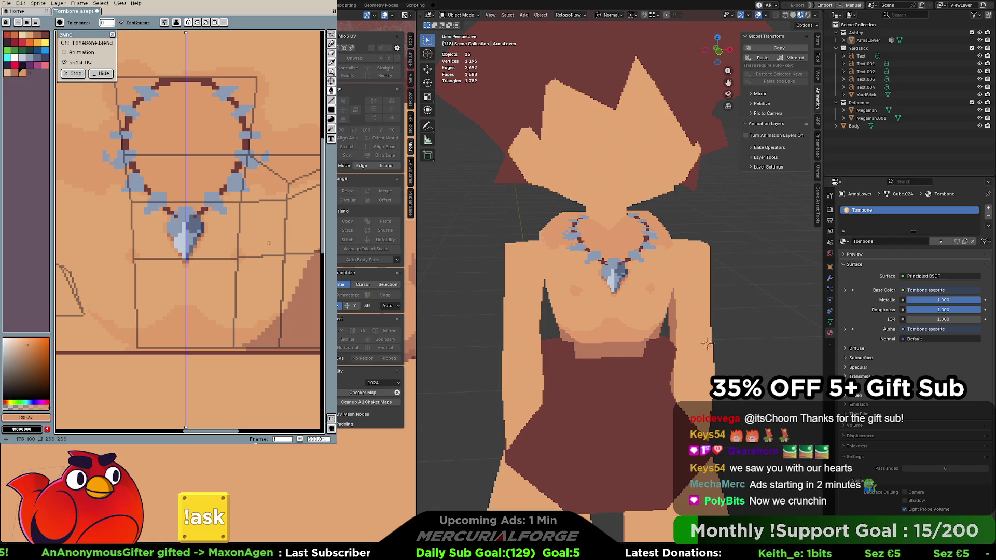
mouse_move(596, 311)
middle_down()
mouse_move(738, 311)
mouse_move(615, 319)
mouse_move(620, 309)
mouse_move(608, 308)
mouse_move(600, 285)
mouse_move(608, 269)
mouse_move(607, 283)
middle_up()
scroll(614, 319, down, 3)
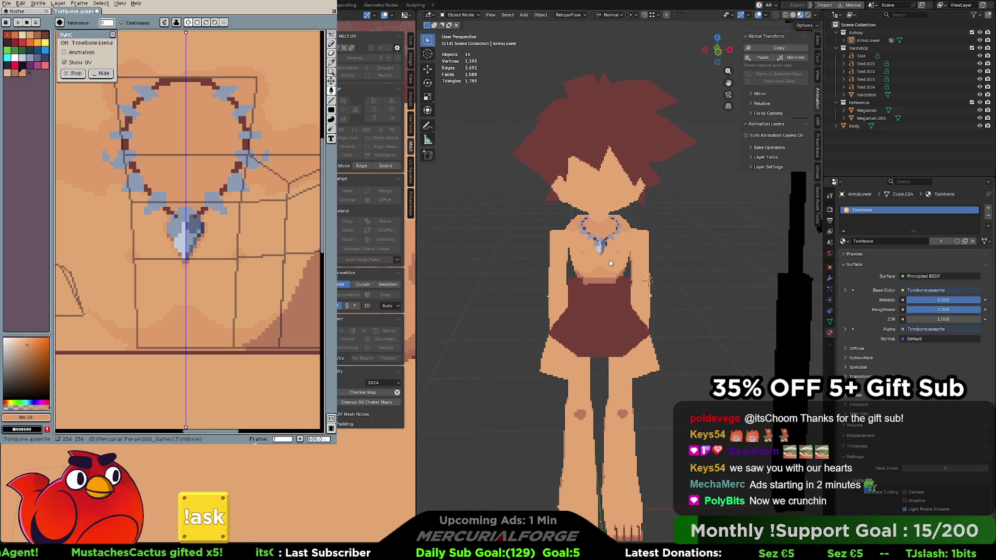
Orbit to the character's back and zoom the texture out to compare the upper-back shading
scroll(614, 265, down, 2)
mouse_move(614, 266)
middle_down()
mouse_move(771, 269)
mouse_move(696, 281)
mouse_move(710, 284)
mouse_move(559, 285)
mouse_move(606, 301)
middle_up()
scroll(559, 285, up, 6)
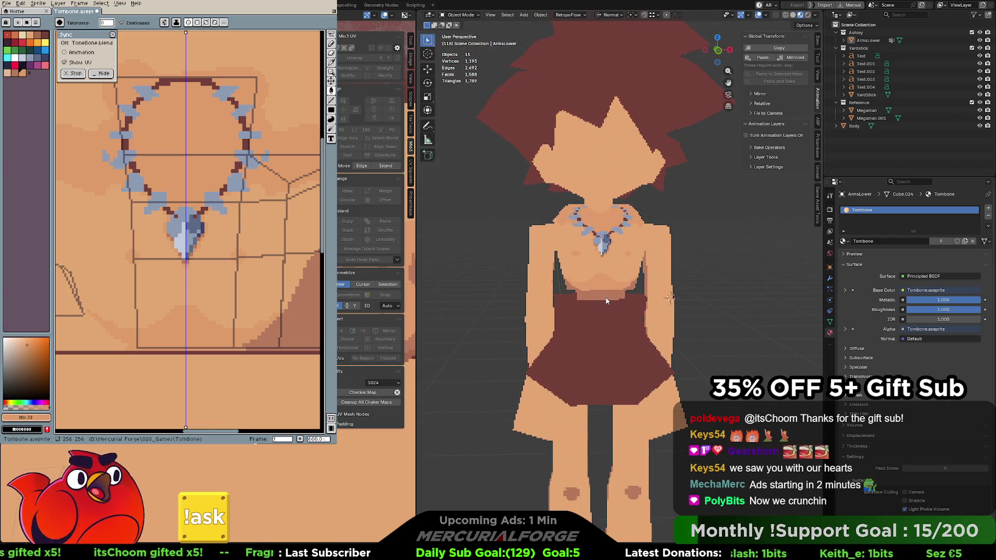
scroll(613, 293, down, 1)
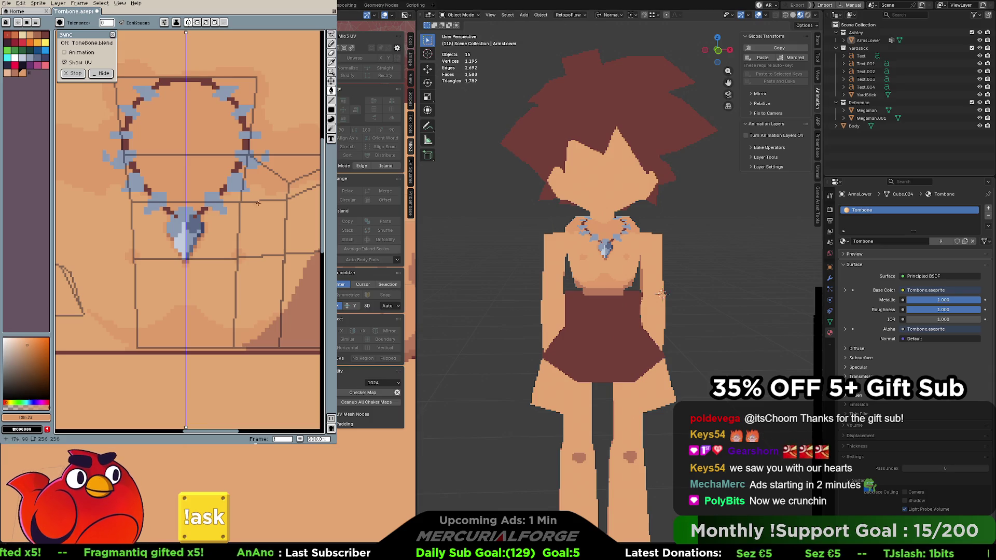
scroll(197, 219, down, 5)
scroll(197, 219, up, 2)
mouse_move(197, 219)
middle_down()
mouse_move(260, 239)
mouse_move(212, 225)
mouse_move(177, 236)
middle_up()
scroll(231, 236, down, 1)
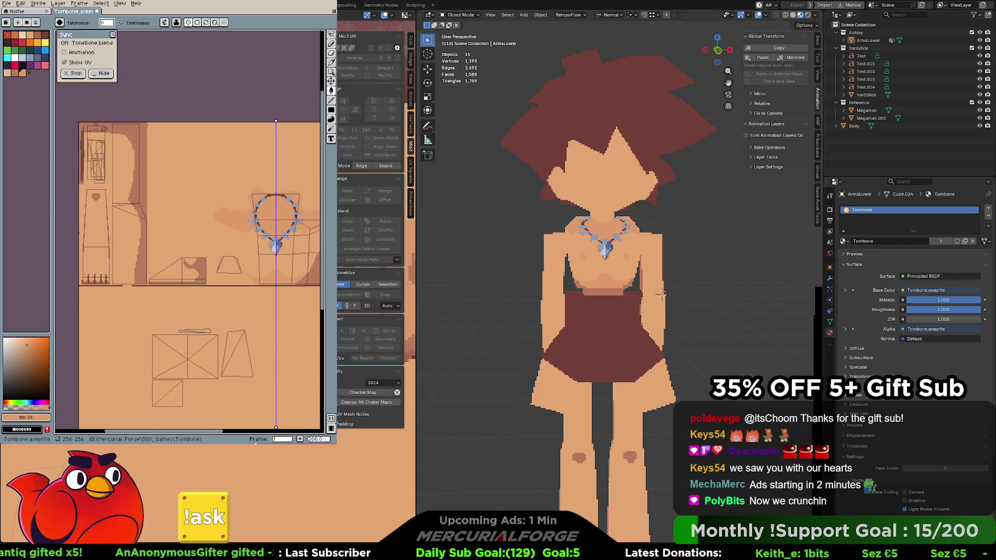
Select the ArmsLower mesh and view it from behind
click(648, 280)
mouse_move(648, 280)
middle_down()
mouse_move(726, 261)
mouse_move(674, 280)
middle_up()
scroll(650, 278, up, 2)
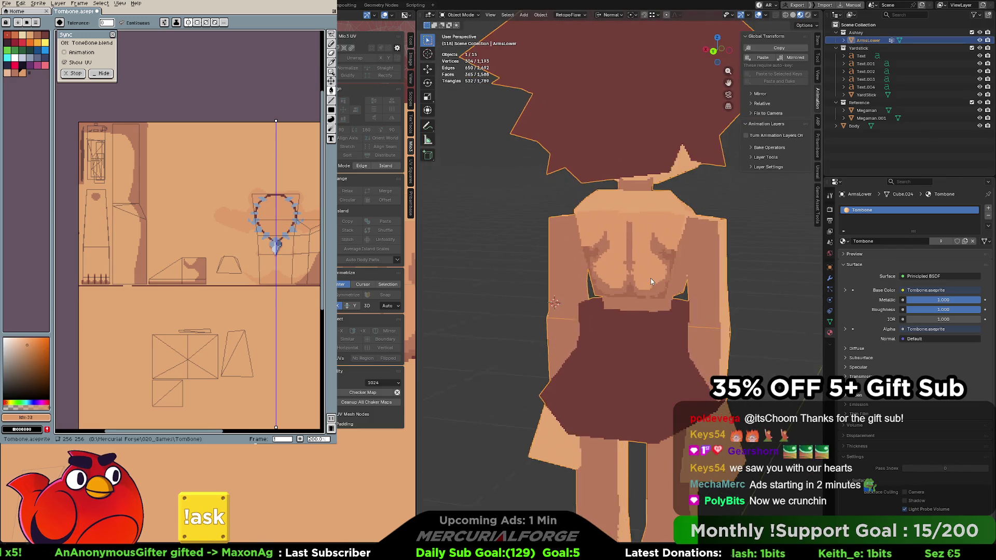
Edit ArmsLower, select the linked waistband faces, then clear the selection
key(Tab)
click(641, 303)
key(ctrl+l)
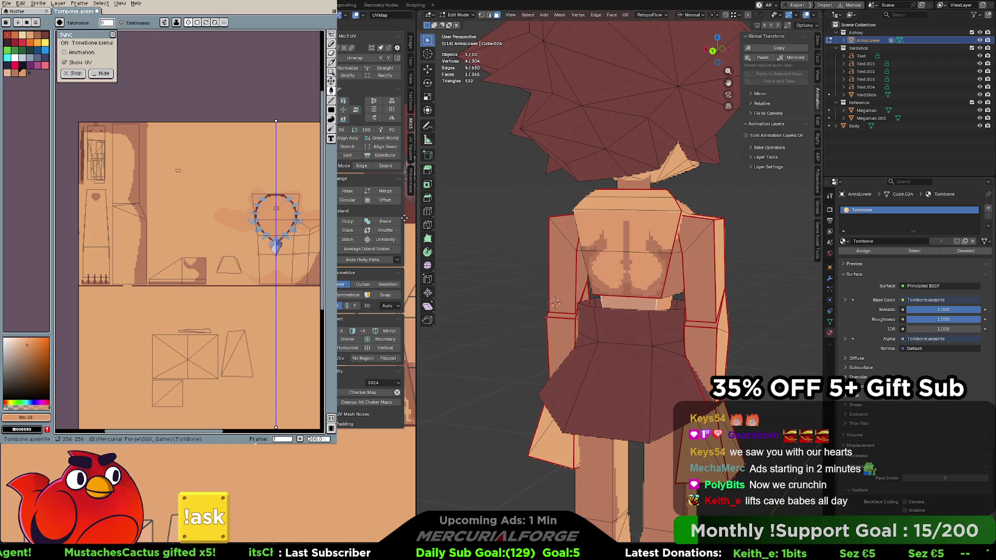
key(alt+a)
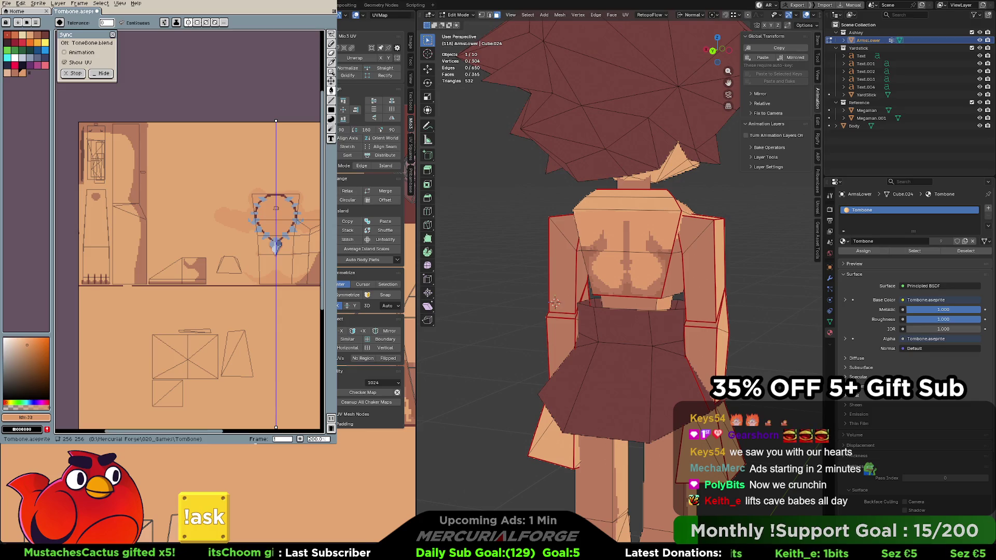
Return to Object Mode and orbit around the textured character
middle_drag(757, 282, 619, 279)
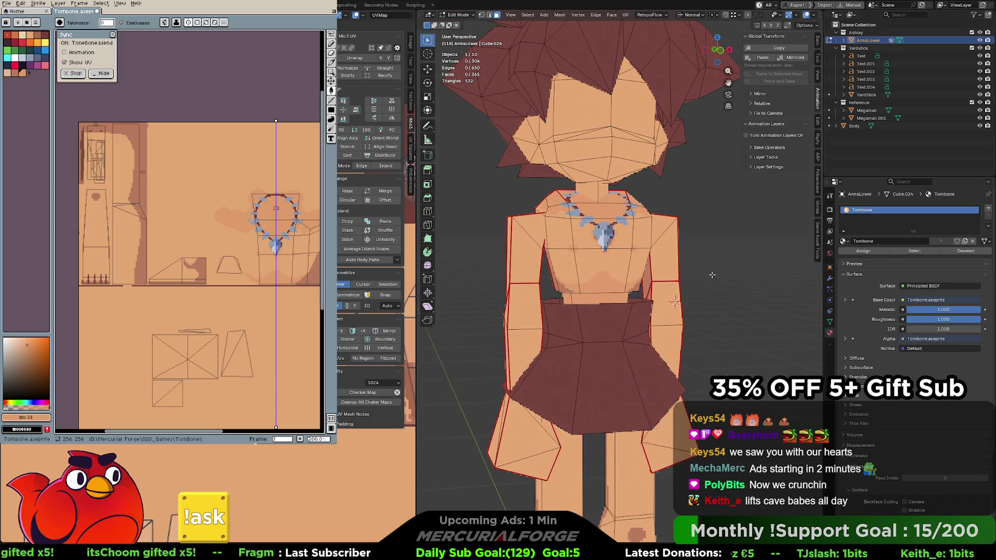
key(Tab)
scroll(711, 273, down, 5)
mouse_move(667, 280)
middle_down()
mouse_move(690, 277)
mouse_move(627, 275)
middle_up()
scroll(674, 272, up, 5)
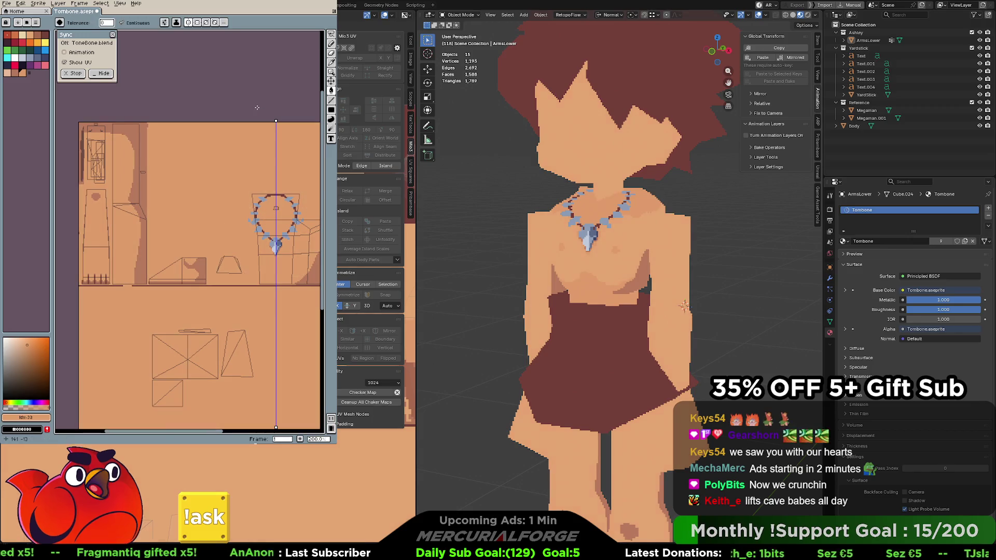
Try recolouring the dark shadow region and undo it, switching to the darker skin-shadow colour
key(i)
mouse_move(262, 164)
middle_down()
mouse_move(209, 140)
mouse_move(231, 213)
middle_up()
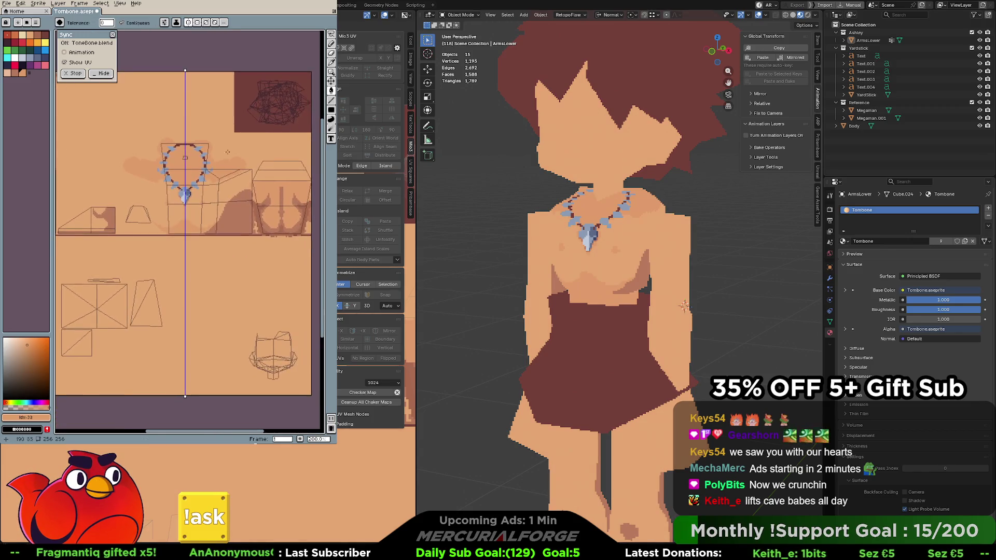
scroll(231, 212, up, 2)
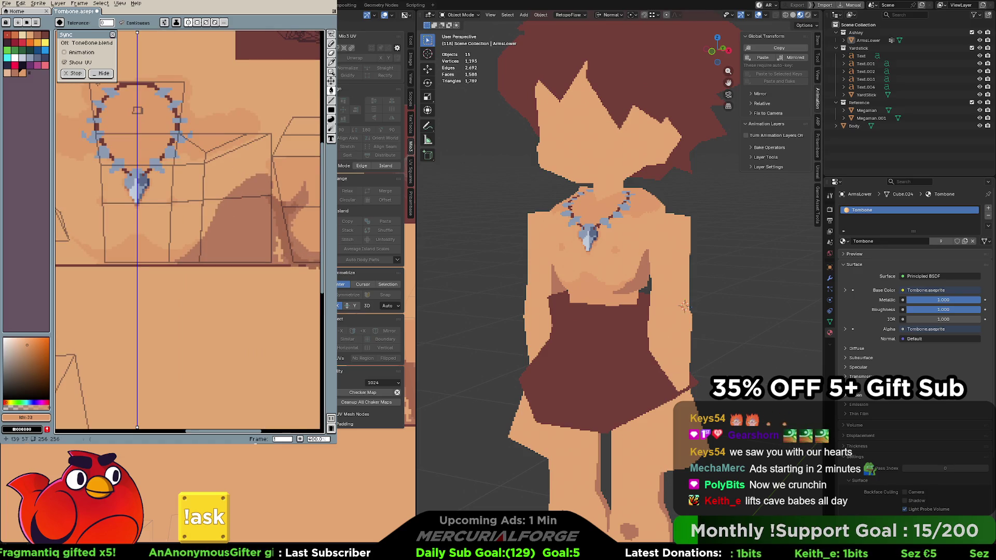
click(35, 43)
click(217, 246)
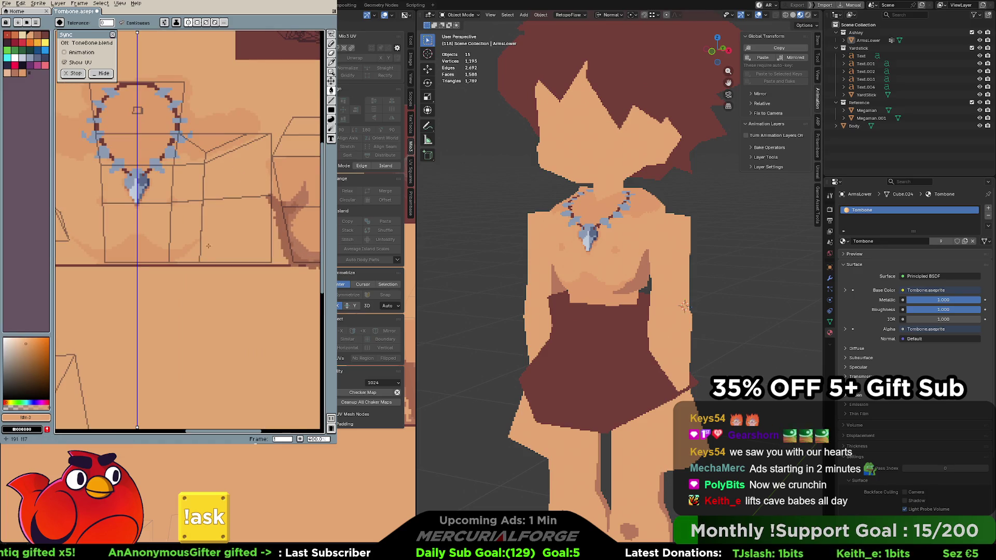
key(ctrl+z)
click(39, 35)
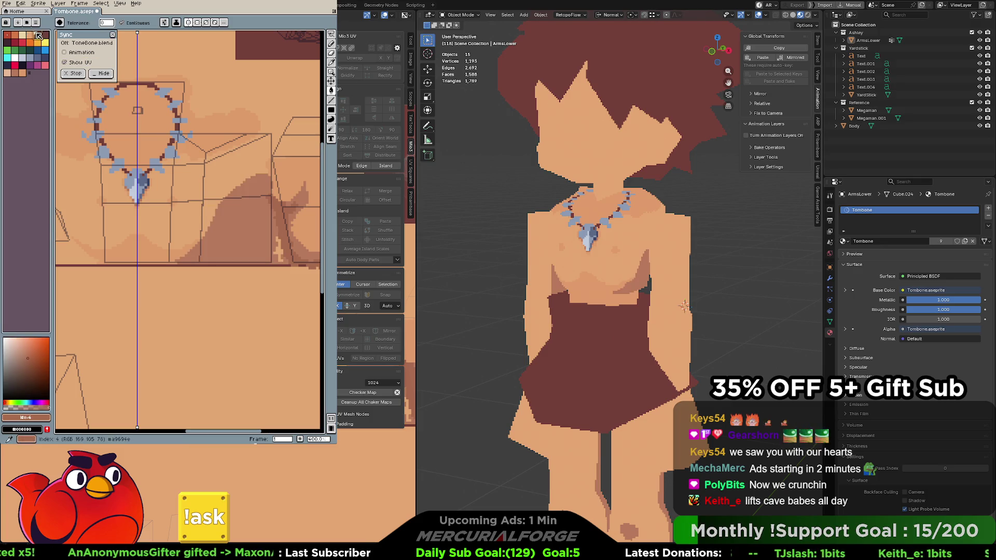
key(b)
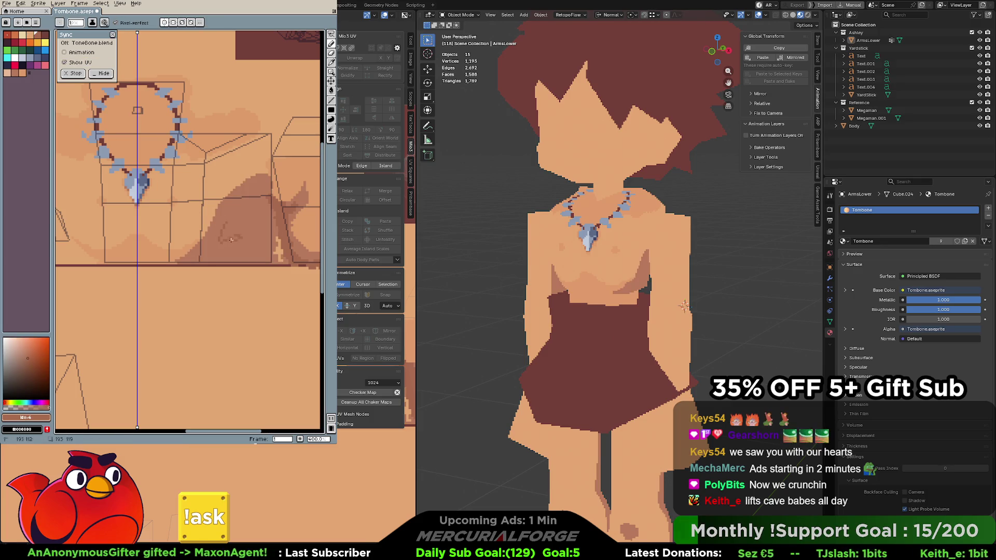
key(ctrl+z)
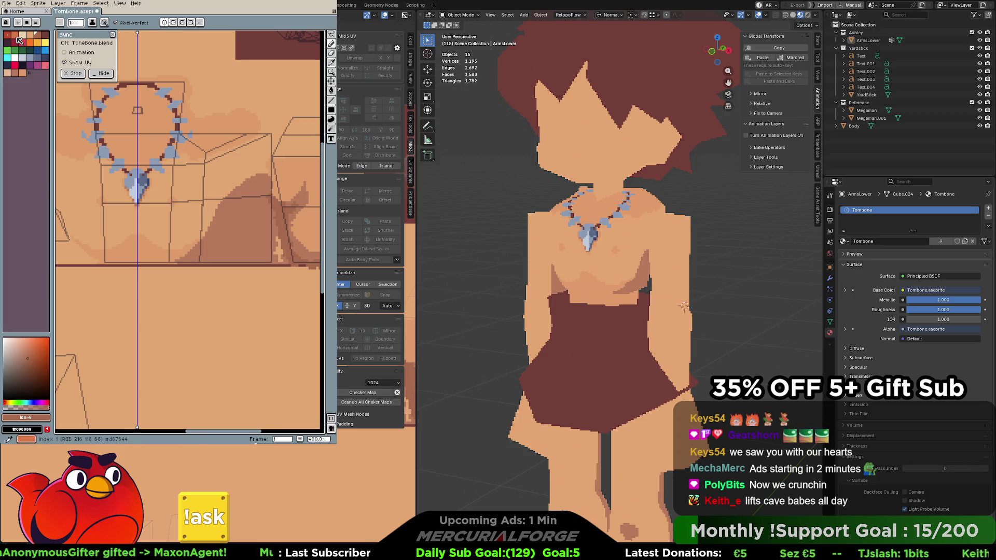
Bring the torso and blue necklace pixels into view and orbit the model to her back
middle_drag(245, 221, 111, 226)
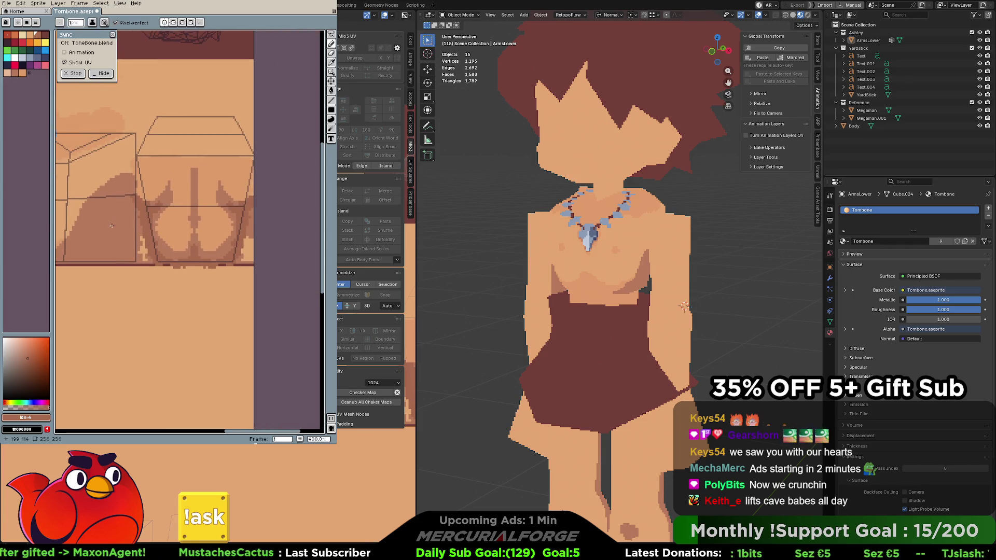
mouse_move(706, 260)
middle_down()
mouse_move(549, 259)
mouse_move(643, 270)
mouse_move(624, 269)
middle_up()
scroll(548, 256, down, 2)
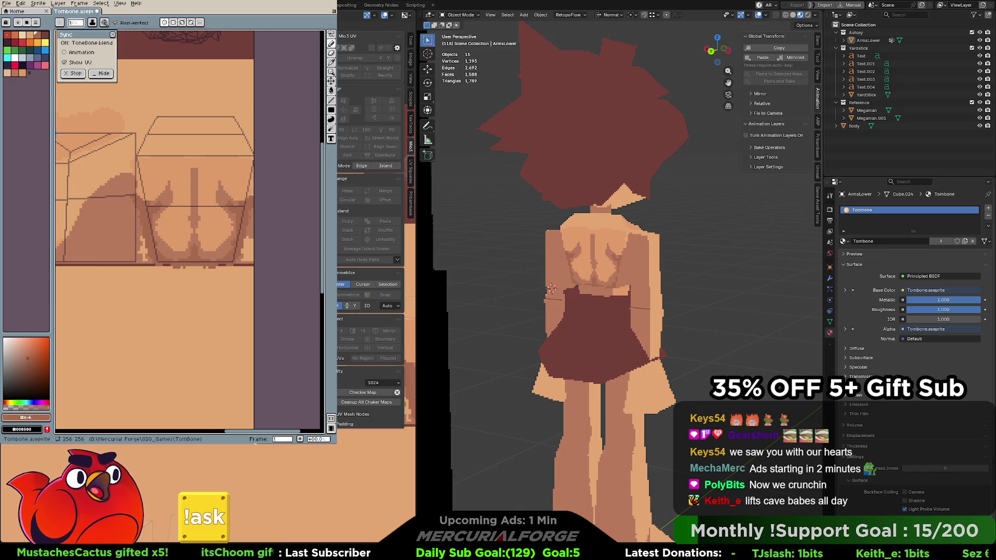
middle_drag(175, 185, 226, 183)
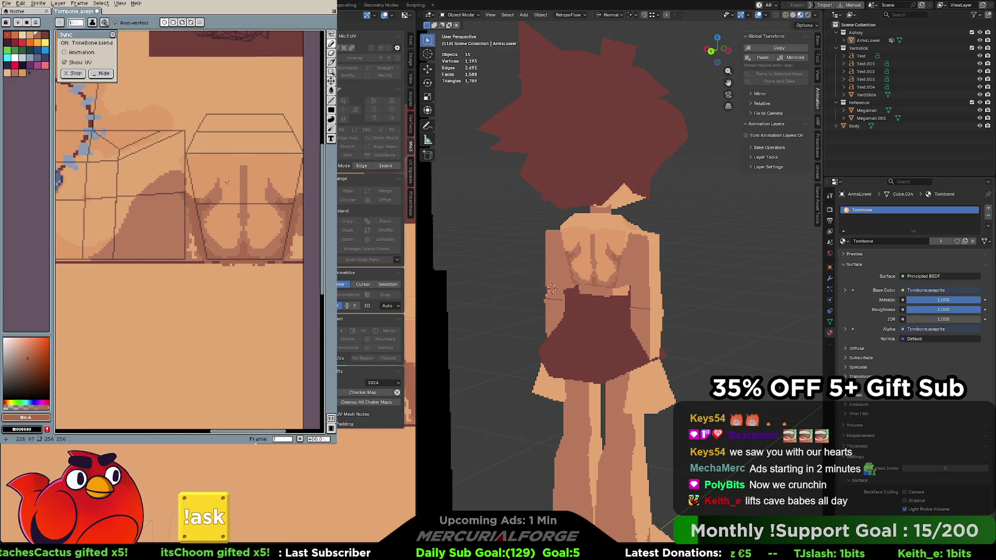
Bucket-fill the dark leg stripe with main skin colour Idx-32, then undo both fills
alt+click(220, 189)
key(g)
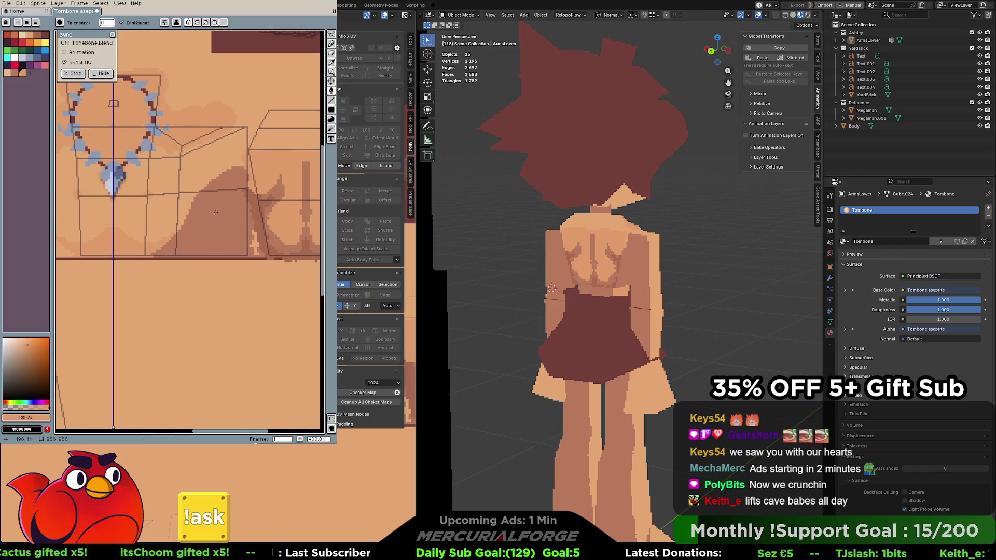
scroll(218, 207, left, 5)
middle_drag(221, 221, 269, 216)
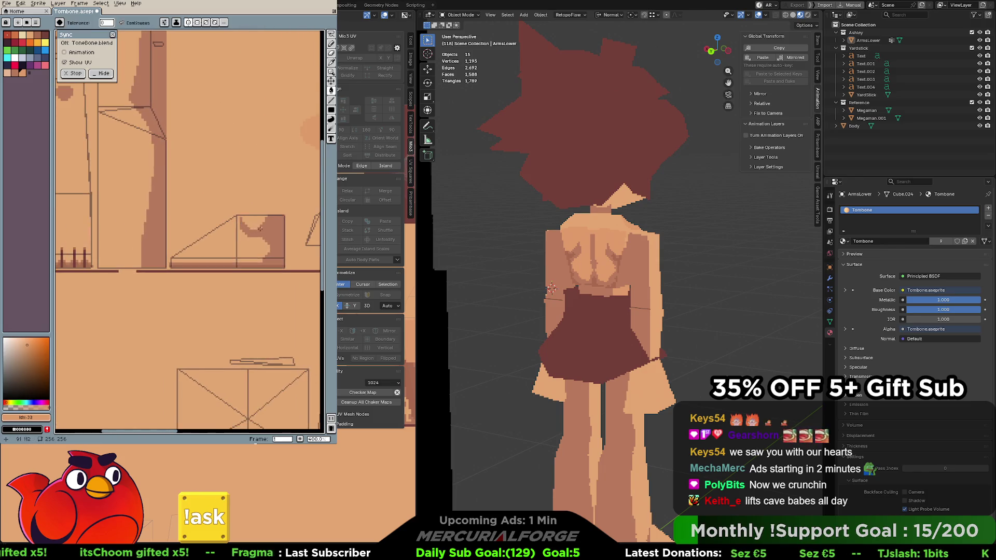
click(157, 209)
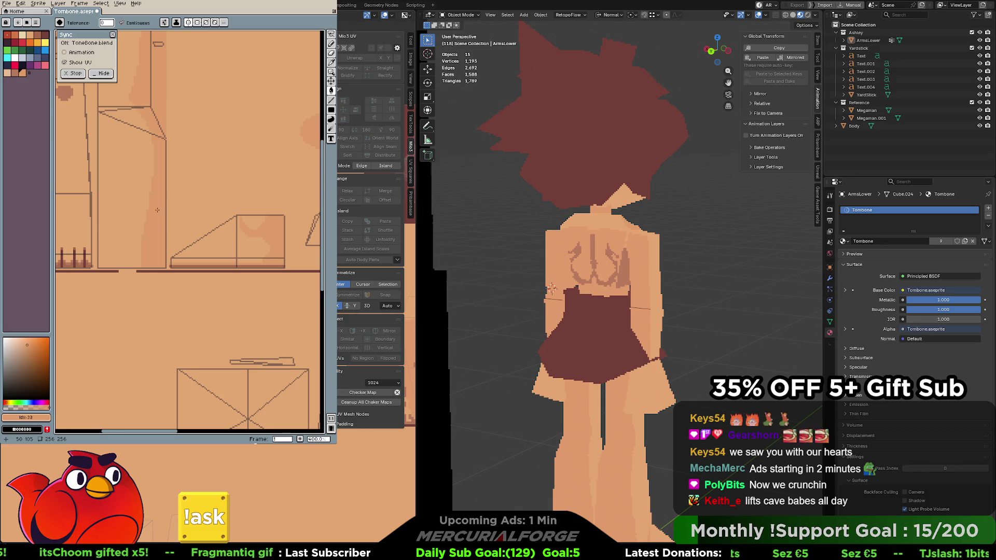
middle_drag(157, 210, 246, 256)
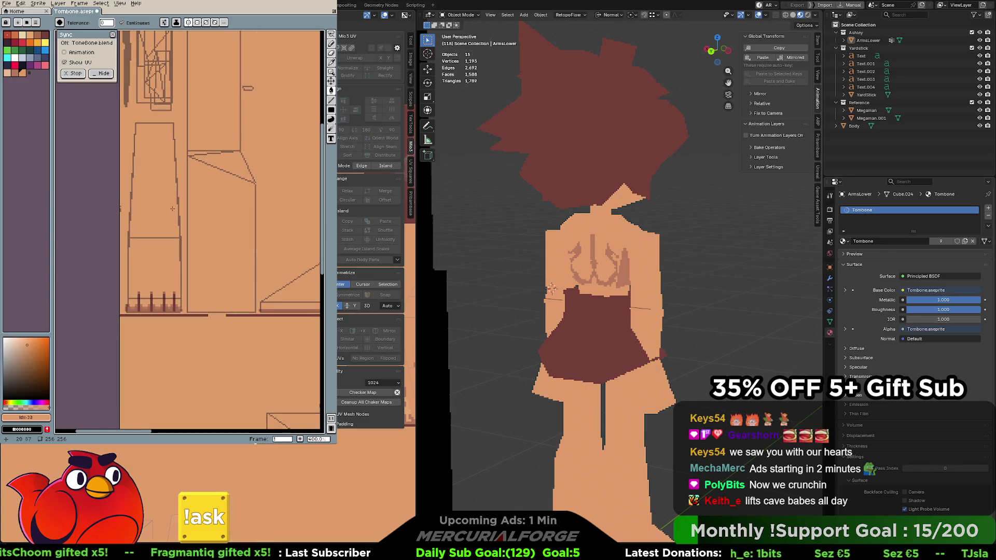
key(ctrl+z)
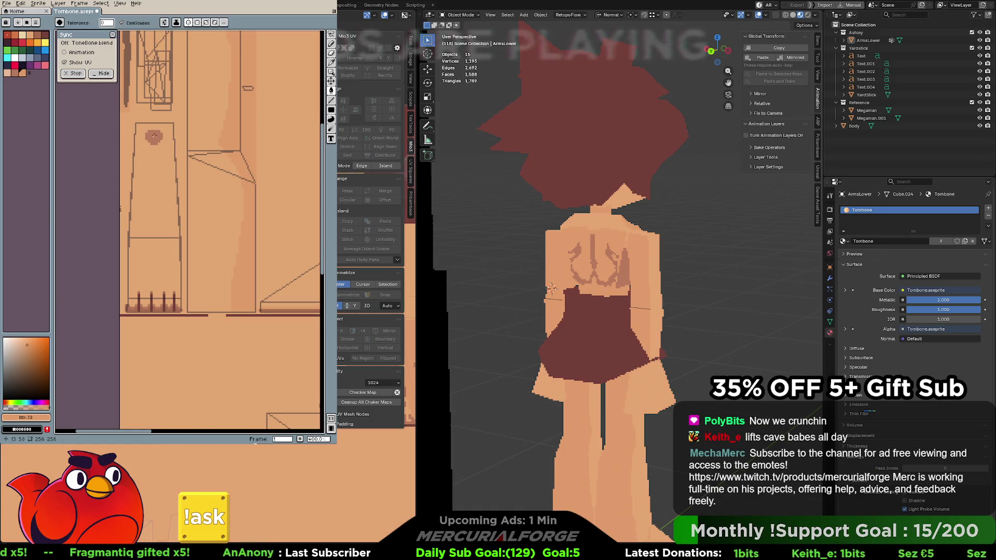
key(ctrl+z)
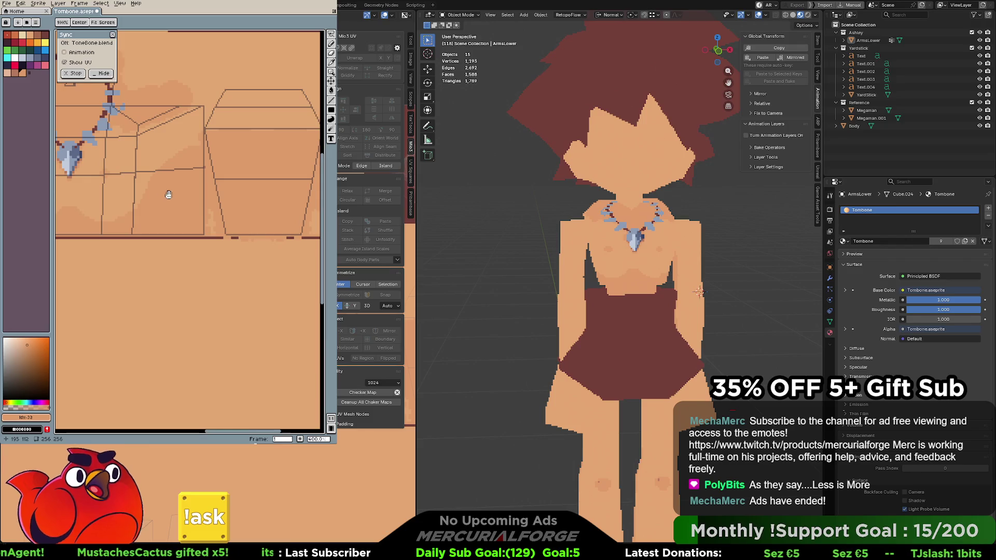
Sample the skin colour beside the necklace, adjust it slightly and add it to the palette as Idx-33
drag(141, 192, 178, 186)
alt+click(179, 185)
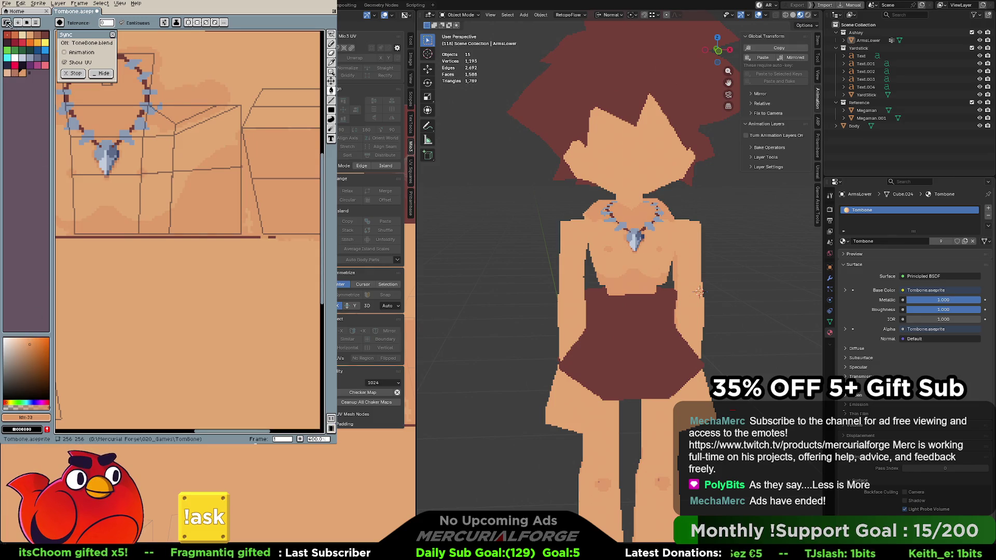
alt+click(182, 185)
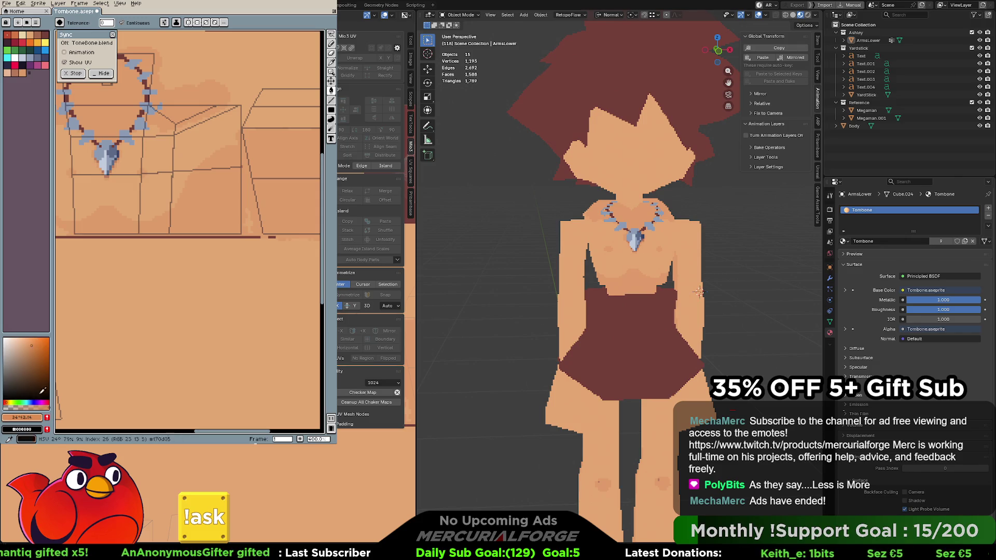
click(32, 345)
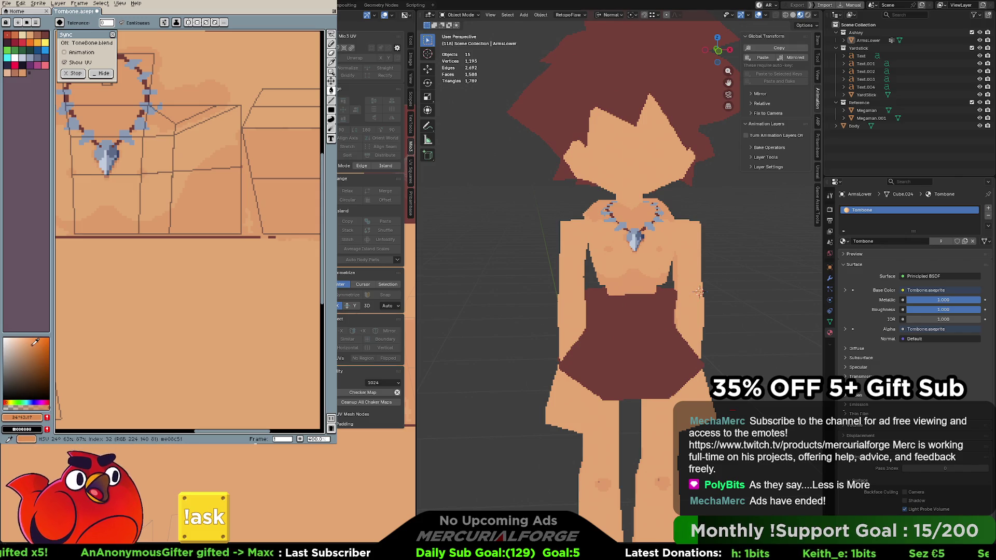
click(48, 417)
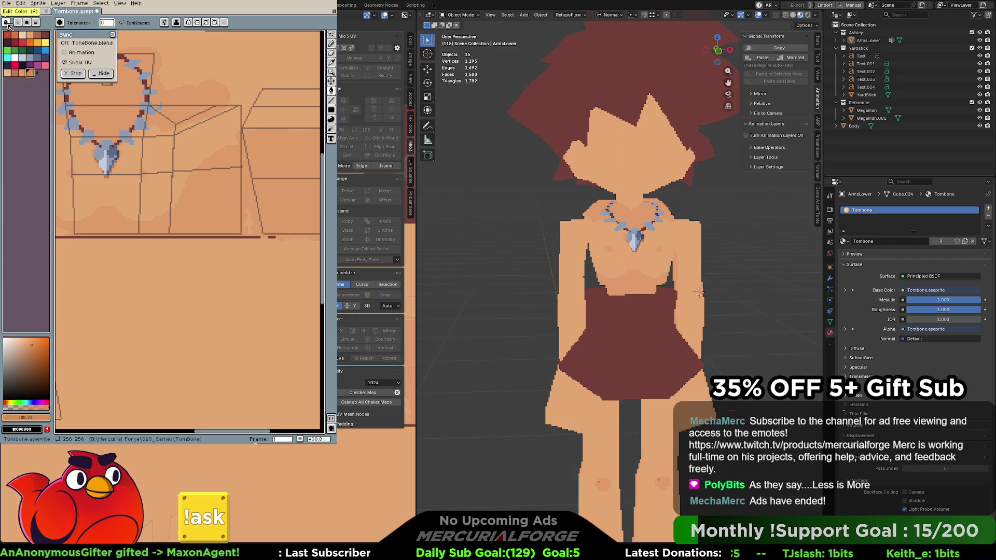
Test darker-orange bucket fills on the skin regions and undo each one
click(225, 214)
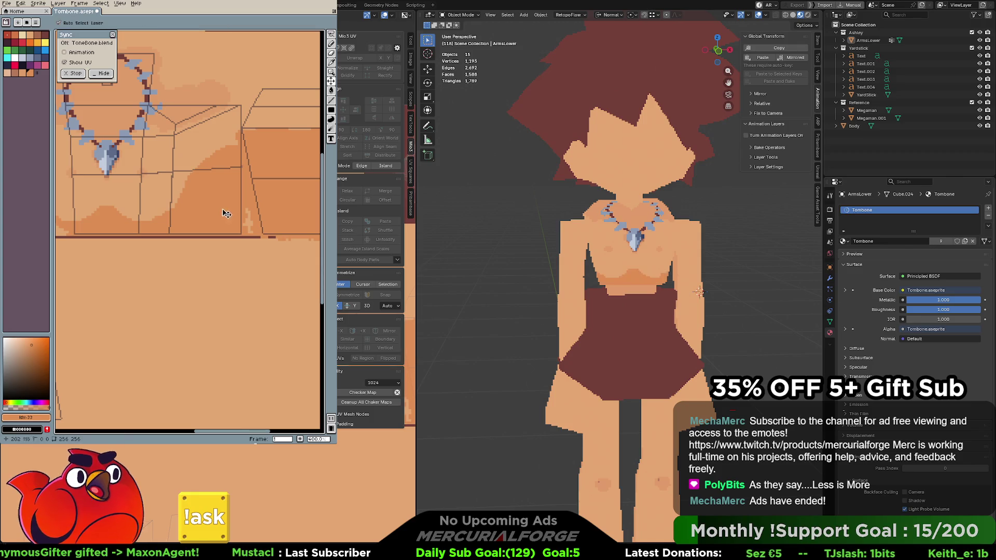
key(ctrl+z)
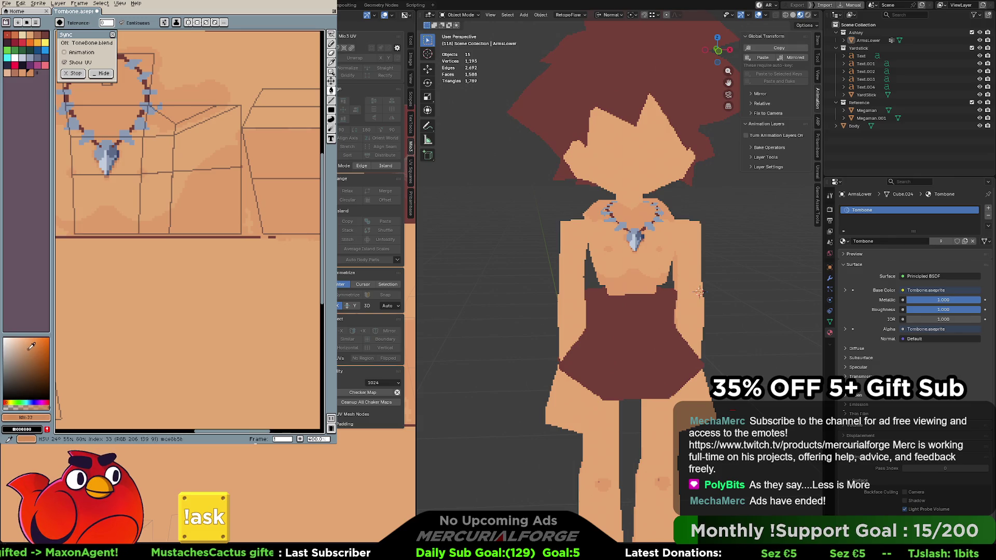
click(215, 191)
key(ctrl+z)
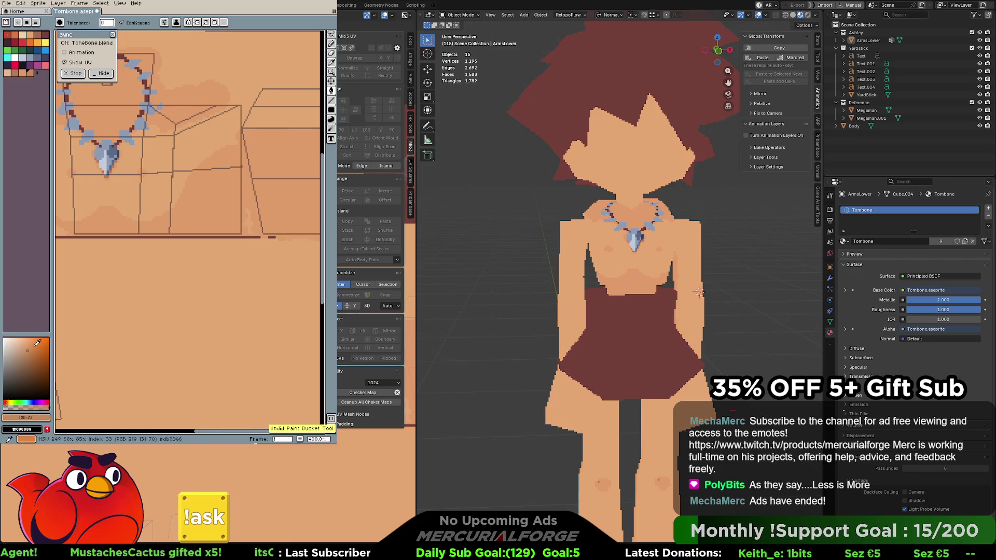
click(30, 349)
click(78, 223)
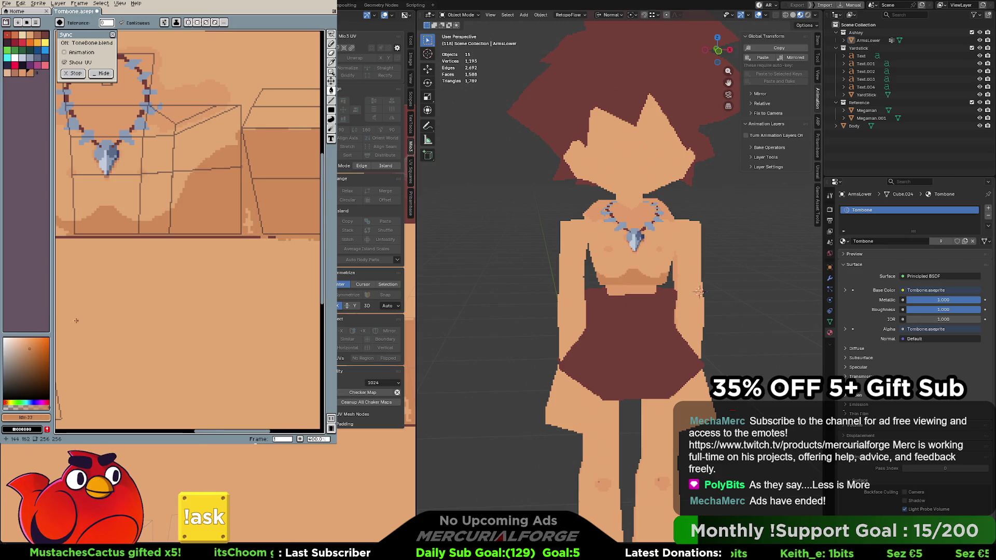
key(ctrl+z)
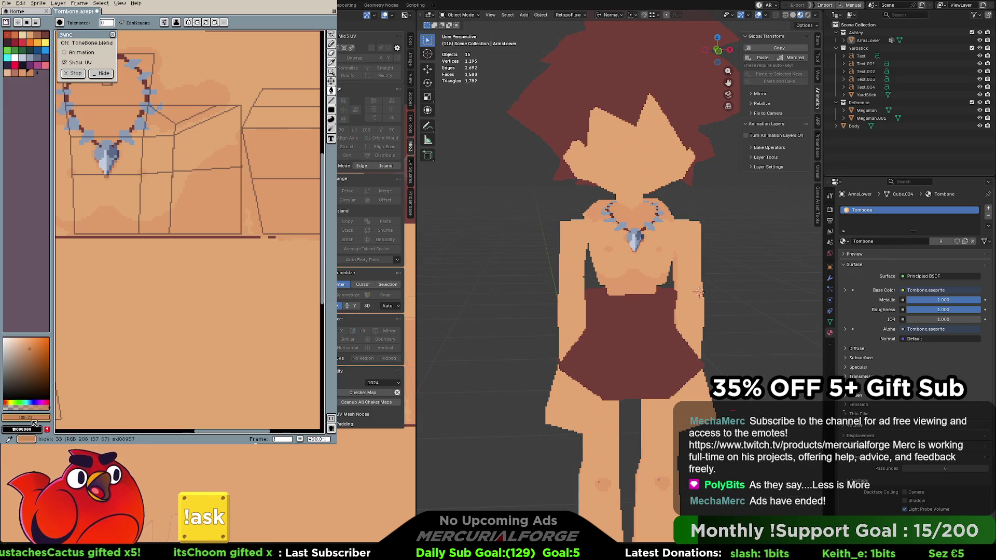
Open the palette colour editor, sample skin colour e09b6a and view it in HSV
key(ctrl+z)
click(41, 422)
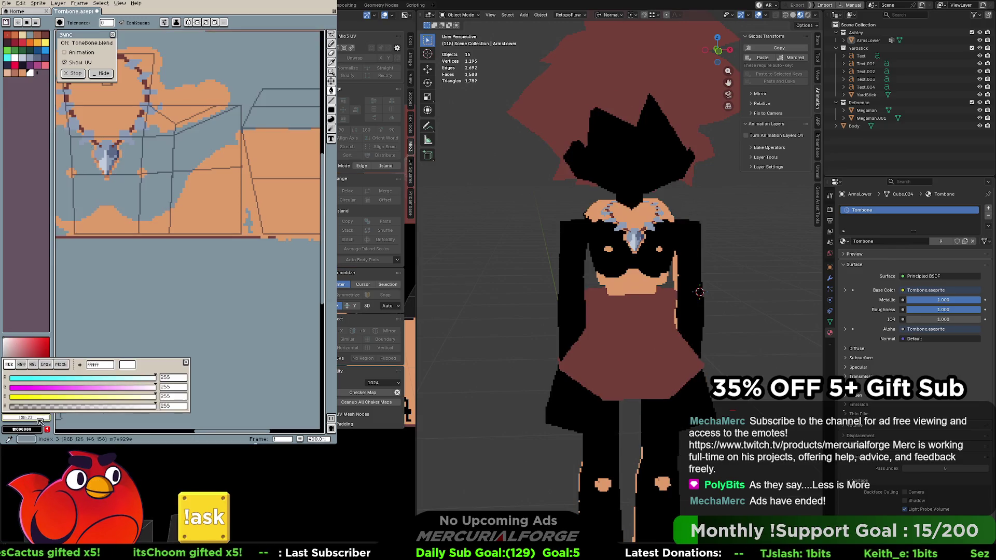
key(ctrl+y)
mouse_move(79, 366)
mouse_down()
mouse_move(182, 356)
mouse_move(157, 345)
mouse_up()
alt+click(212, 210)
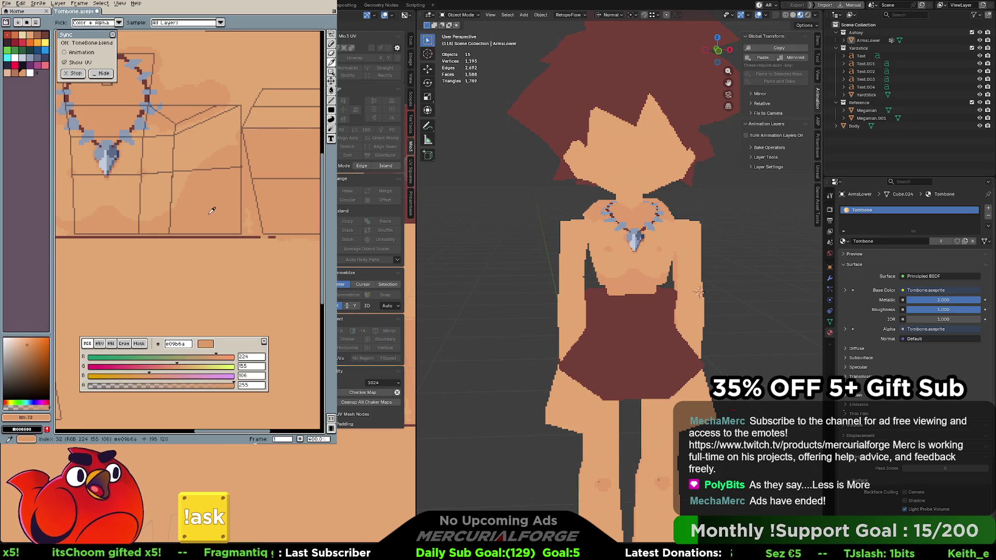
click(99, 343)
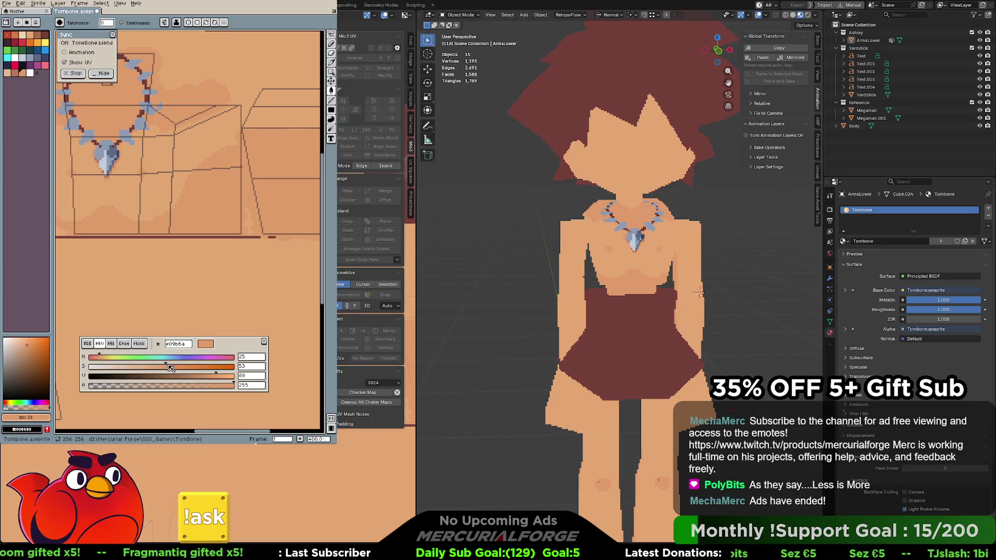
Select skin palette entry 32 and darken it from e09b6a to d8905d (S 57, V 85)
click(30, 73)
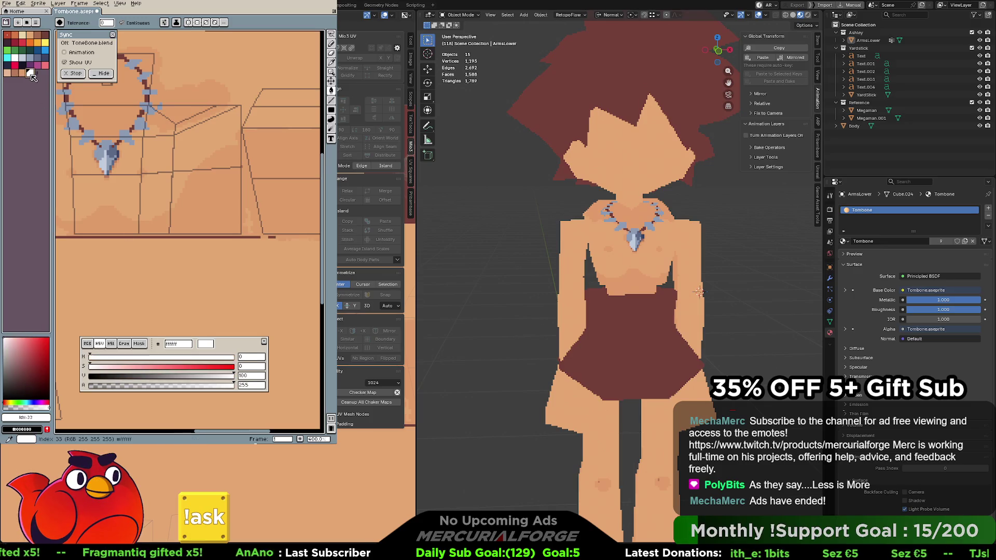
click(147, 357)
click(152, 366)
click(155, 376)
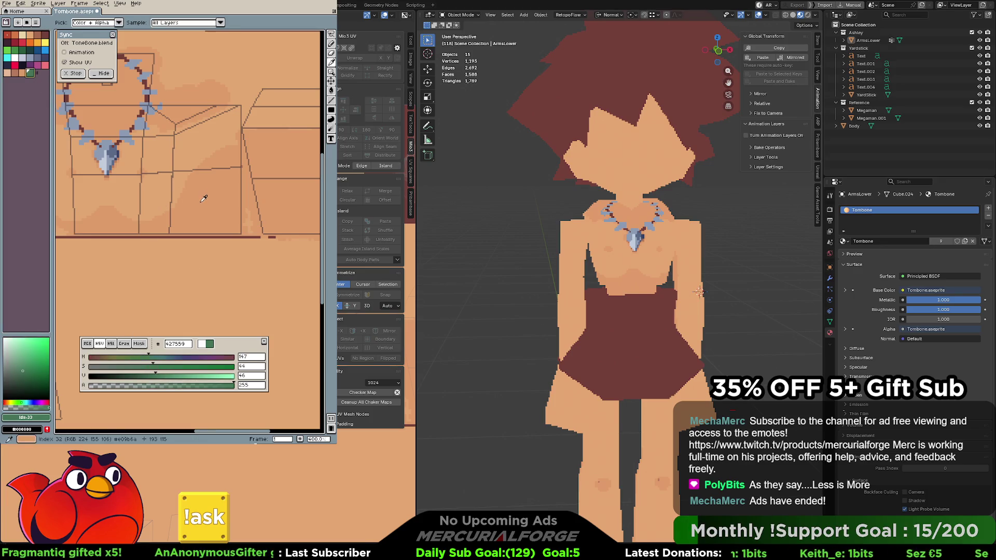
click(23, 74)
mouse_move(30, 75)
mouse_down()
mouse_move(37, 154)
mouse_move(40, 125)
mouse_up()
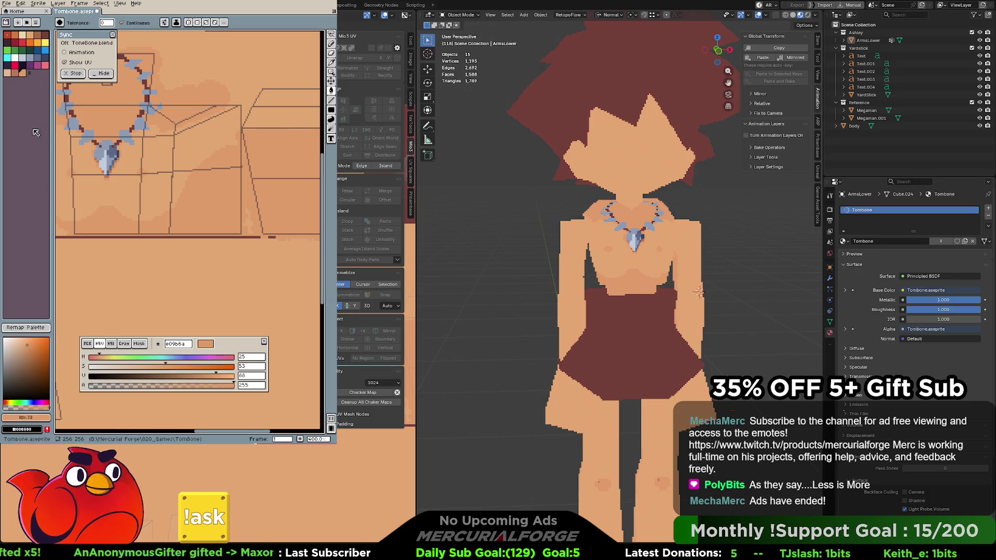
click(33, 342)
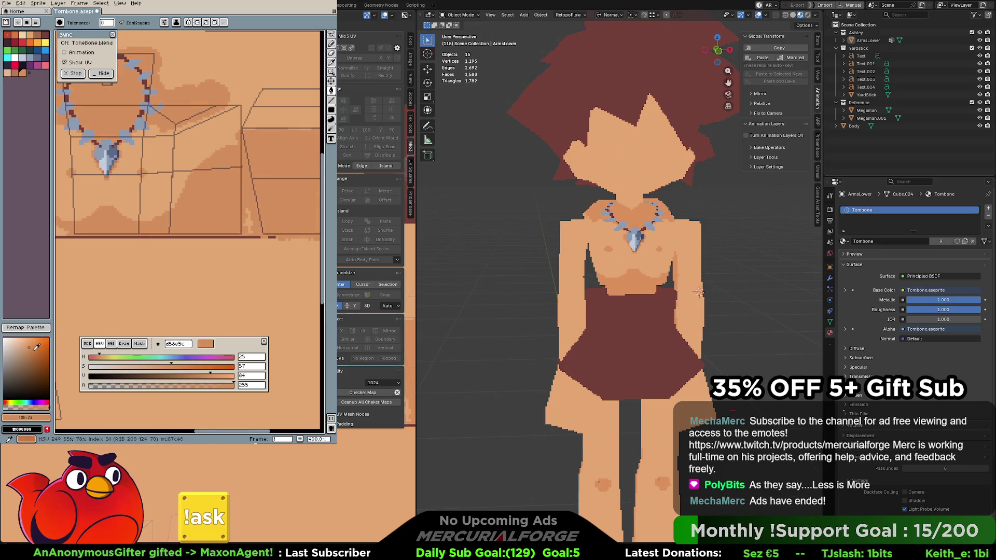
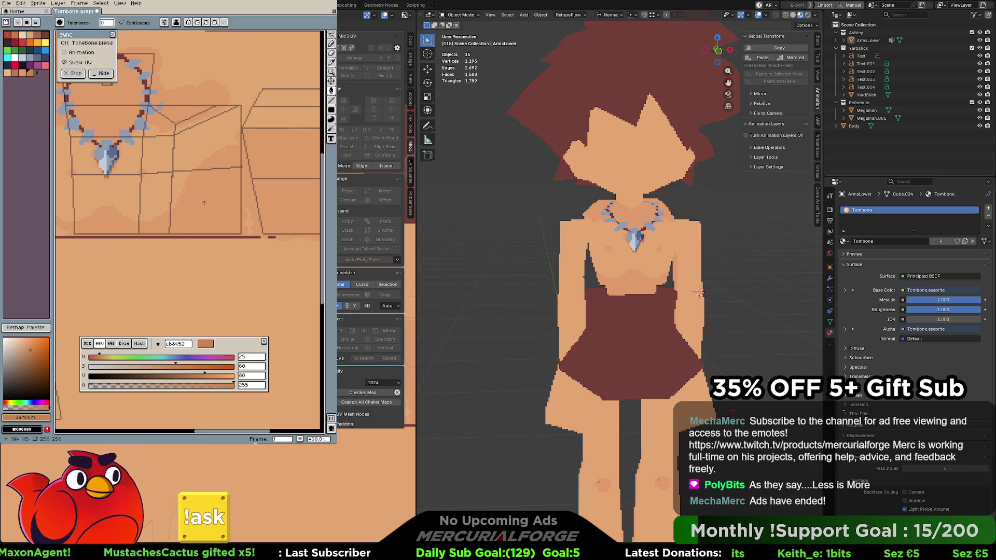
Restore the darker shading areas, slightly brighten the shading colour, and inspect the model from behind
key(ctrl+y)
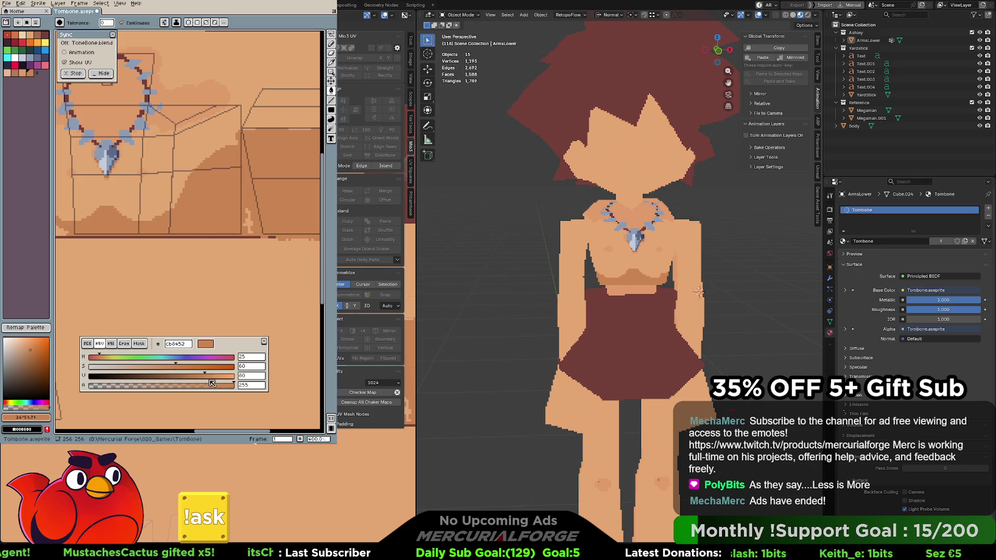
drag(206, 378, 216, 378)
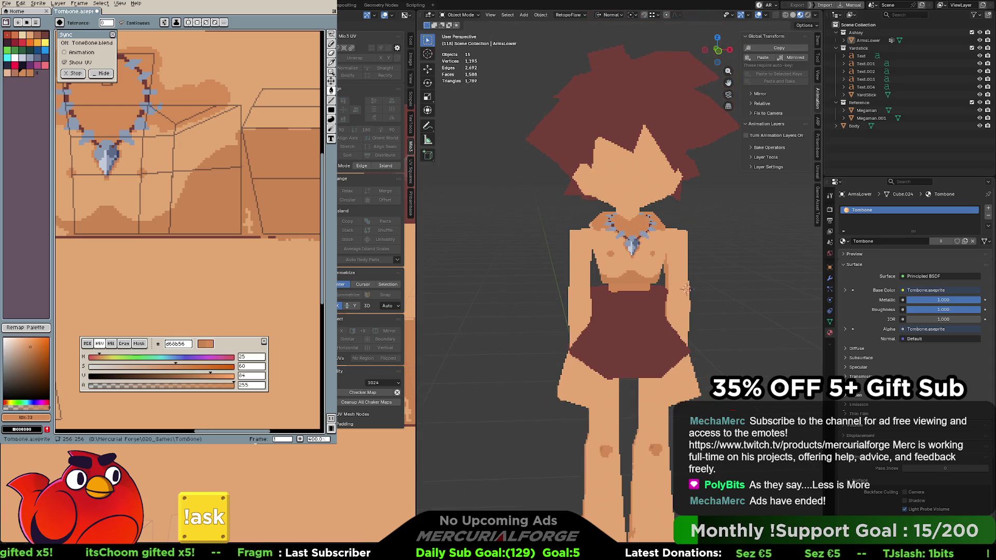
mouse_move(663, 219)
middle_down()
mouse_move(502, 219)
mouse_move(673, 213)
middle_up()
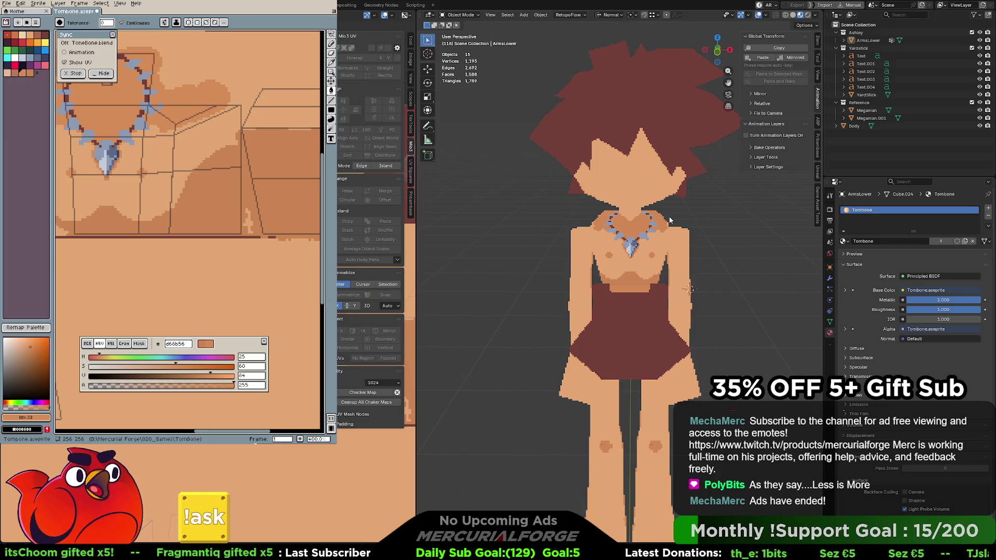
middle_drag(673, 217, 674, 217)
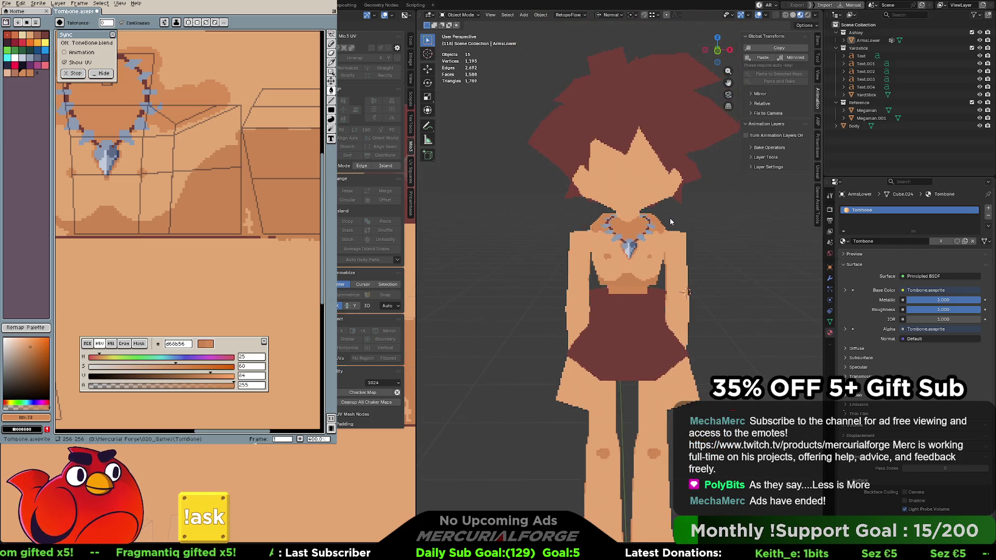
scroll(664, 218, up, 3)
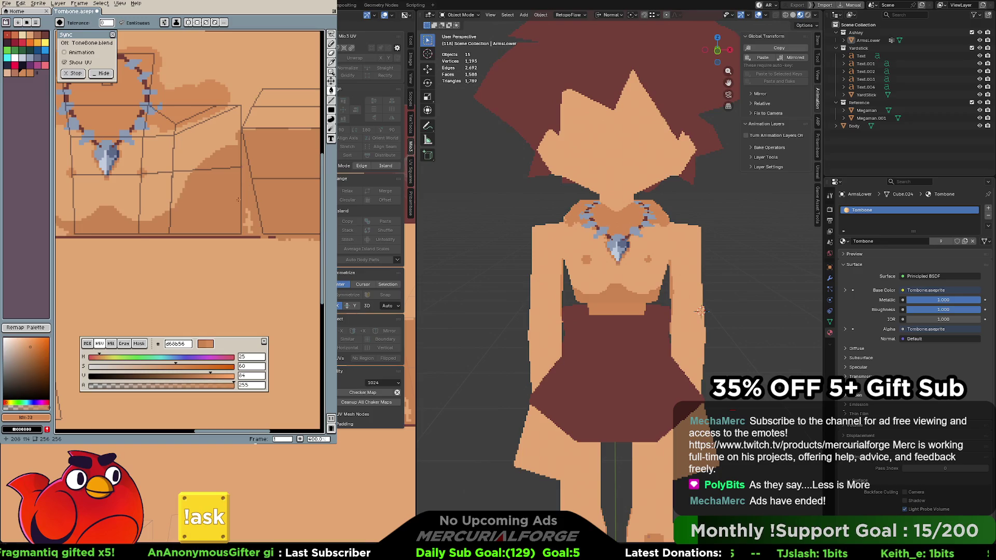
drag(241, 181, 221, 206)
Undo the recent colour change and fills, then bucket-fill the areas above the necklace with cb8452
key(ctrl+z)
key(ctrl+z)
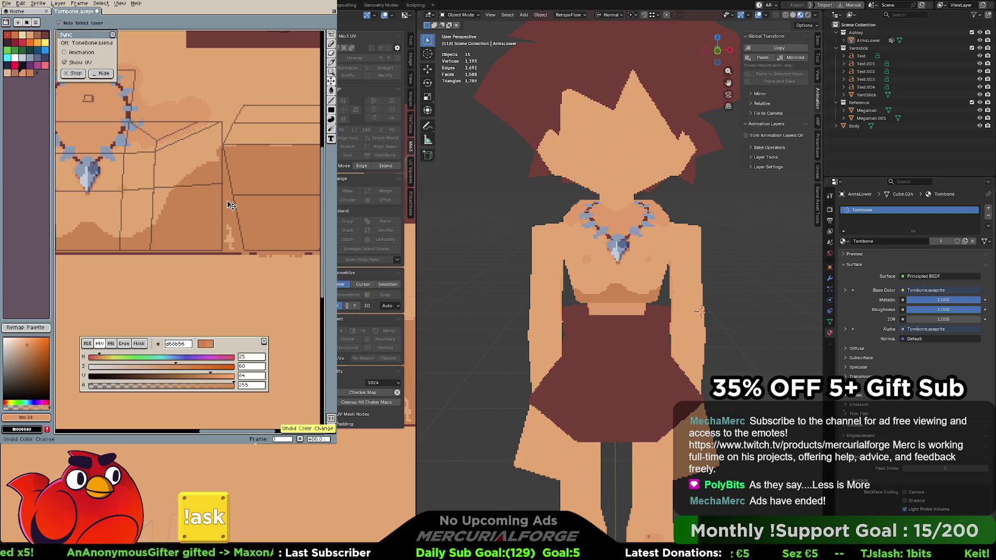
key(ctrl+z)
key(g)
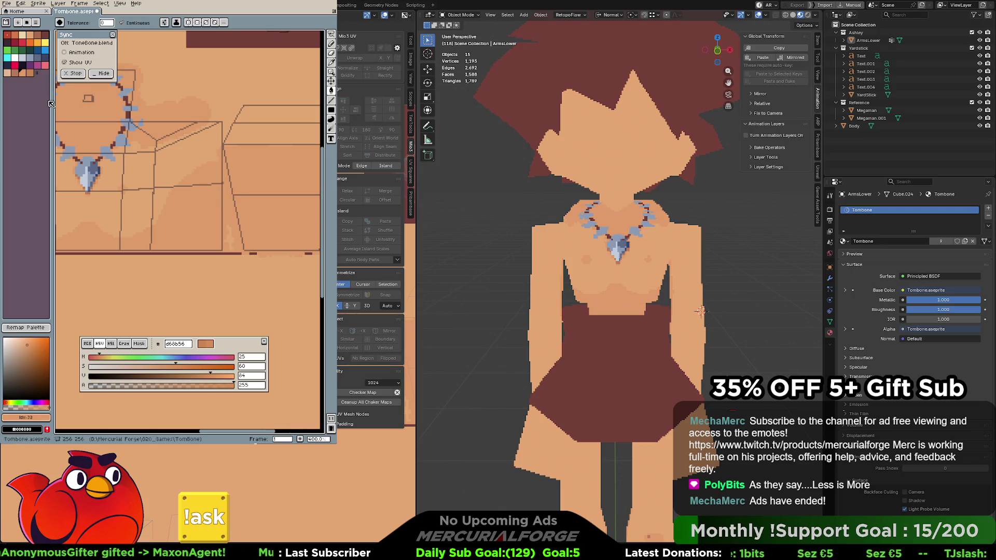
click(30, 73)
click(200, 203)
key(ctrl+z)
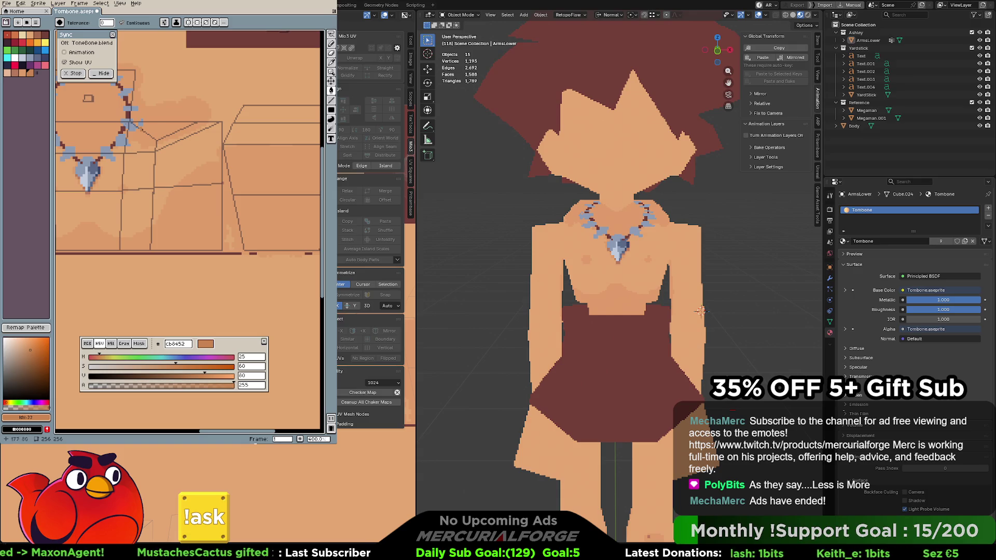
click(98, 133)
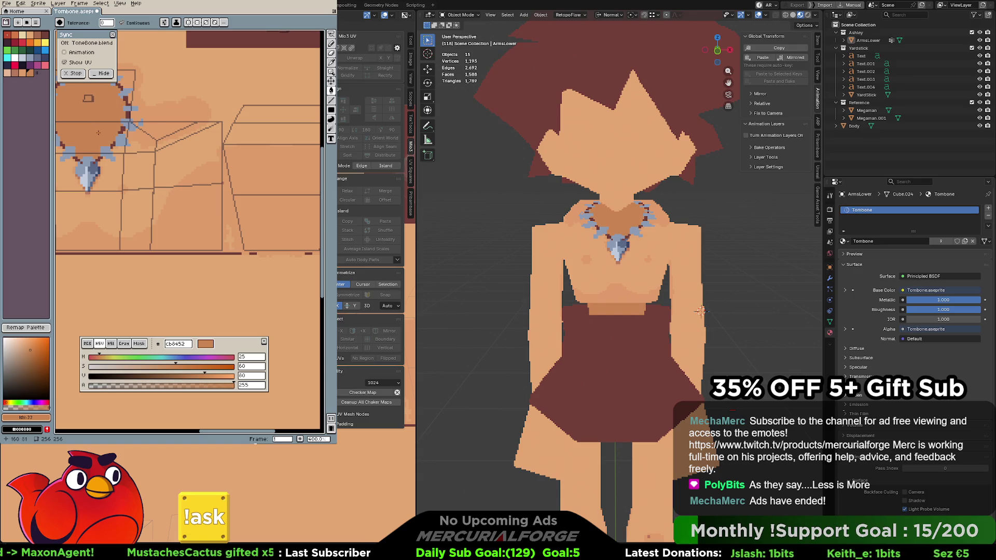
click(149, 121)
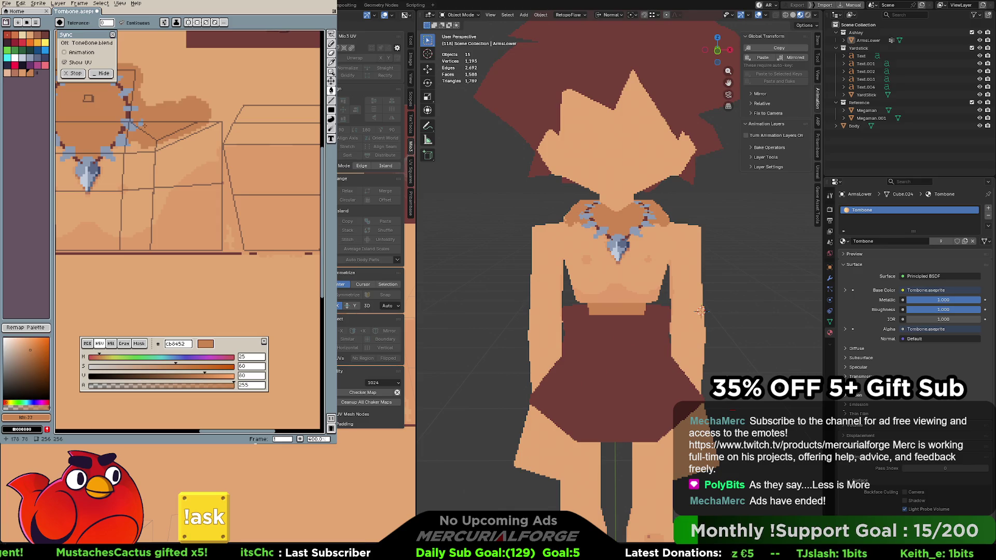
scroll(651, 224, up, 3)
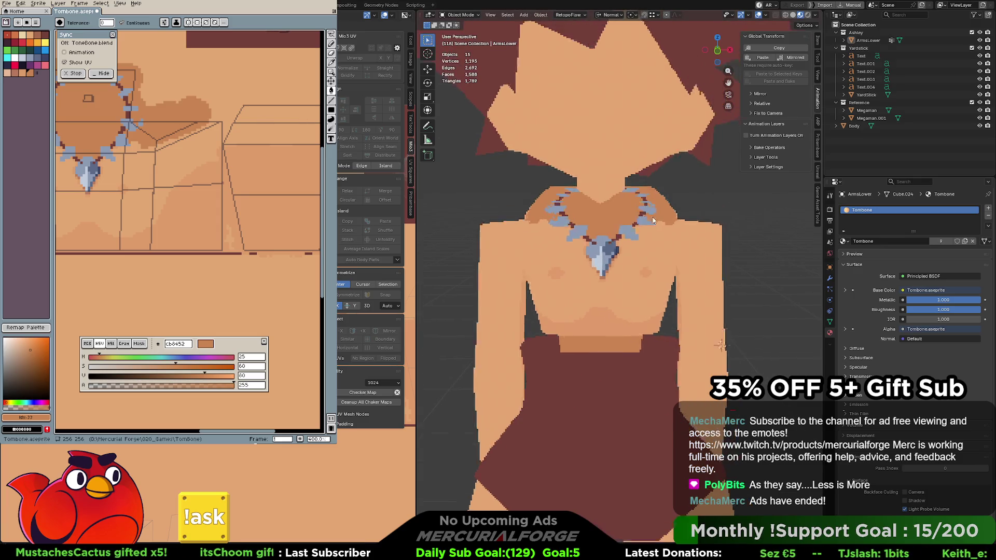
key(Tab)
Raise the neck vertex slightly along its vertical normal axis
click(646, 210)
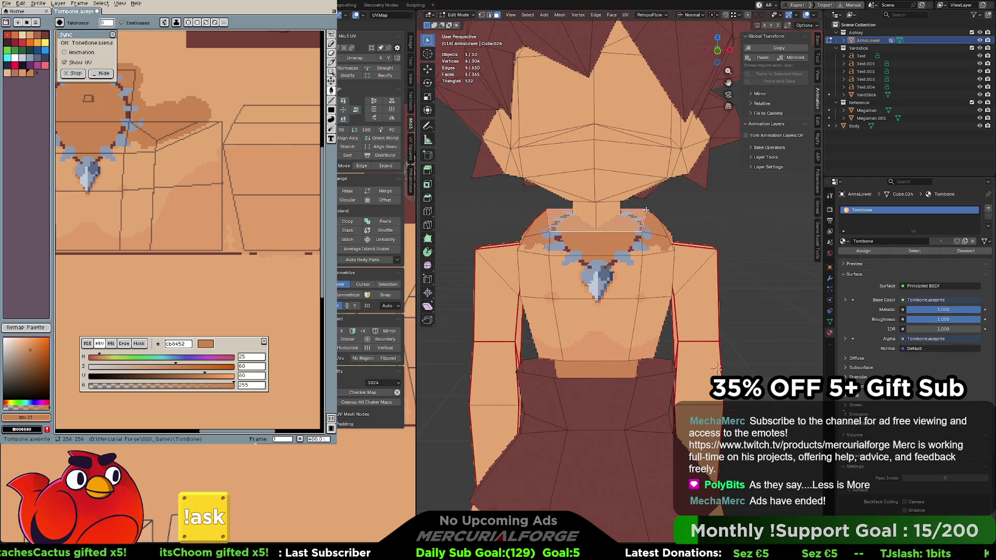
key(1)
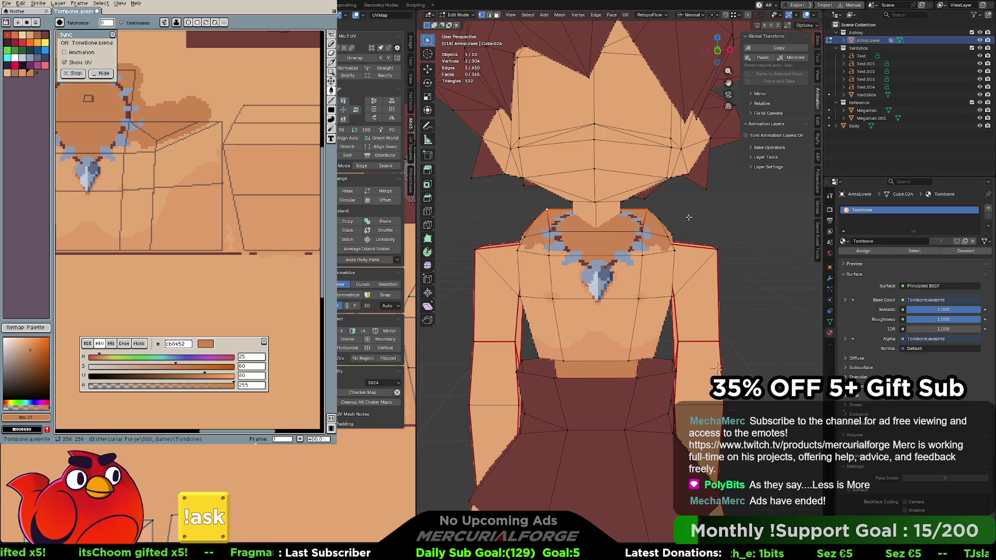
key(g)
key(x)
key(z)
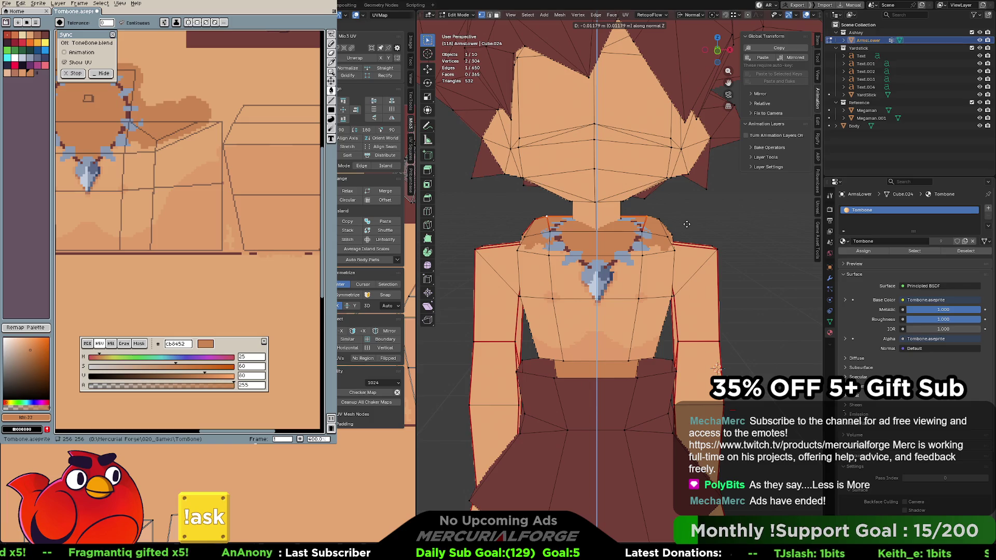
click(676, 222)
Merge two shoulder edges at center into single vertices, leaving 302 vertices
middle_drag(659, 210, 641, 212)
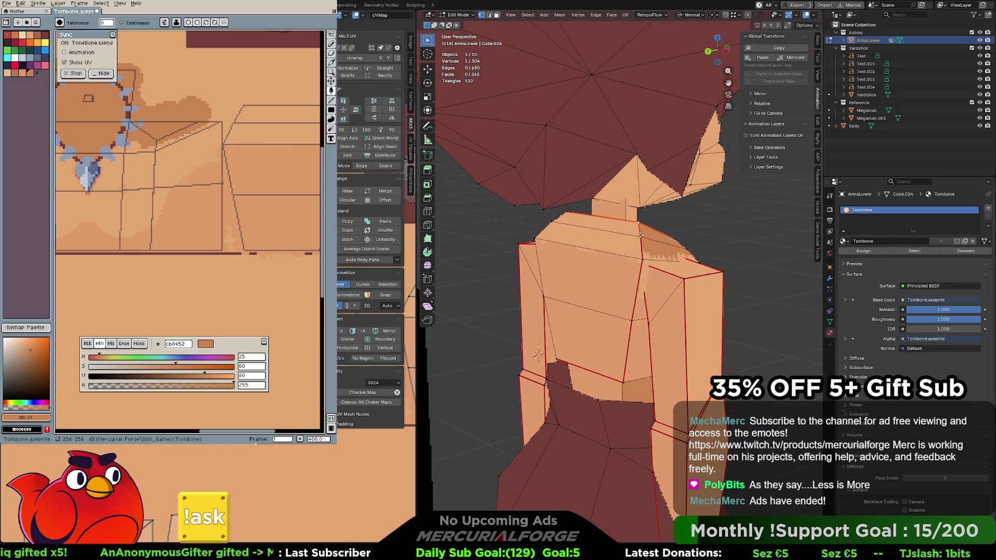
key(m)
click(638, 235)
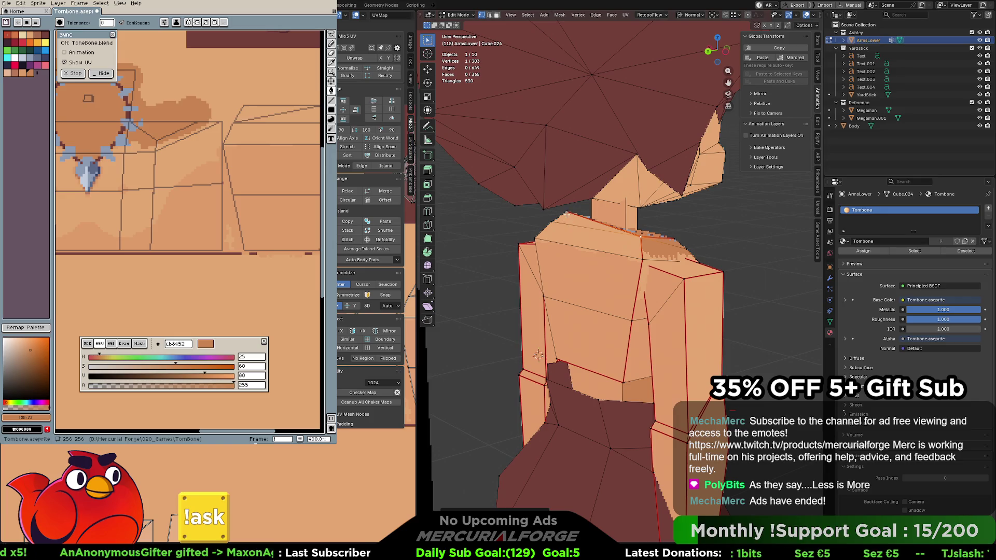
key(m)
click(619, 242)
mouse_move(619, 241)
middle_down()
mouse_move(570, 227)
mouse_move(652, 244)
middle_up()
scroll(571, 227, up, 2)
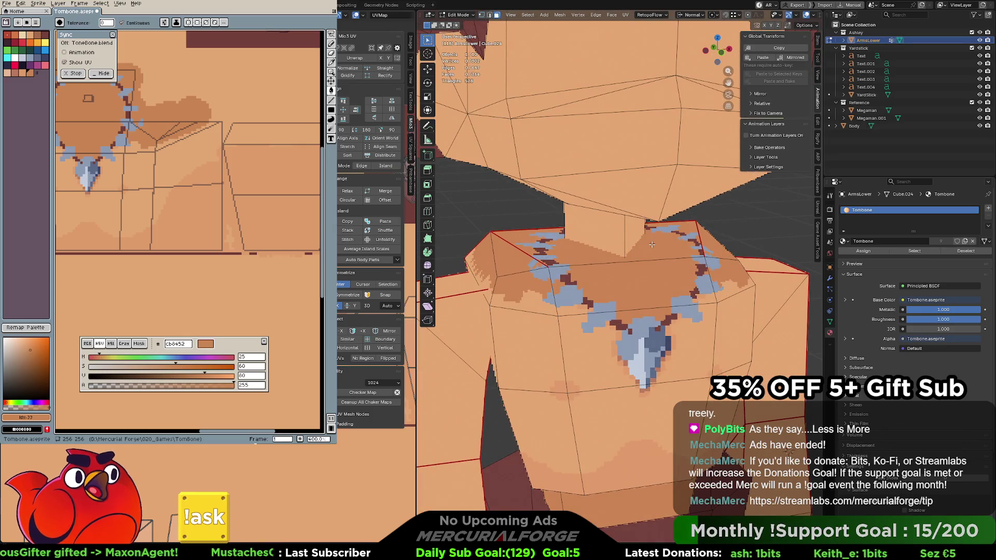
Poke the chest's top face into triangles
click(651, 244)
right_click(651, 244)
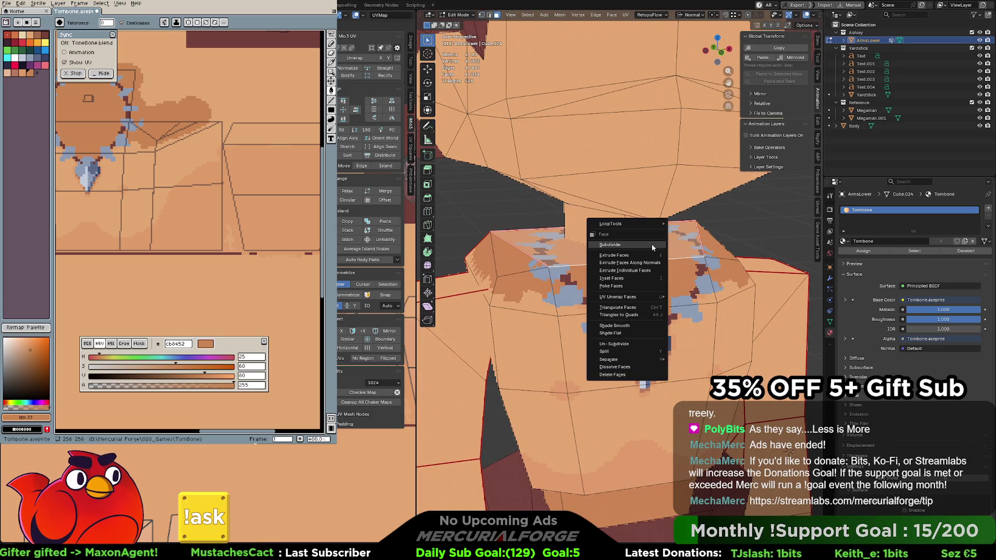
click(631, 287)
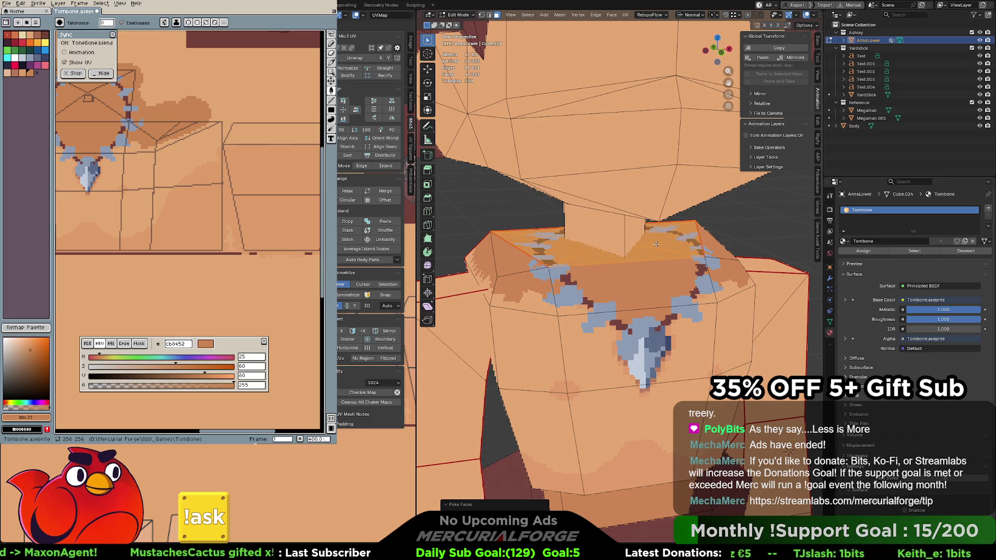
key(Tab)
key(Tab)
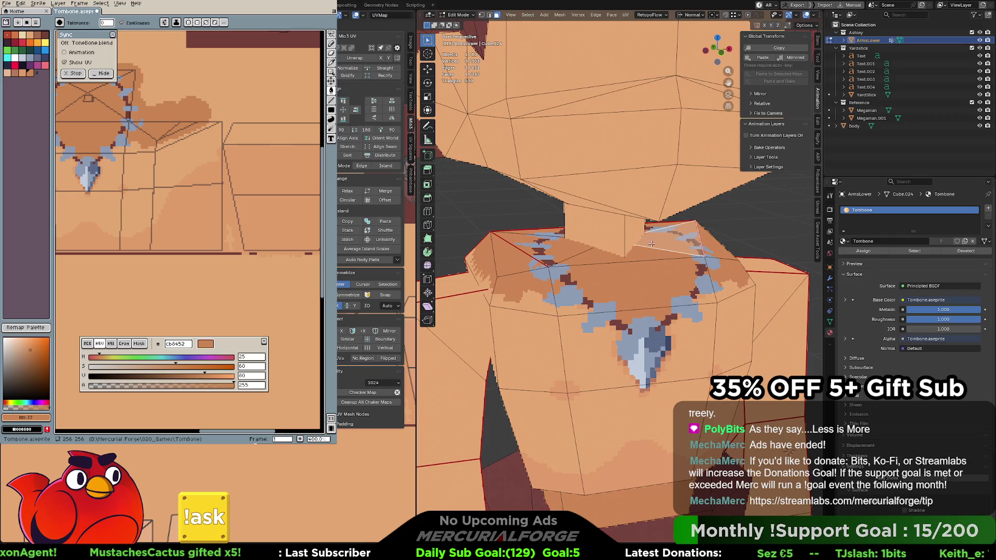
Raise a vertex at the neck base about 0.024 m along Z
key(1)
click(609, 241)
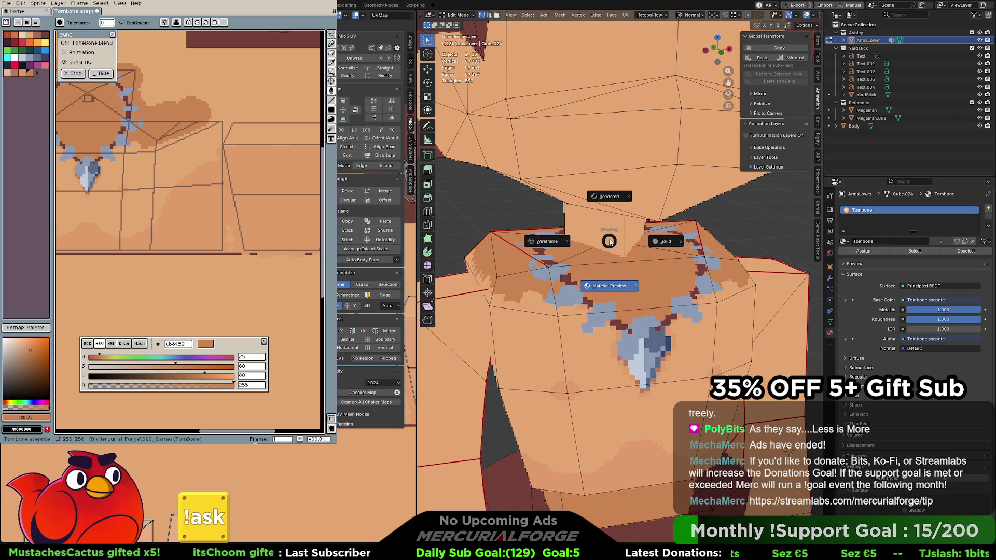
key(x)
click(612, 238)
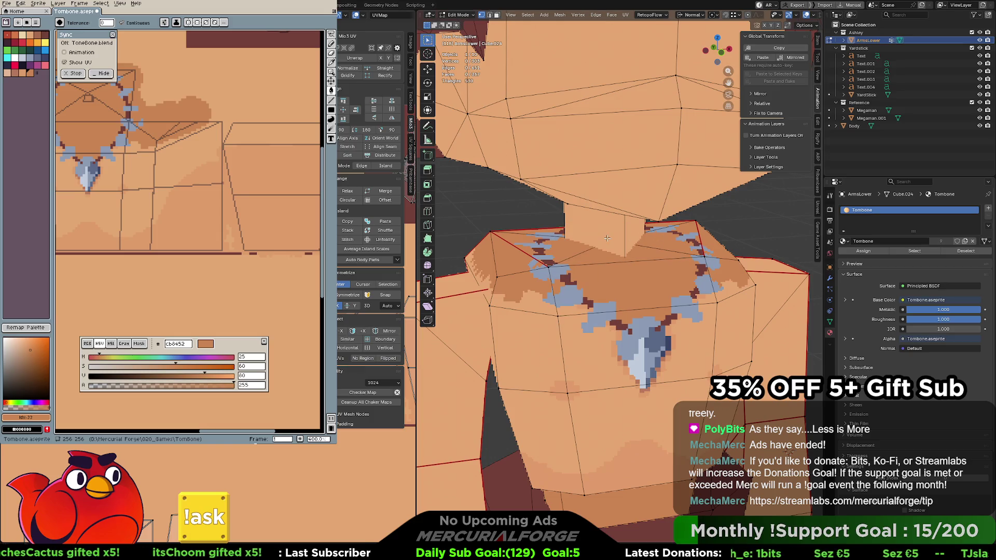
scroll(607, 238, up, 5)
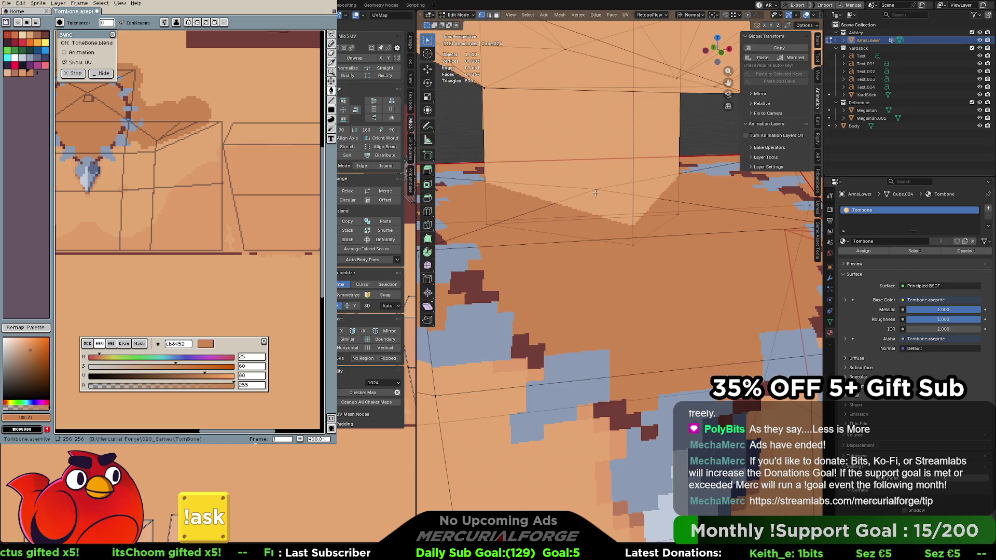
scroll(605, 197, down, 4)
scroll(605, 198, down, 3)
key(g)
key(z)
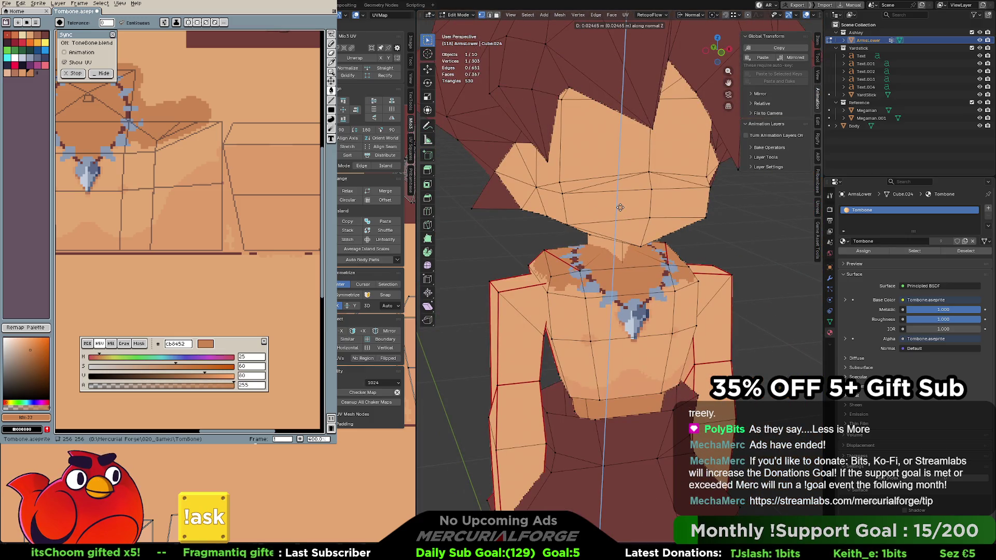
click(619, 207)
middle_drag(587, 239, 662, 234)
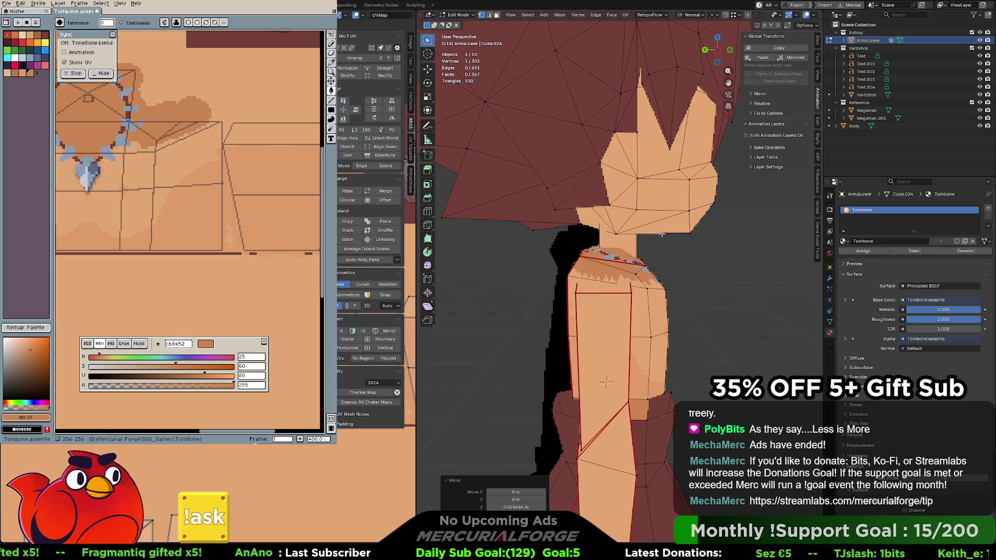
Turn on Live Unwrap in the tool options panel
click(818, 76)
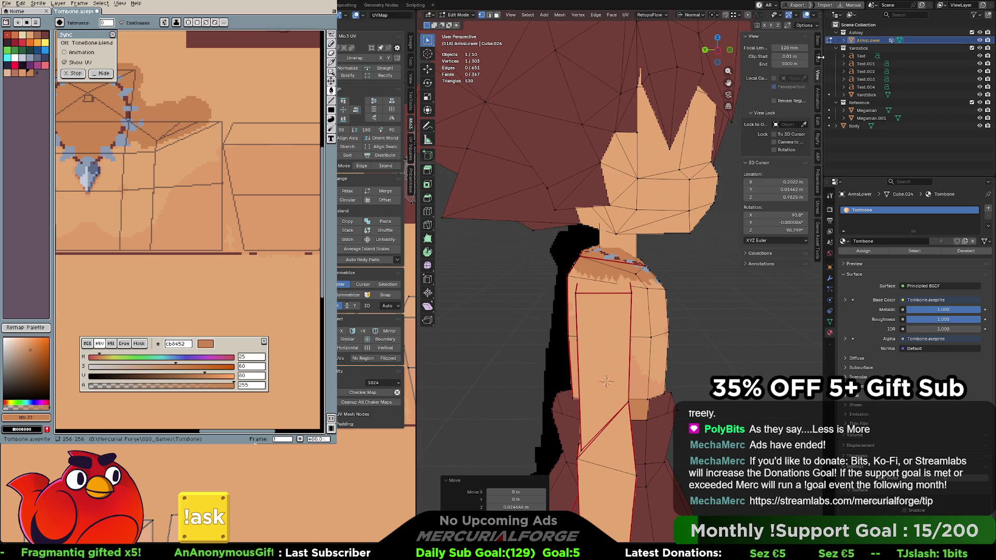
click(818, 55)
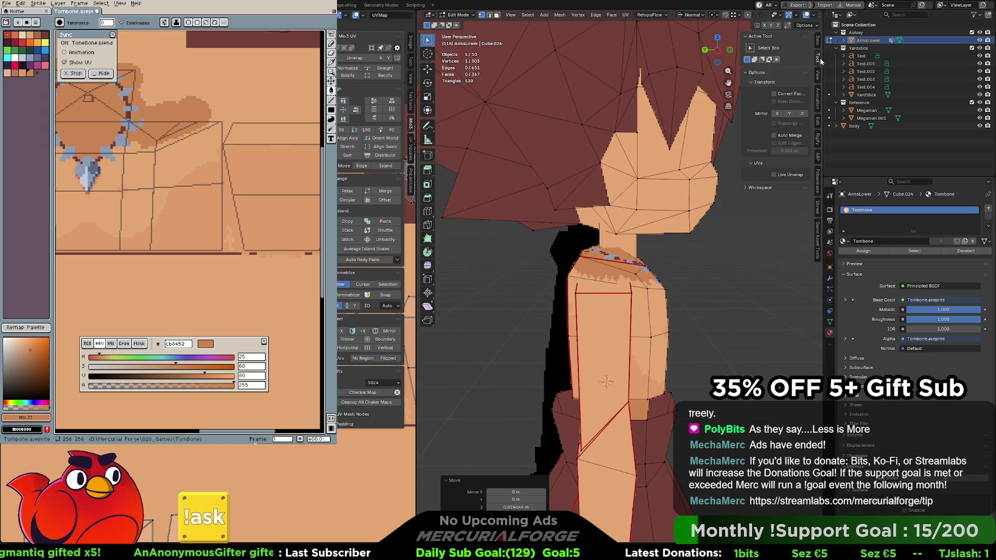
click(774, 175)
key(g)
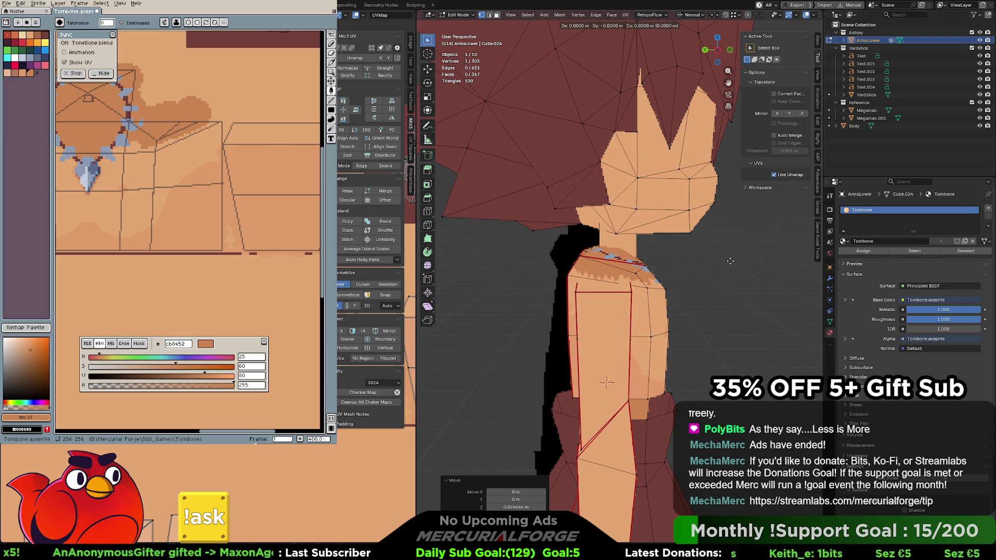
right_click(728, 259)
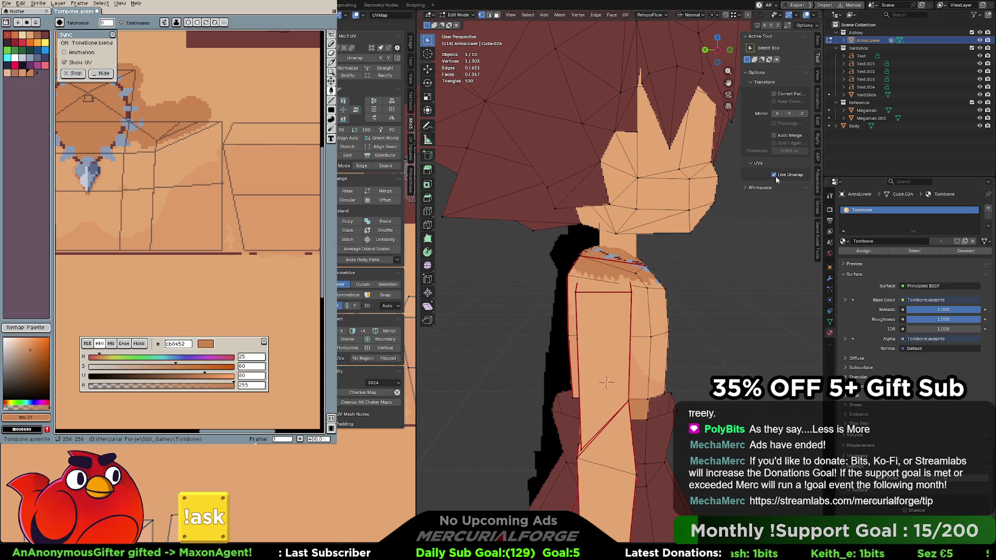
Lower the shoulder edge about 0.0086 m along Z and return to Object Mode
mouse_move(581, 283)
middle_down()
mouse_move(640, 278)
mouse_move(523, 279)
mouse_move(533, 258)
middle_up()
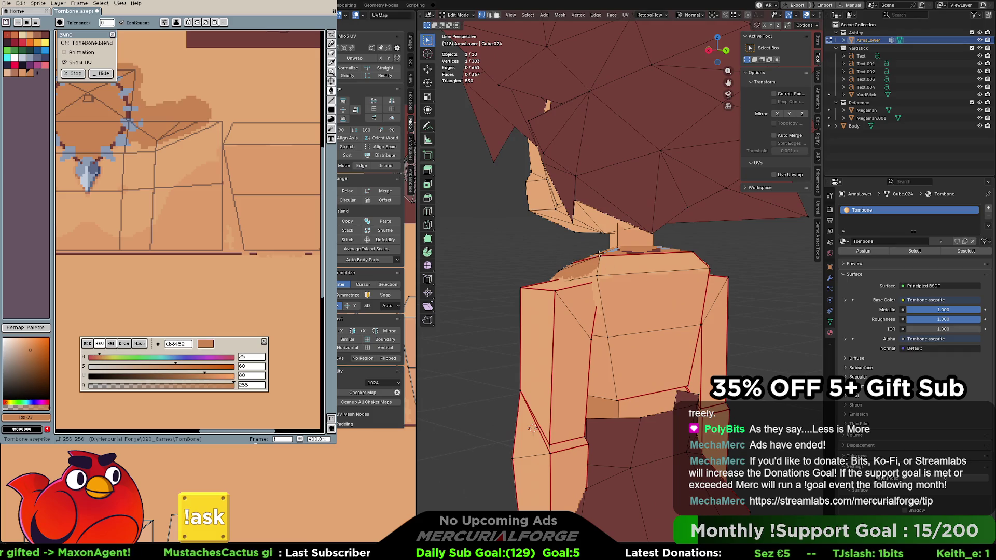
shift+click(693, 252)
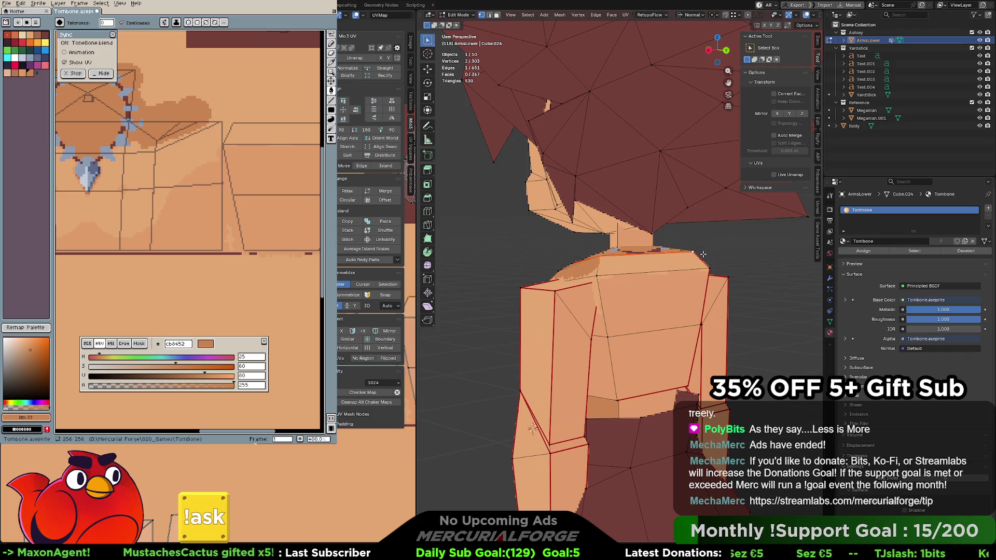
key(g)
key(z)
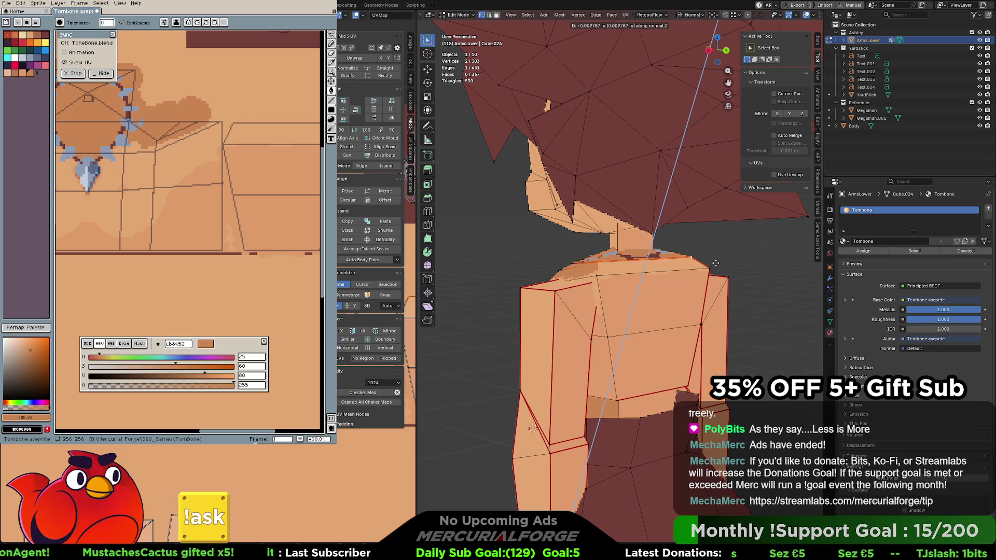
click(715, 262)
middle_drag(715, 263, 745, 247)
key(Tab)
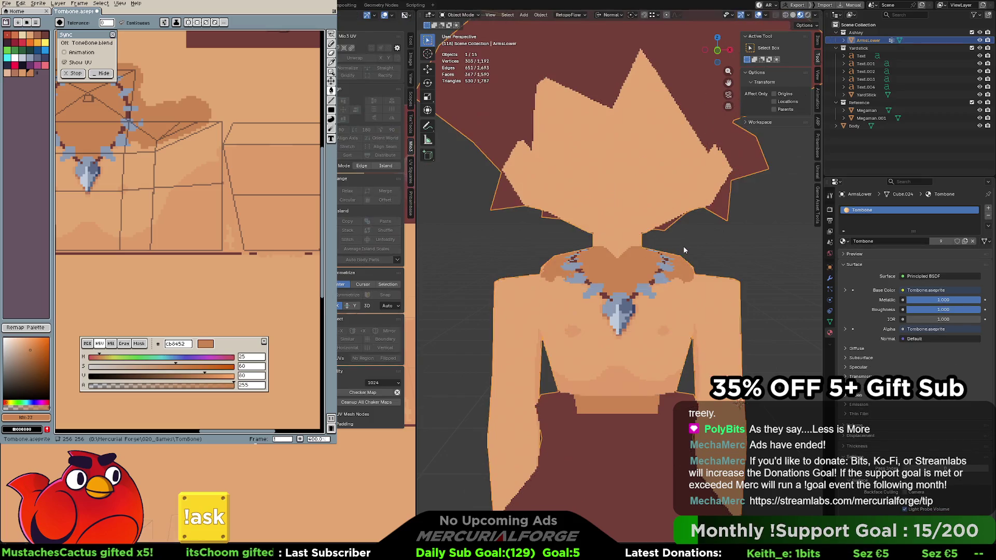
Pick the lighter skin colour, switch to the pencil, and enable vertical mirror symmetry
scroll(683, 246, down, 3)
scroll(678, 262, up, 2)
mouse_move(678, 261)
middle_down()
mouse_move(696, 270)
mouse_move(733, 251)
middle_up()
scroll(697, 248, up, 2)
scroll(697, 247, up, 1)
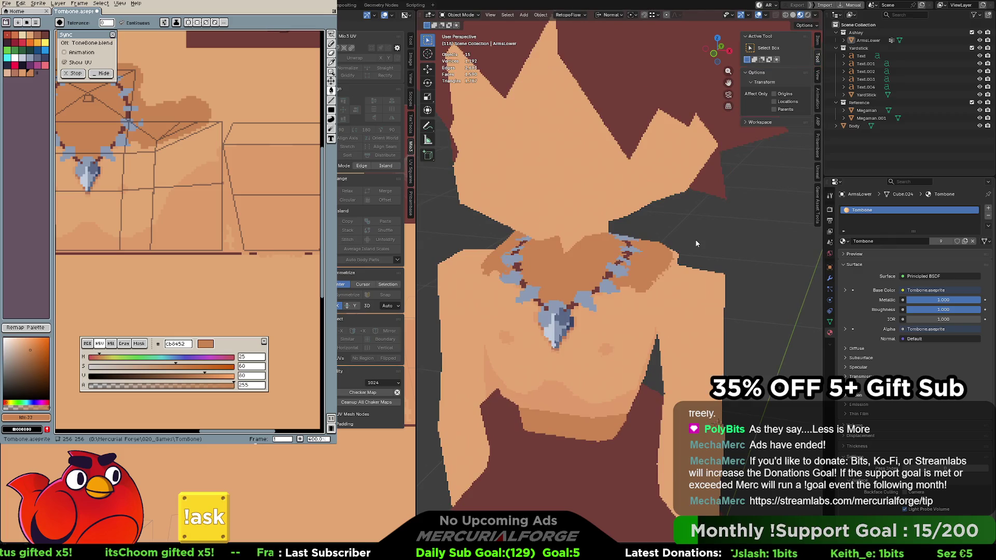
mouse_move(193, 142)
middle_down()
mouse_move(248, 183)
mouse_move(271, 219)
middle_up()
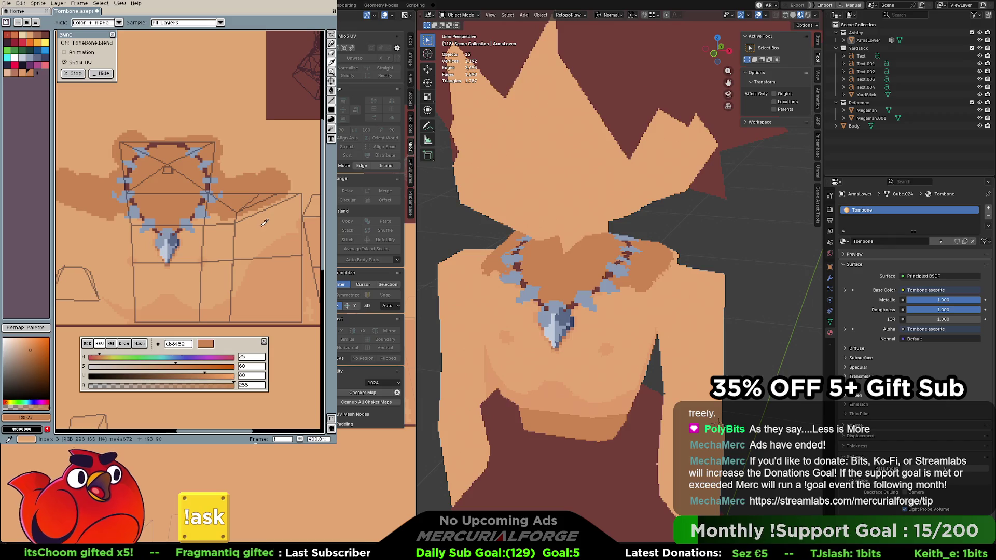
alt+click(259, 225)
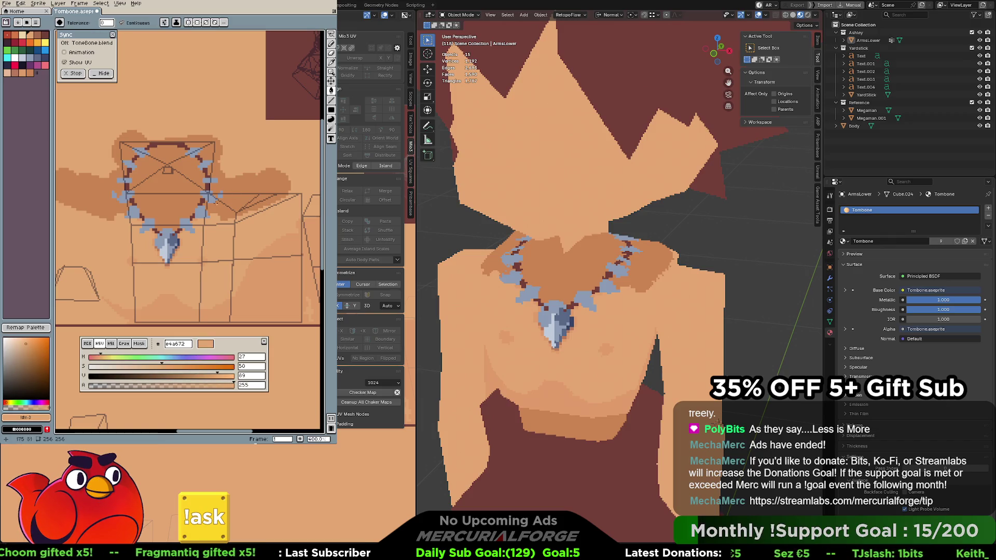
key(b)
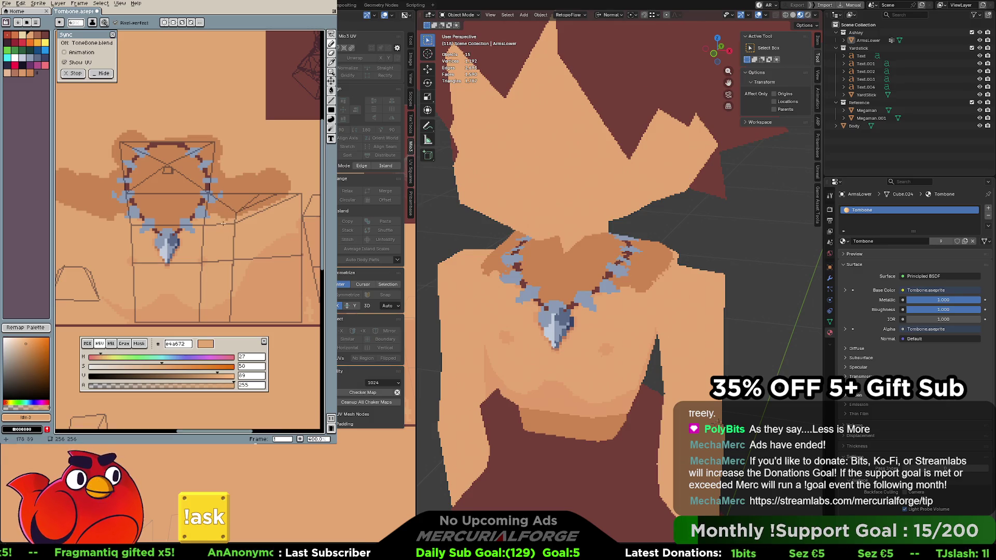
click(165, 22)
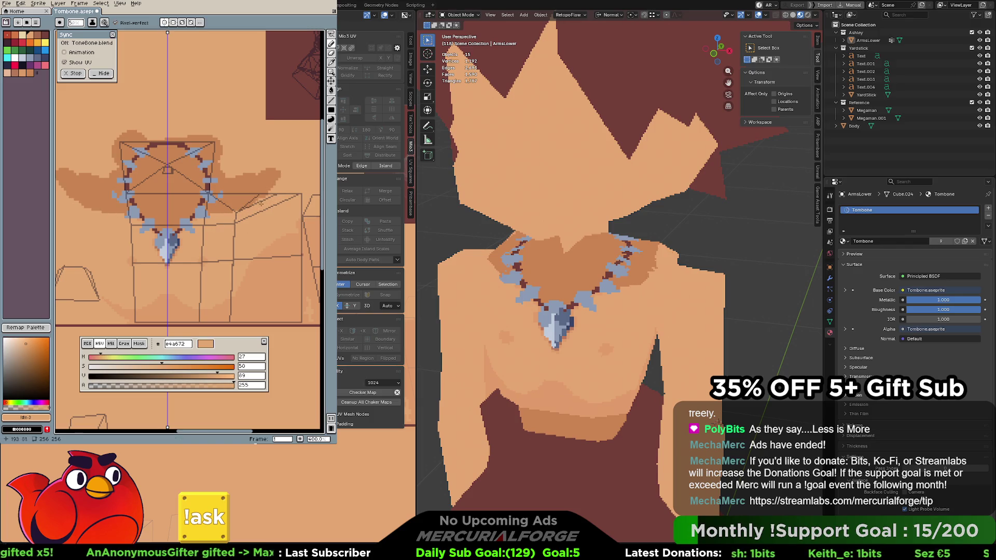
Lighten the shoulder-edge pixels symmetrically, undoing the rejected right-shoulder strokes
drag(280, 183, 253, 211)
drag(274, 164, 272, 178)
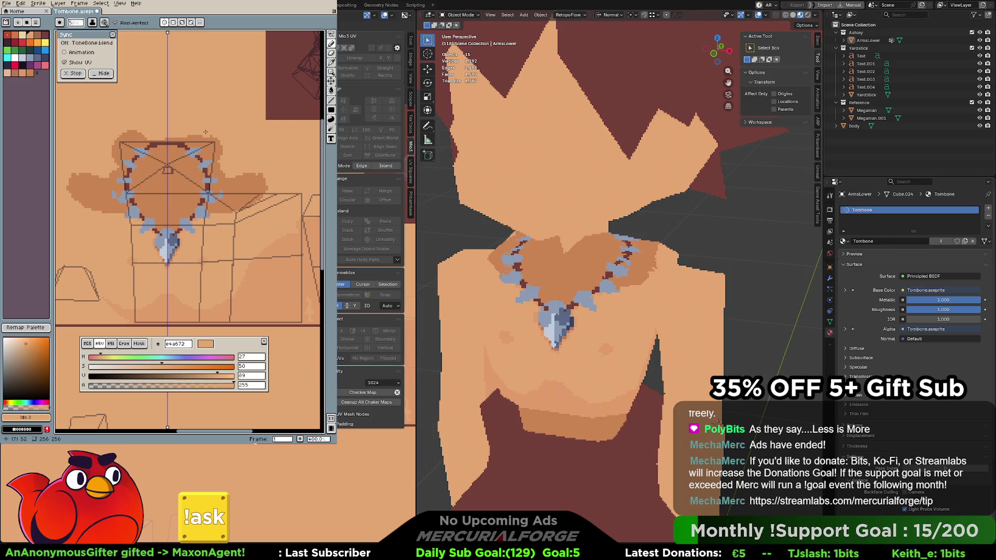
drag(205, 133, 220, 162)
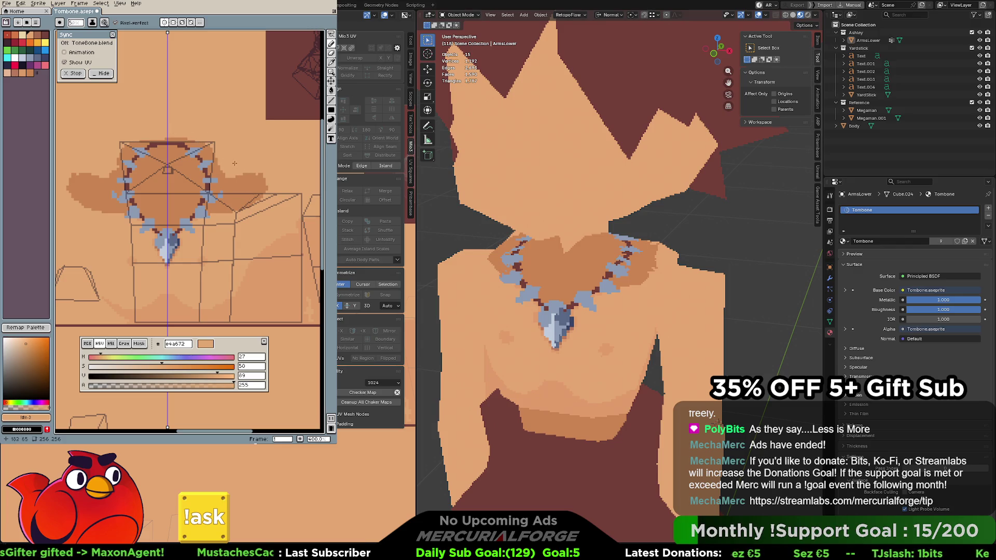
drag(247, 176, 226, 217)
key(ctrl+z)
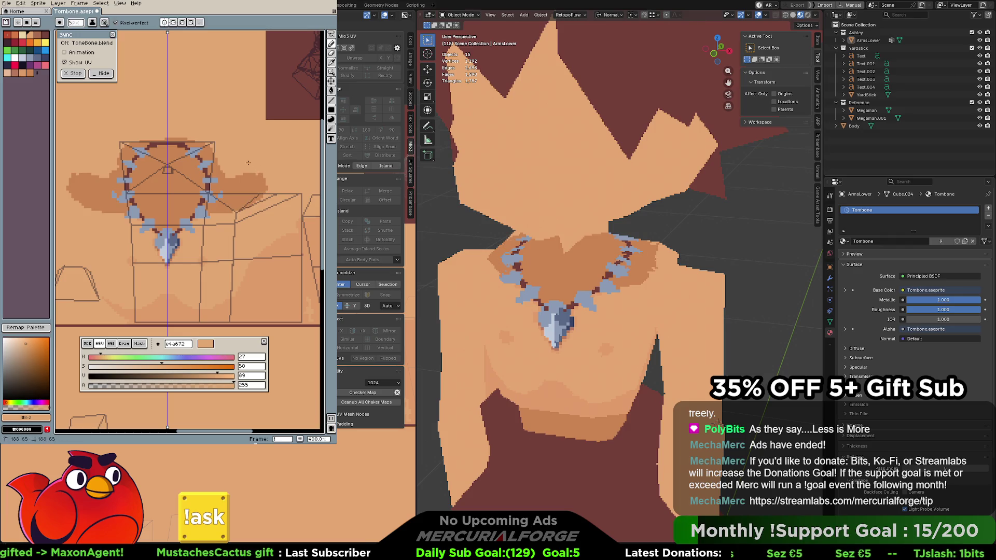
mouse_move(231, 166)
mouse_down()
mouse_move(253, 202)
mouse_move(236, 216)
mouse_up()
key(ctrl+z)
key(ctrl+z)
key(ctrl+z)
drag(240, 190, 234, 202)
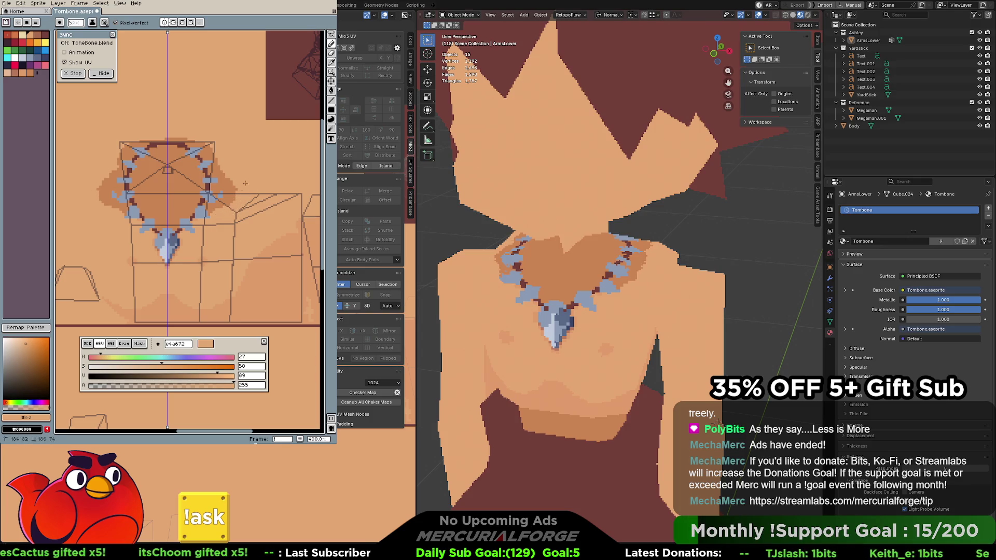
key(ctrl+z)
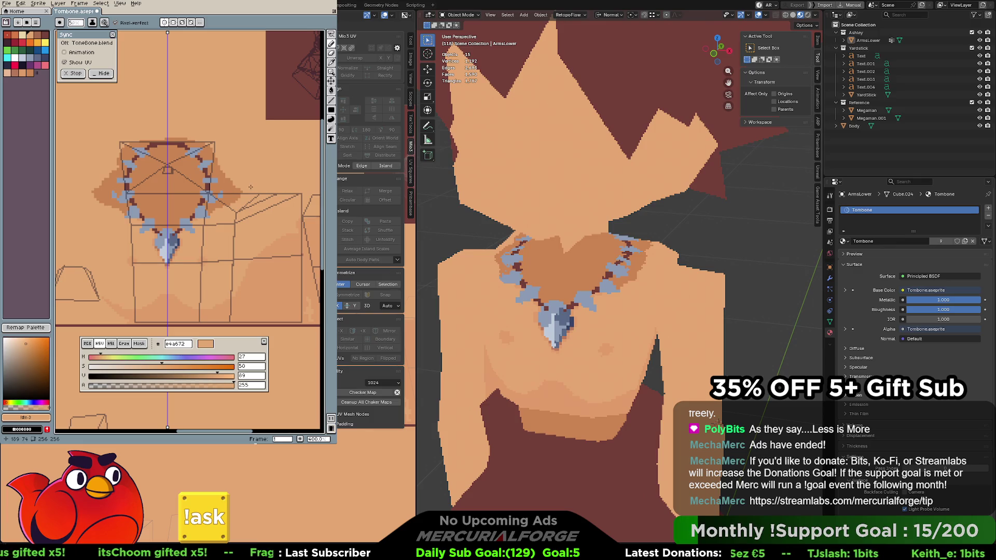
Replace the darker shading around the necklace with the lighter base orange #e09b6a
scroll(666, 347, down, 4)
mouse_move(666, 348)
middle_down()
mouse_move(680, 279)
mouse_move(626, 289)
mouse_move(654, 289)
middle_up()
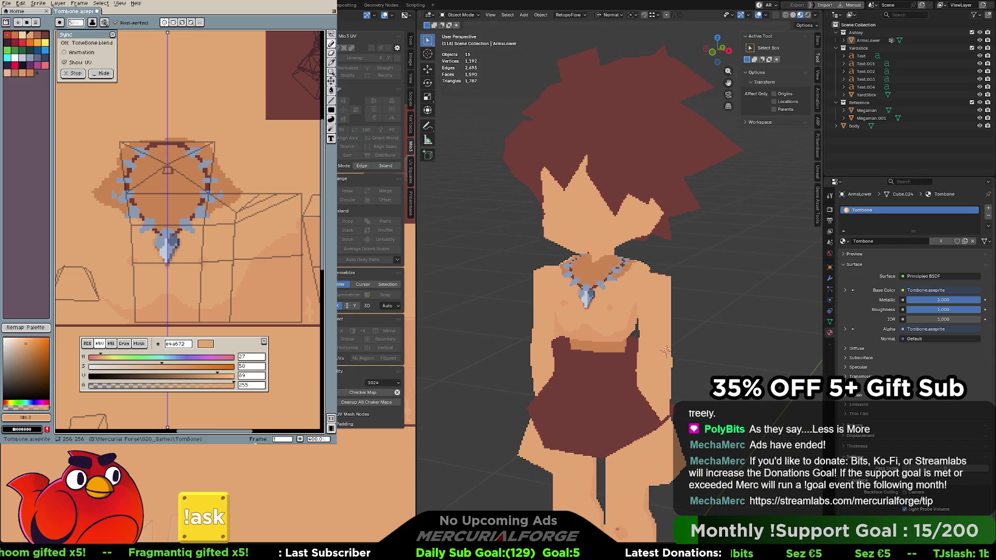
key(Tab)
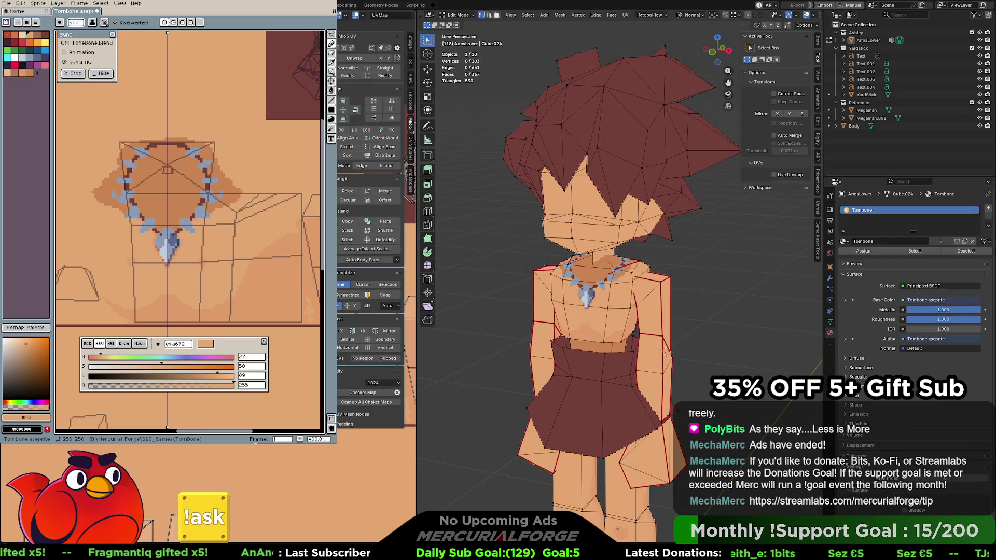
click(264, 283)
key(w)
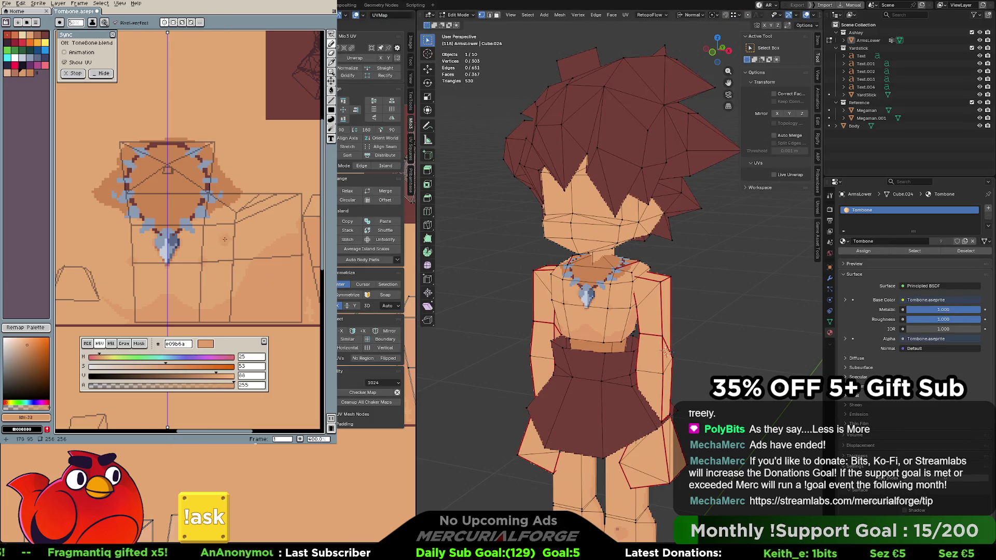
click(208, 196)
click(222, 185)
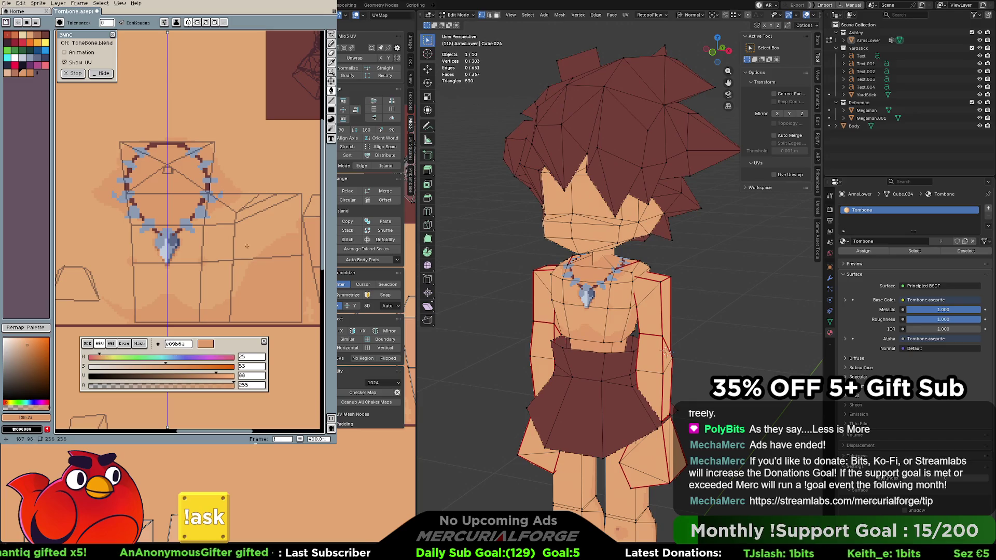
Switch to the darker #cb8452 shade and test a pixel and fill inside the necklace
key(])
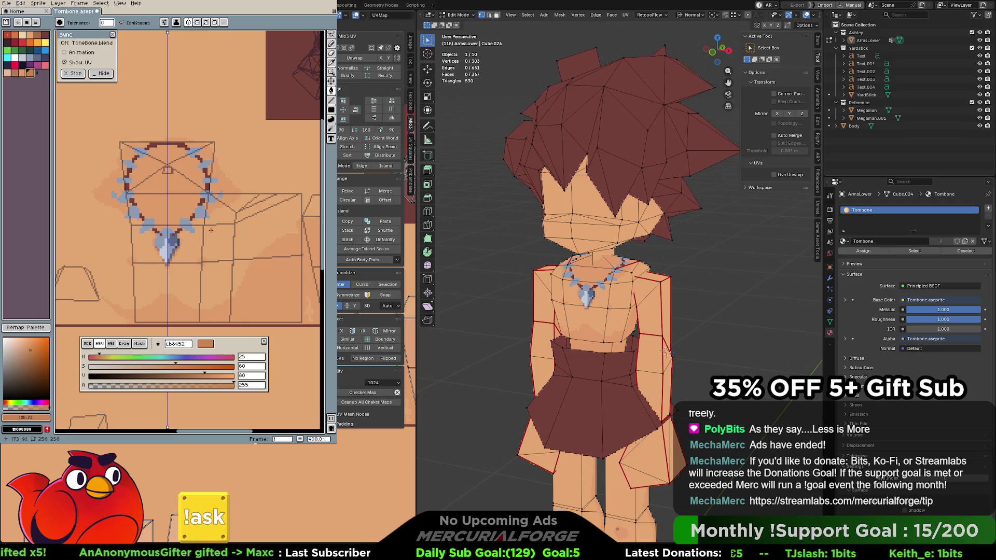
key(b)
click(167, 169)
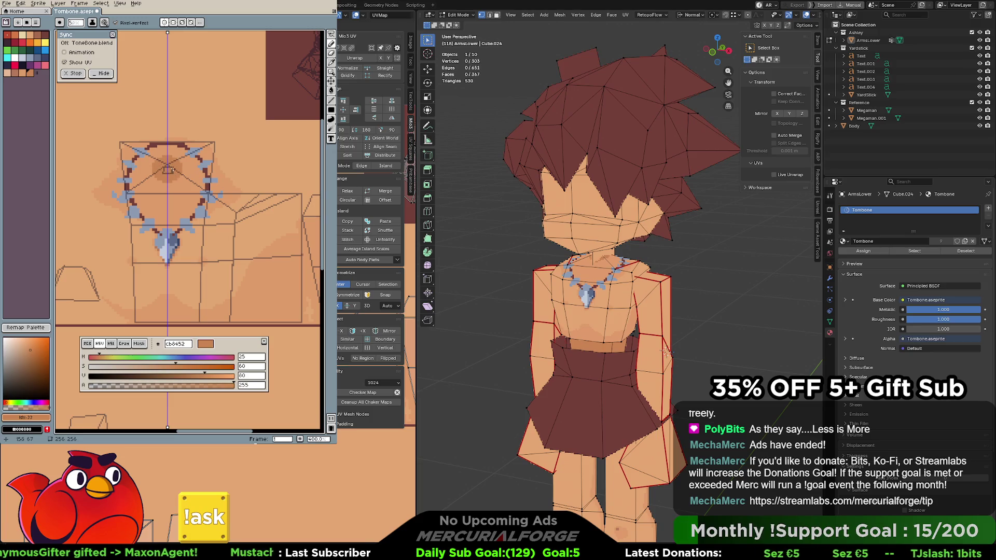
key(g)
click(173, 193)
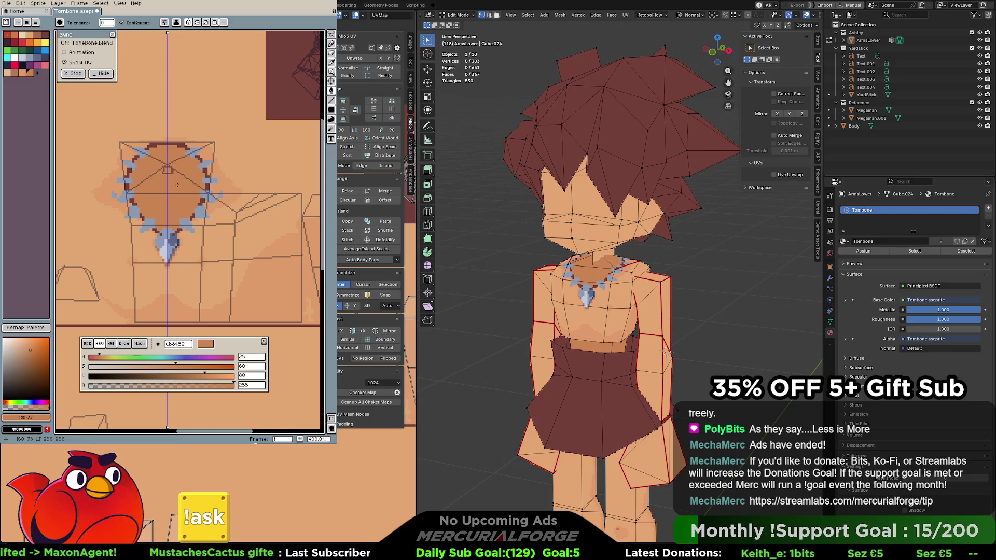
key(ctrl+z)
Paint a darker #cb8452 polygonal patch at the necklace centre
key(b)
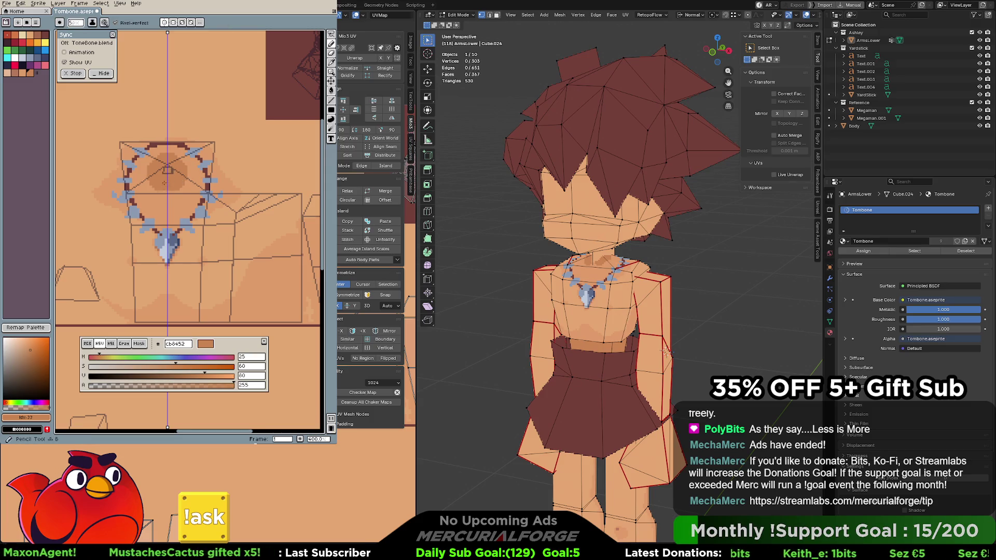
drag(184, 171, 168, 205)
key(ctrl+z)
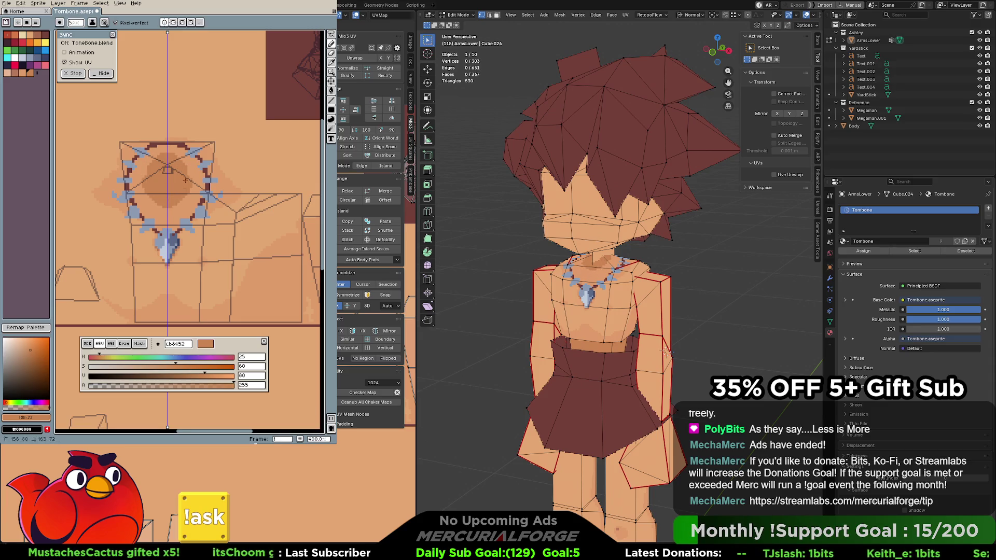
click(176, 189)
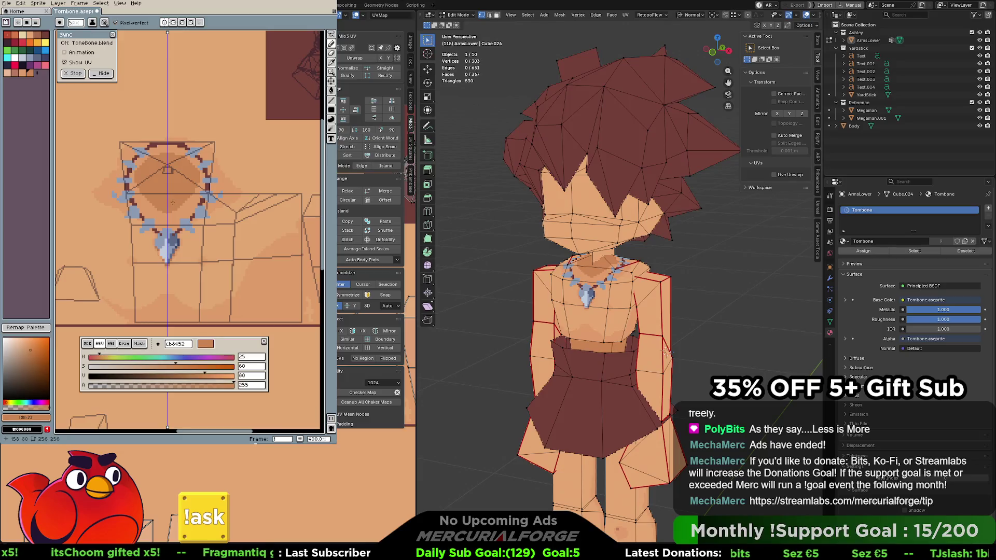
key(g)
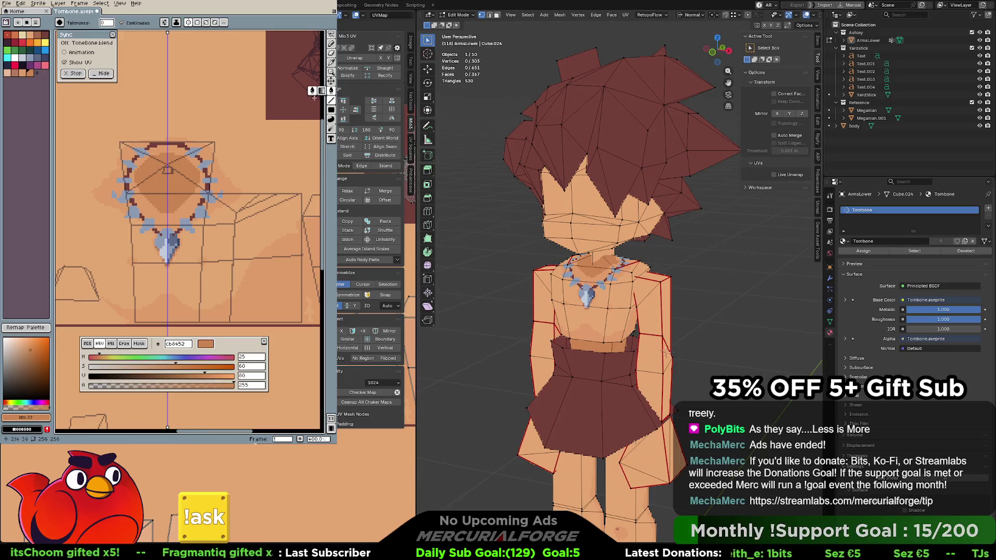
click(188, 206)
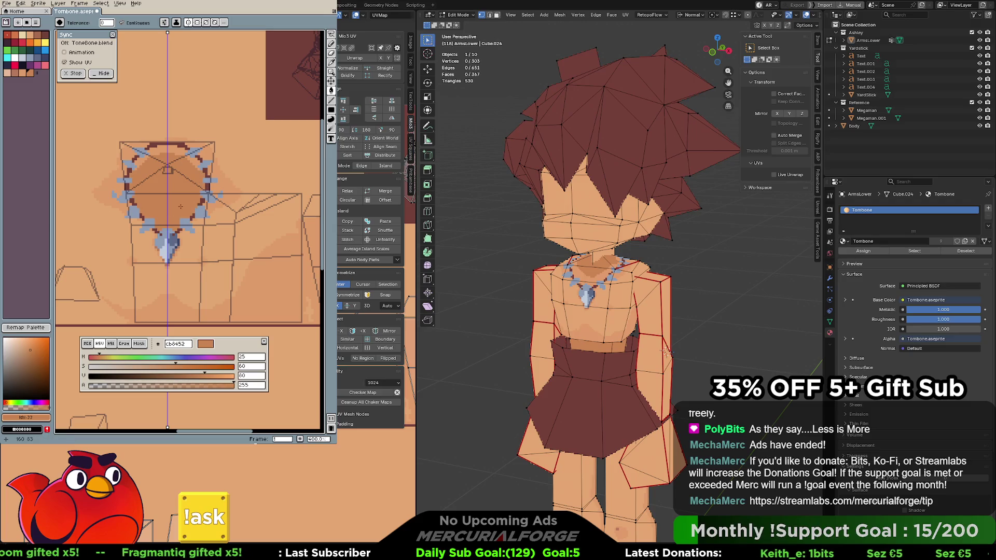
key(ctrl+z)
Try the alternative fill and blur tools, check the colour mode, and undo the blur
click(322, 92)
click(313, 92)
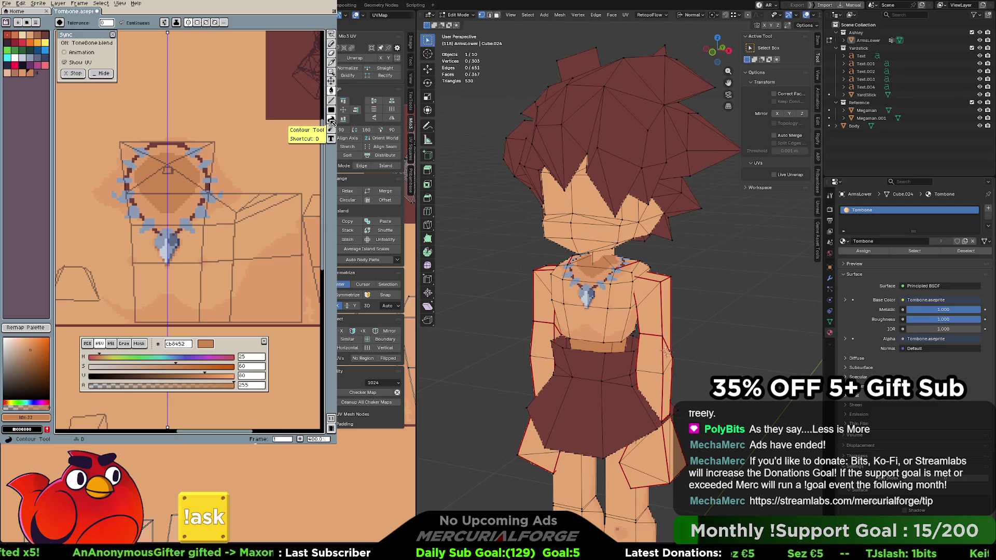
click(332, 133)
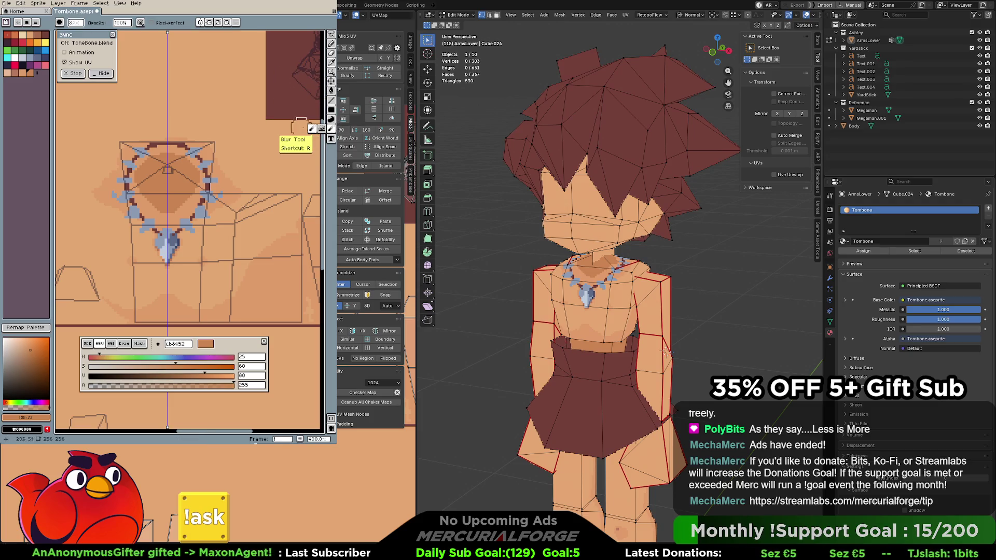
click(38, 4)
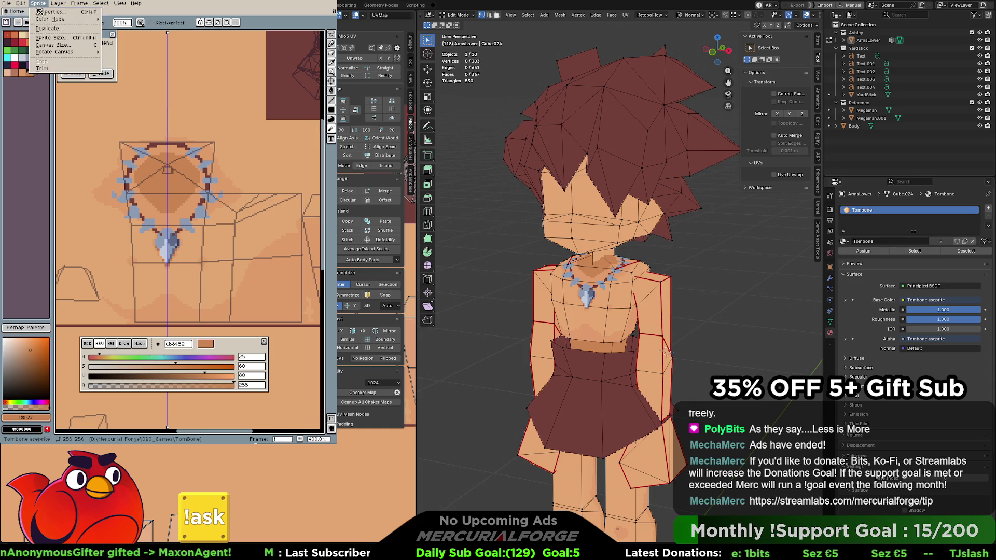
mouse_move(65, 21)
click(108, 22)
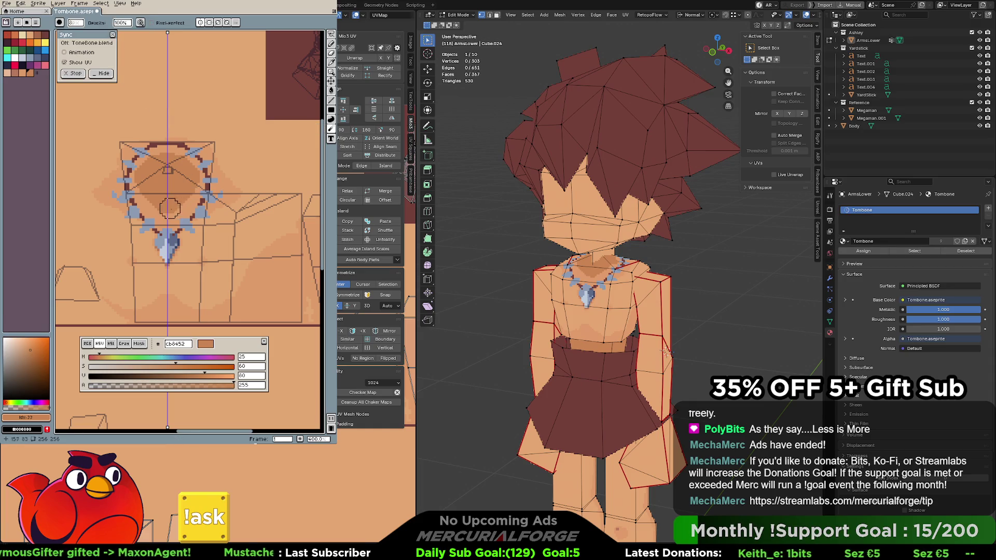
key(ctrl+z)
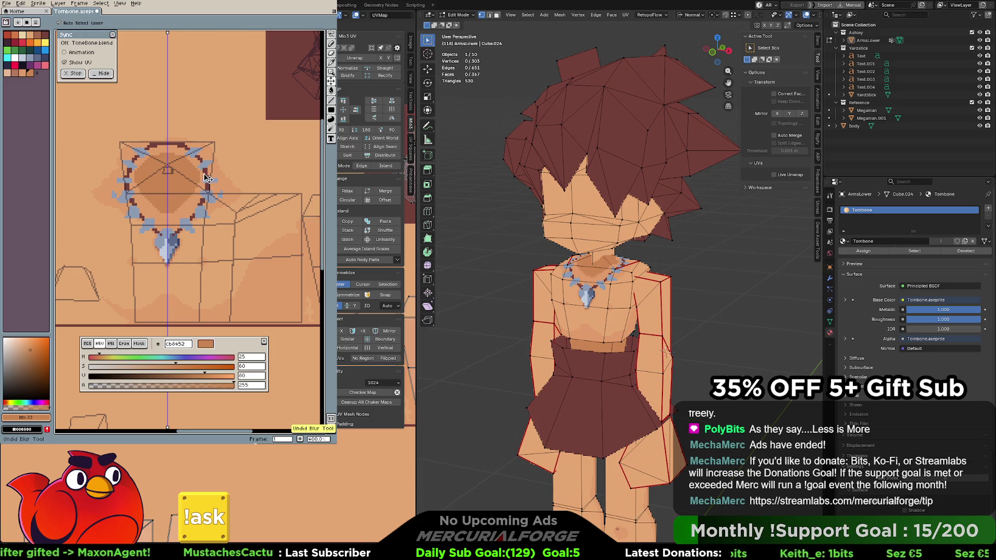
Sample the mid orange #d99362 from the chest and select the single-pixel pencil
scroll(167, 188, up, 5)
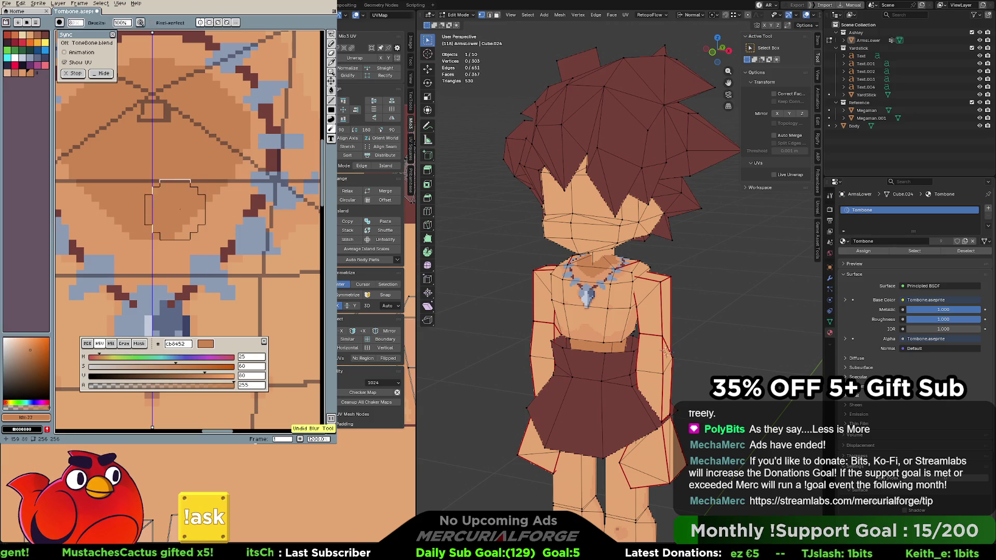
key(alt)
alt+click(195, 217)
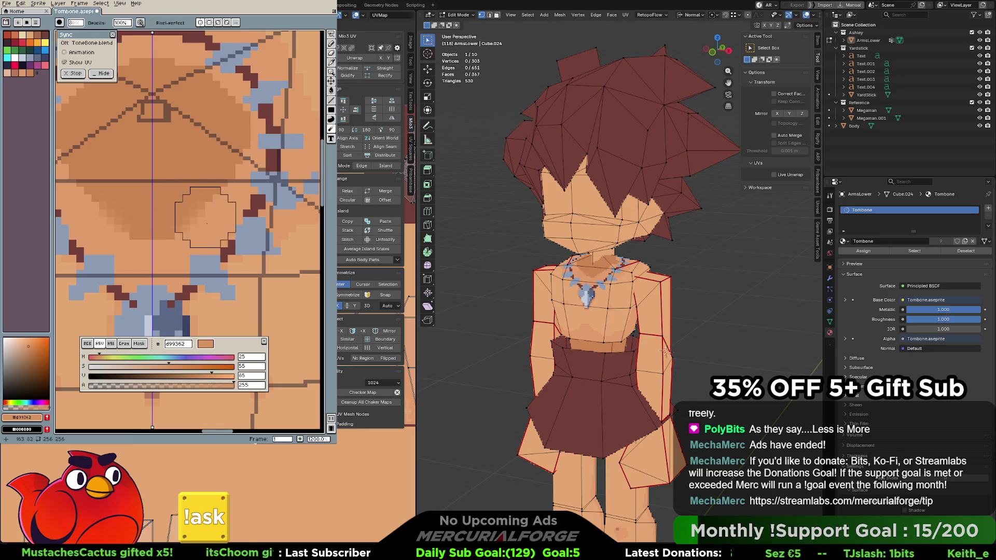
key([)
key([)
key([)
key(])
key(])
key(])
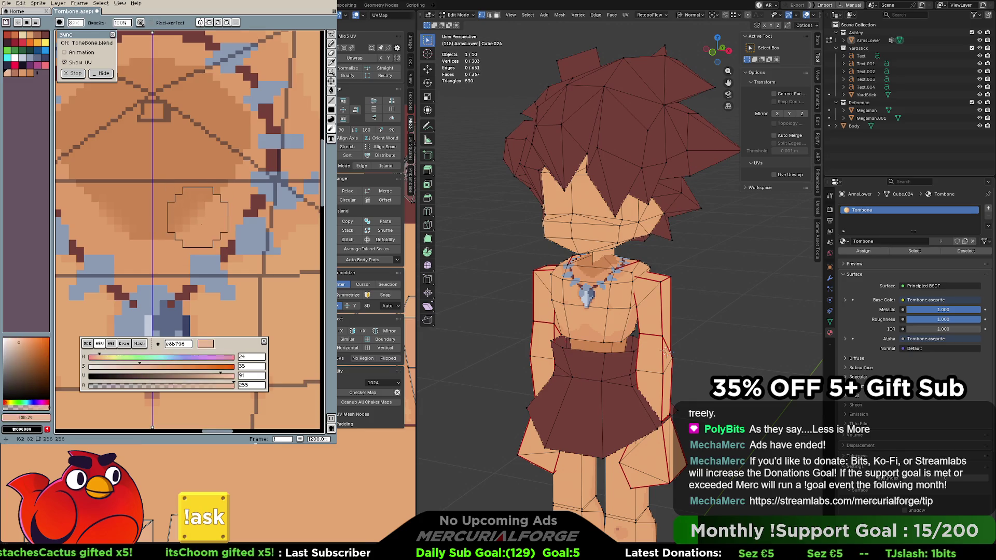
key(alt)
alt+click(197, 217)
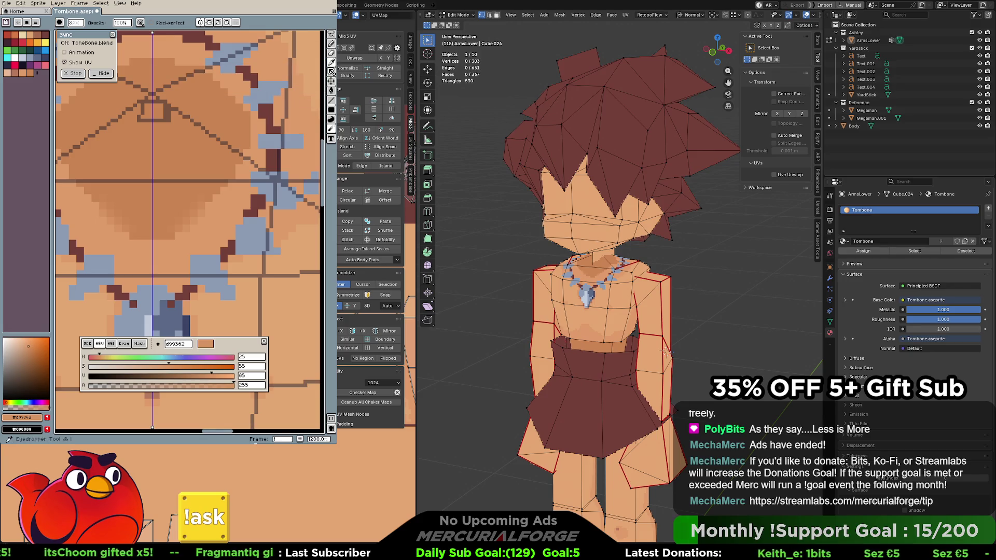
click(331, 44)
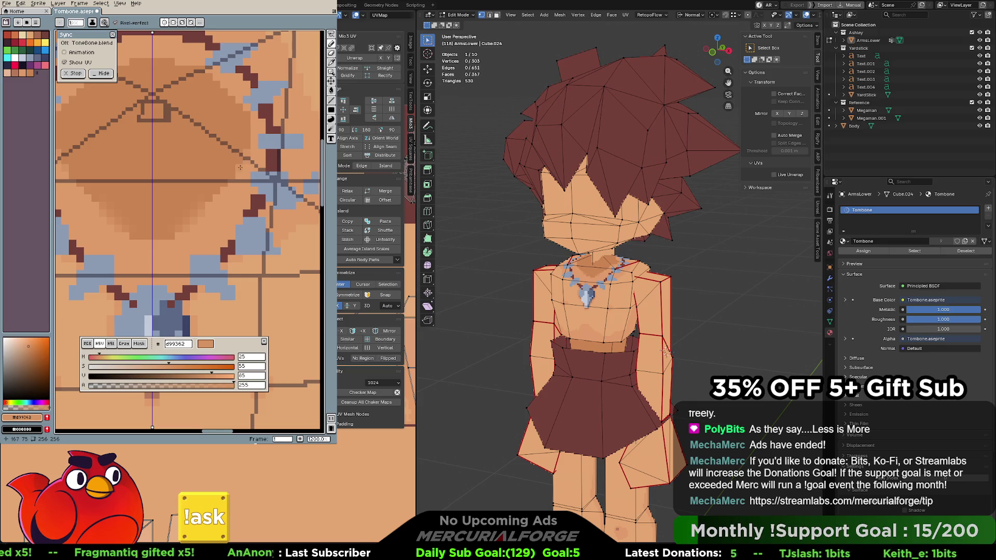
Paint mirrored lighter skin pixels beside the necklace, ending on skin tone d99362
alt+click(207, 196)
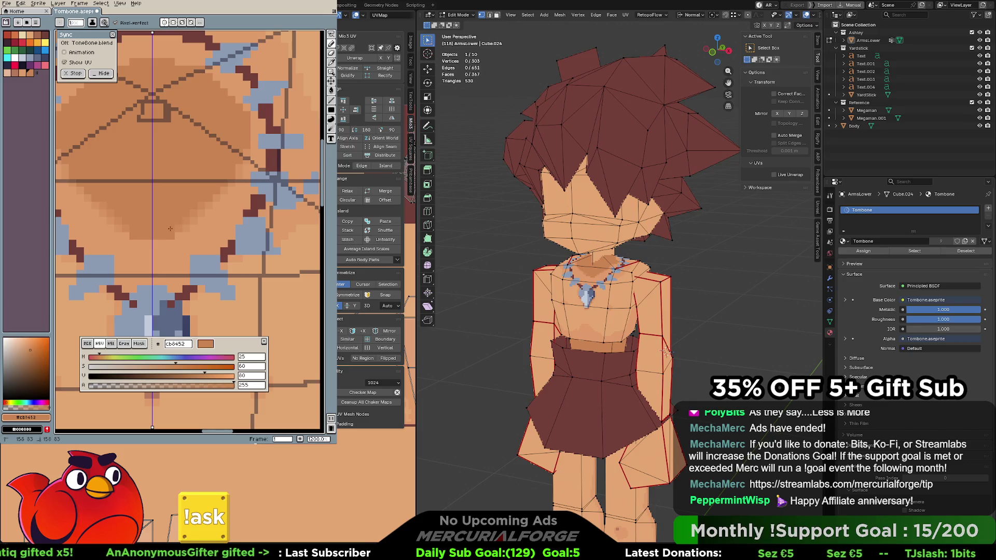
alt+click(166, 242)
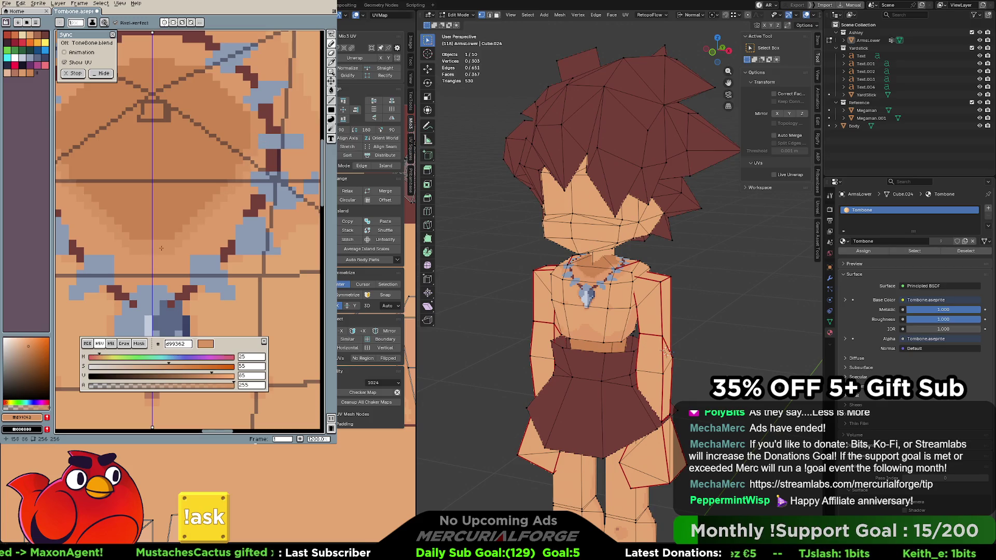
middle_drag(180, 241, 227, 232)
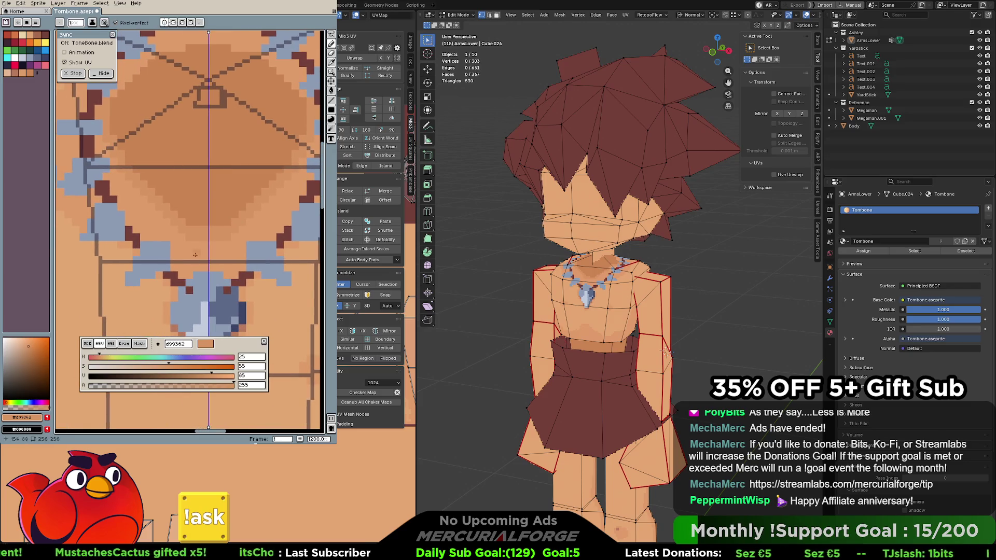
alt+click(213, 228)
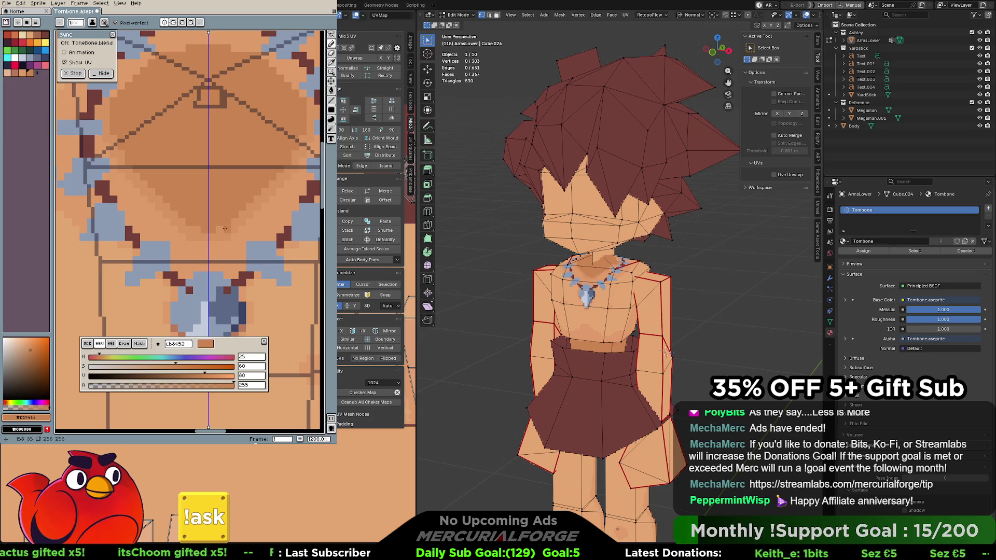
alt+click(224, 239)
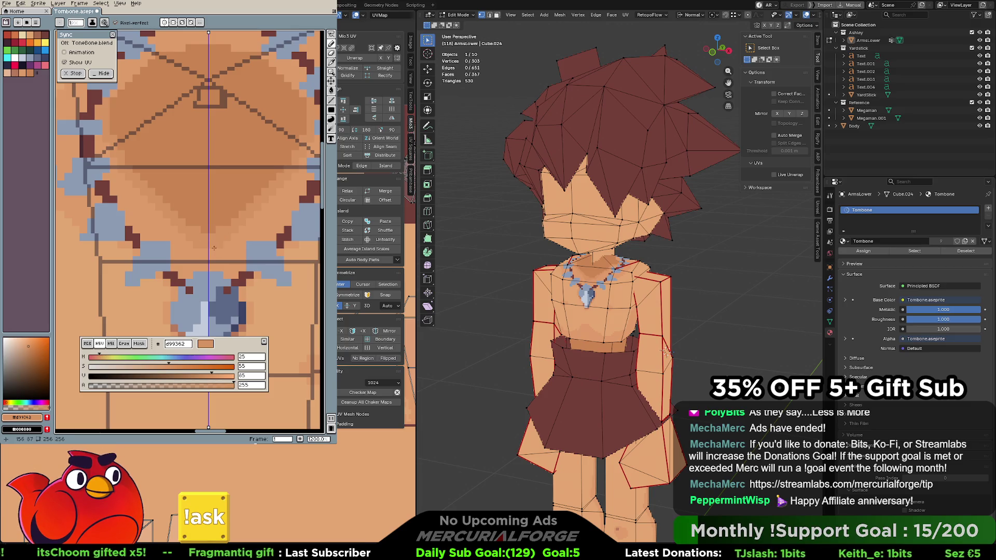
scroll(212, 249, right, 2)
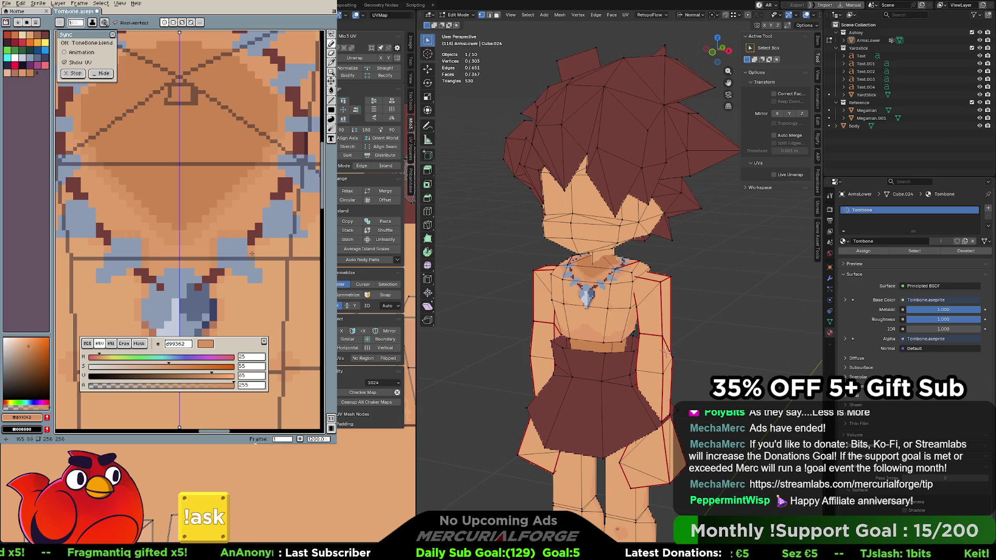
drag(234, 277, 259, 284)
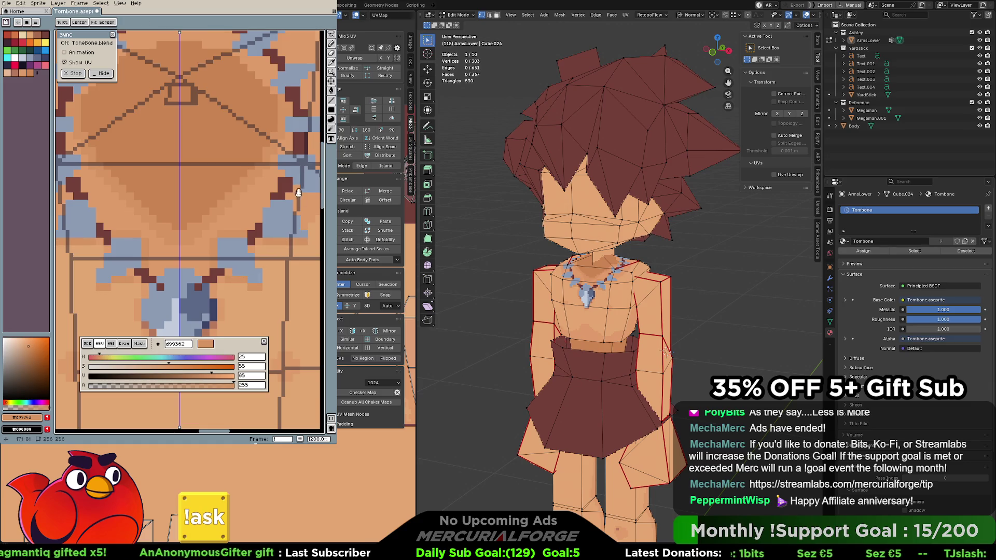
Paint mirrored darker skin-shading pixels beside the necklace, using a tone sampled from the canvas
scroll(250, 217, right, 2)
scroll(250, 217, up, 1)
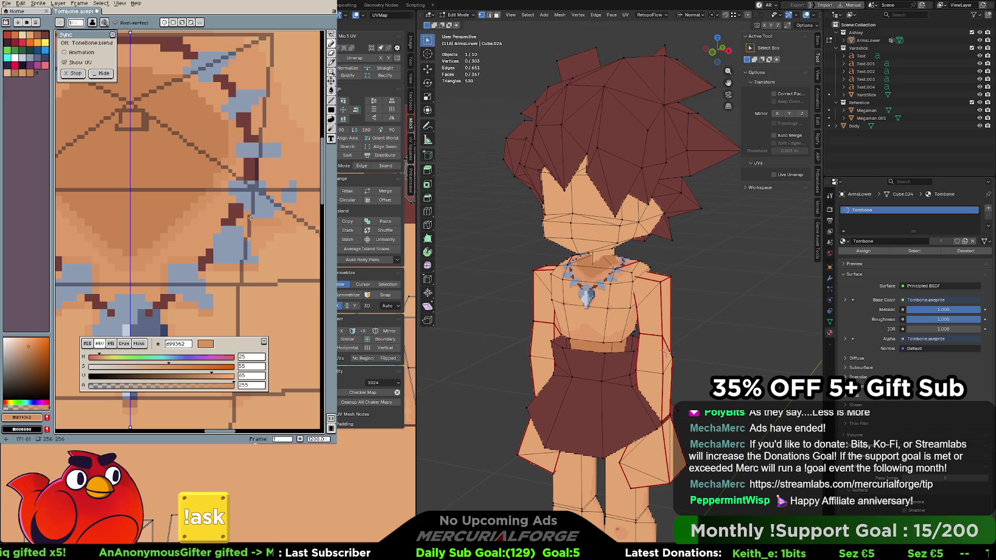
alt+click(244, 217)
scroll(246, 213, left, 2)
scroll(247, 213, down, 3)
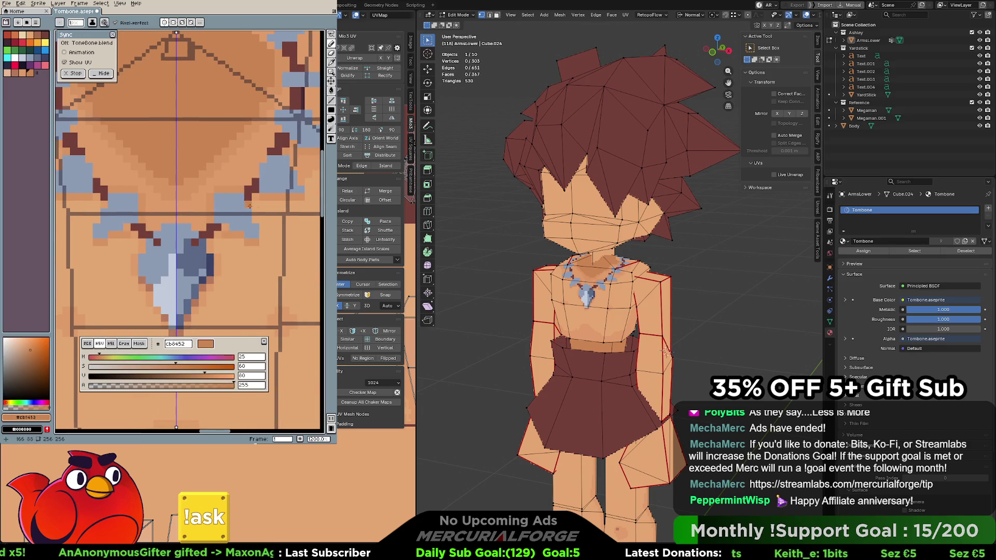
drag(223, 232, 211, 243)
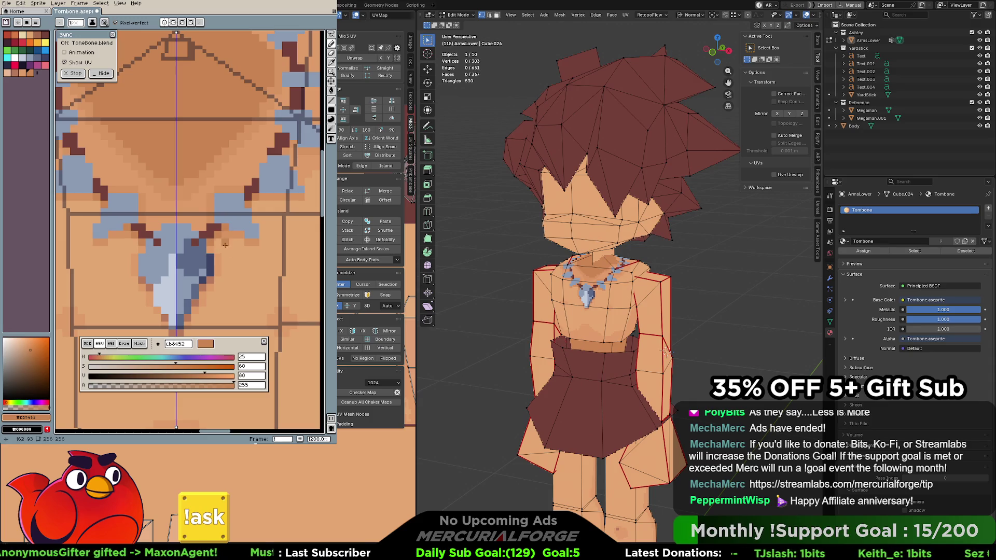
Hide the 3D preview's wireframe and paint a short darker skin run right of the pendant
alt+click(226, 234)
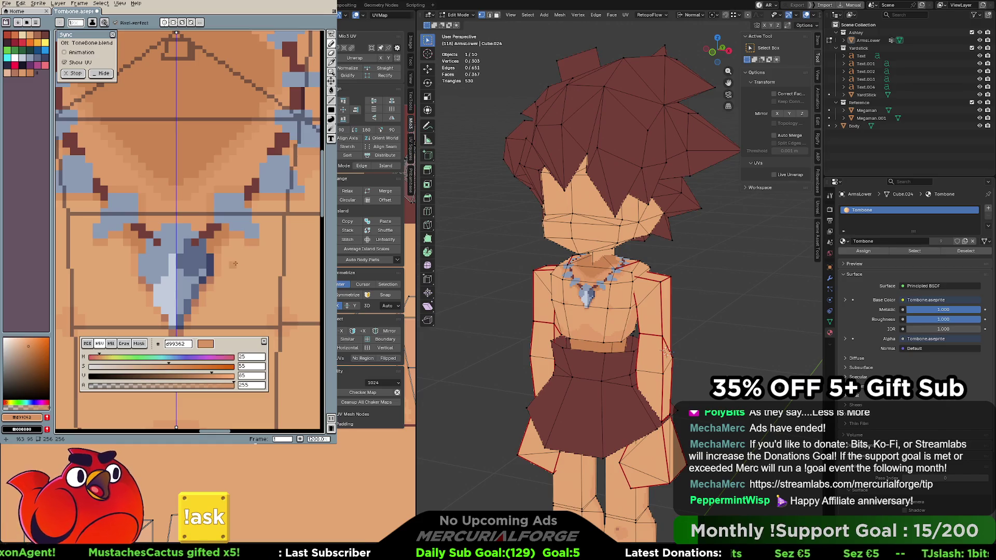
middle_drag(239, 256, 255, 241)
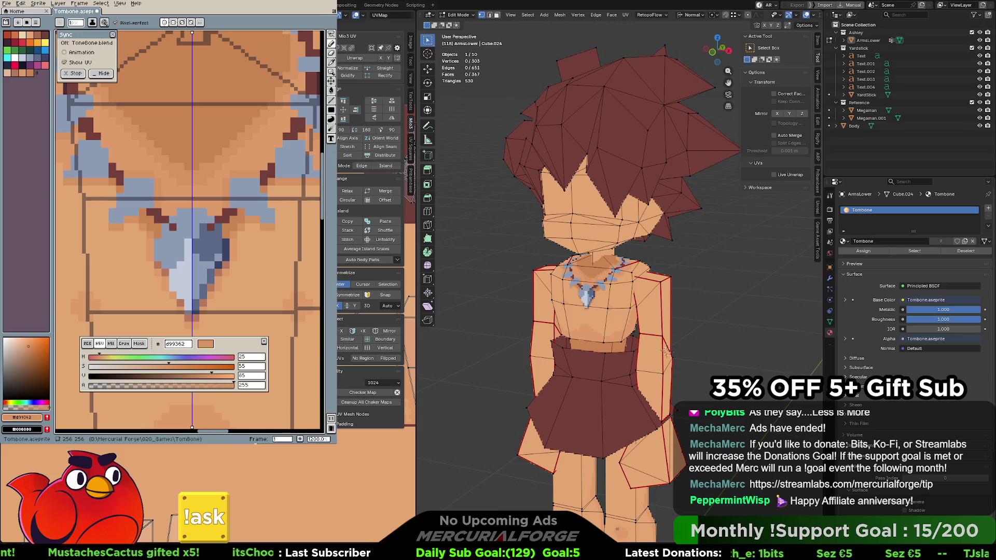
key(shift+alt+z)
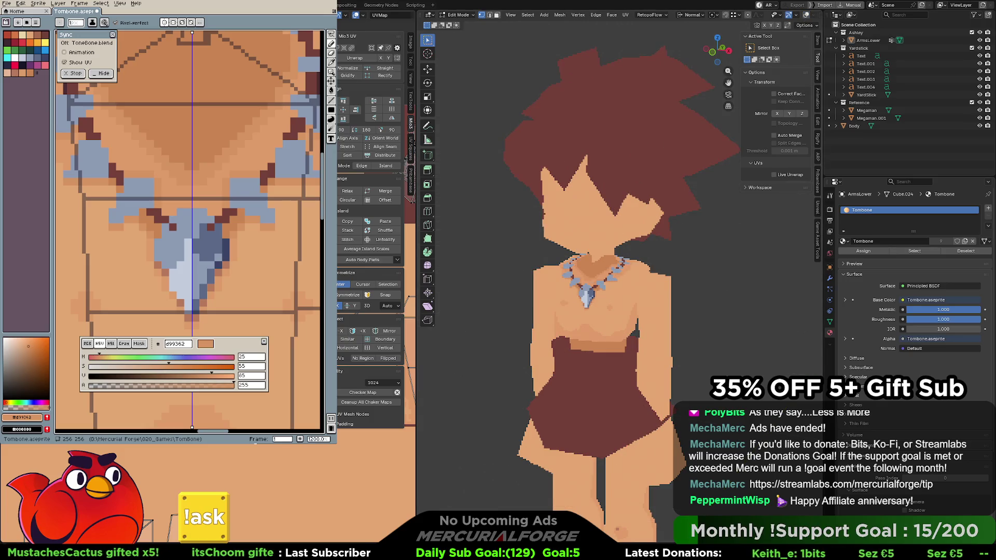
middle_drag(259, 260, 266, 227)
alt+click(230, 244)
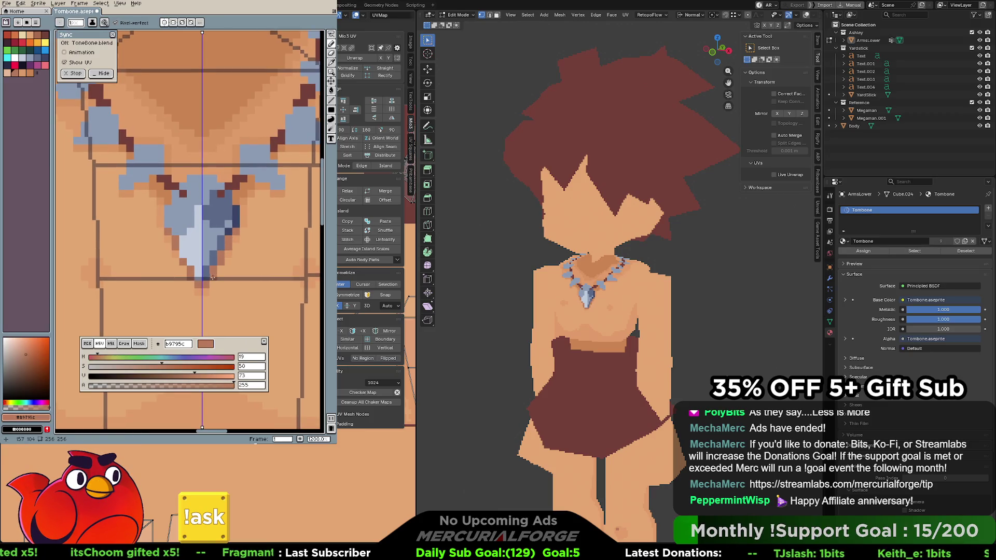
alt+click(221, 265)
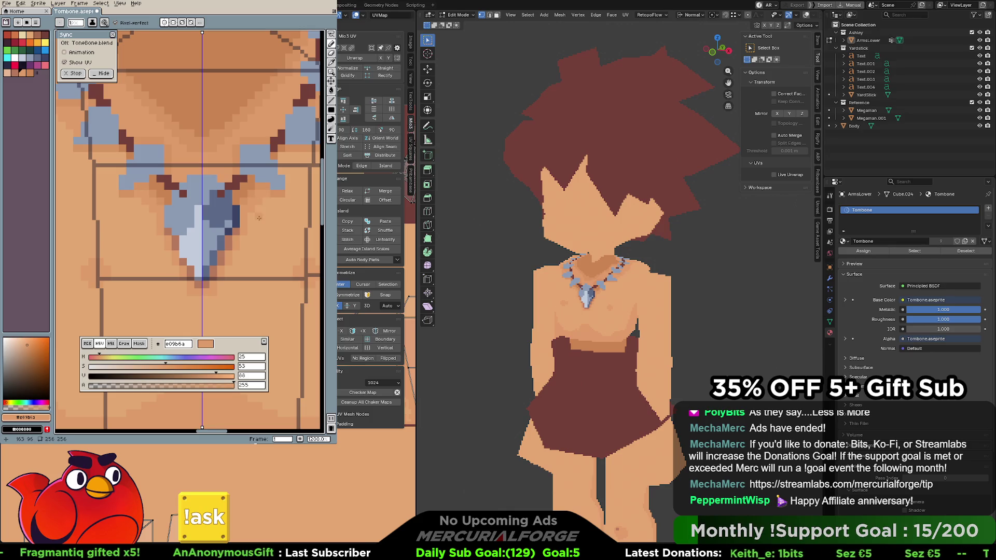
alt+click(243, 229)
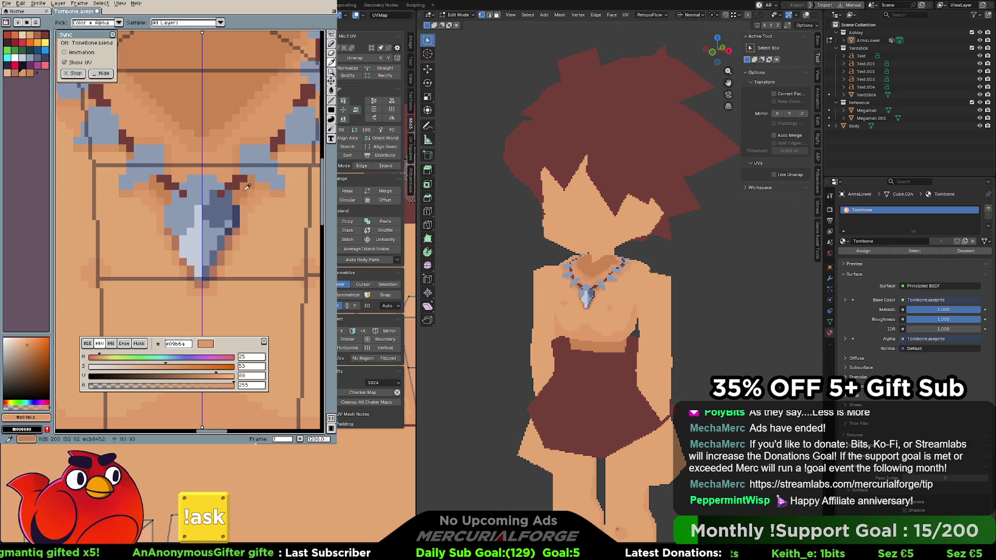
drag(241, 209, 228, 254)
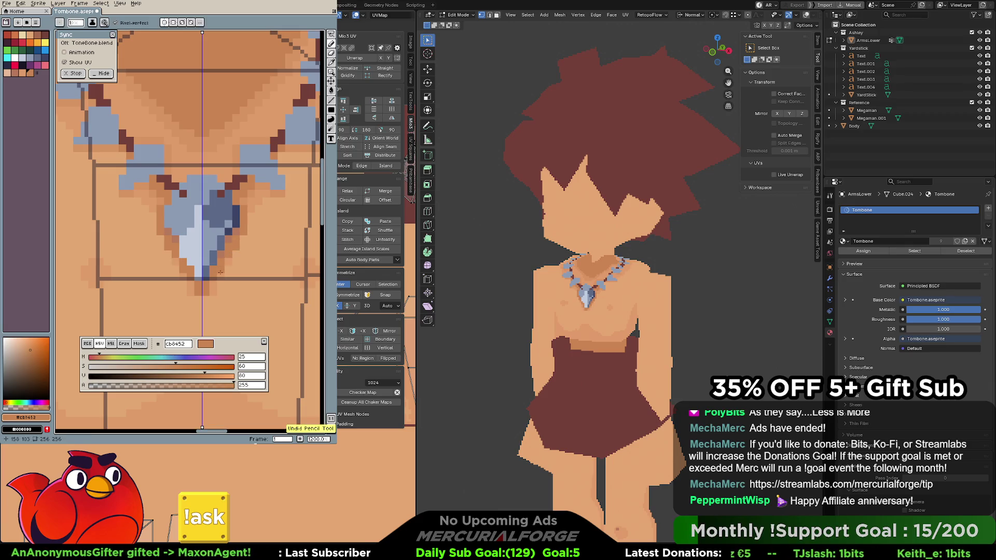
Shade the skin below the pendant with a mirrored mid-tone stroke
alt+click(248, 237)
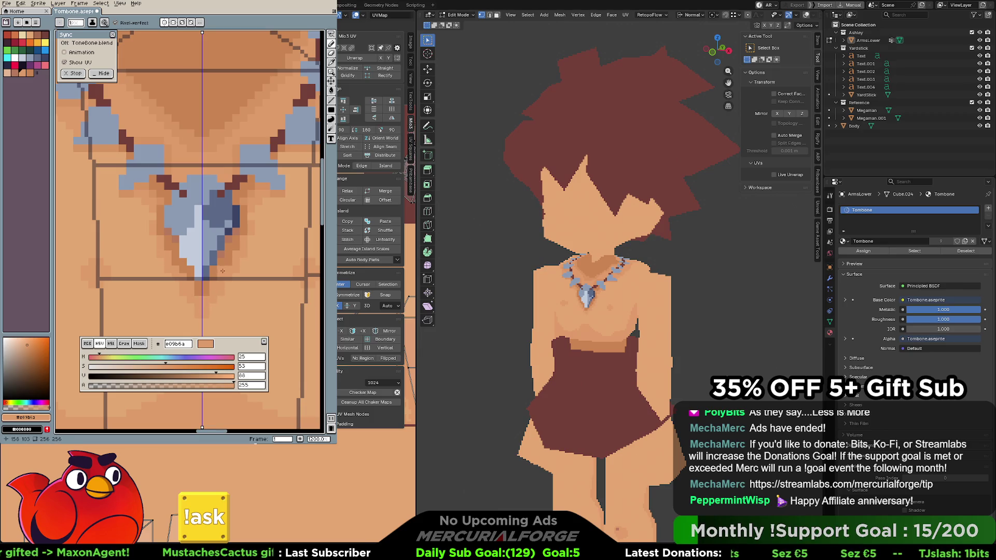
alt+click(228, 253)
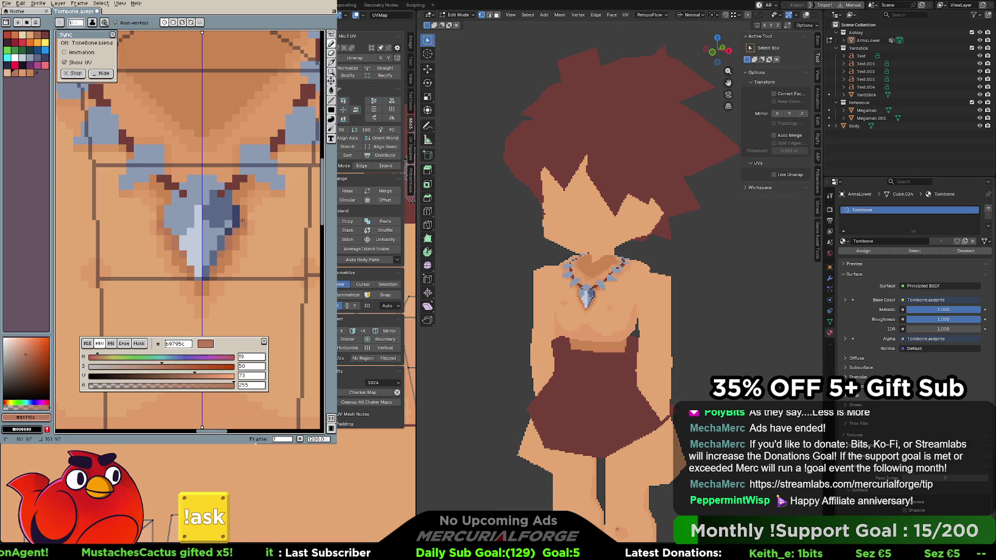
alt+click(226, 254)
drag(215, 282, 209, 292)
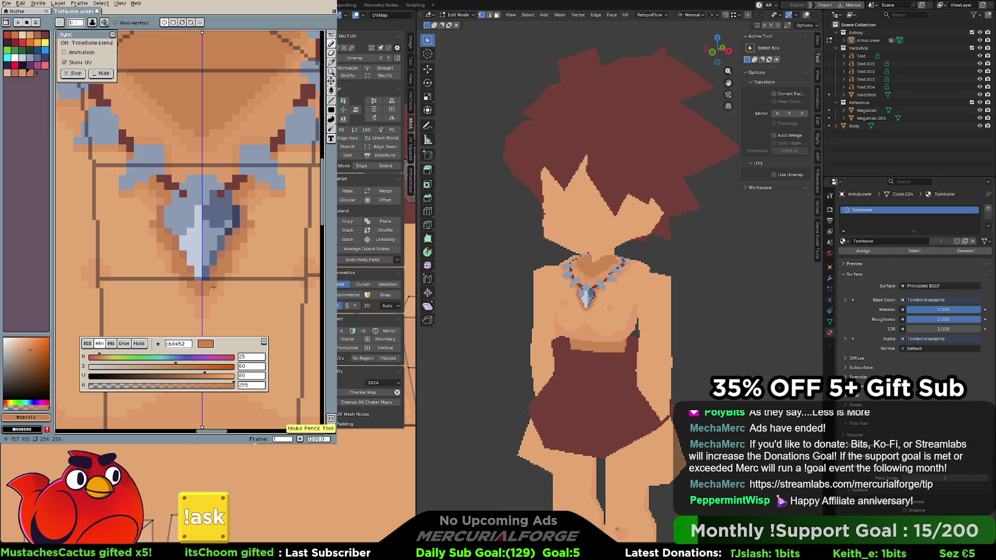
Recolour a mirrored pixel beside the pendant with the pendant's blue-grey
alt+click(205, 278)
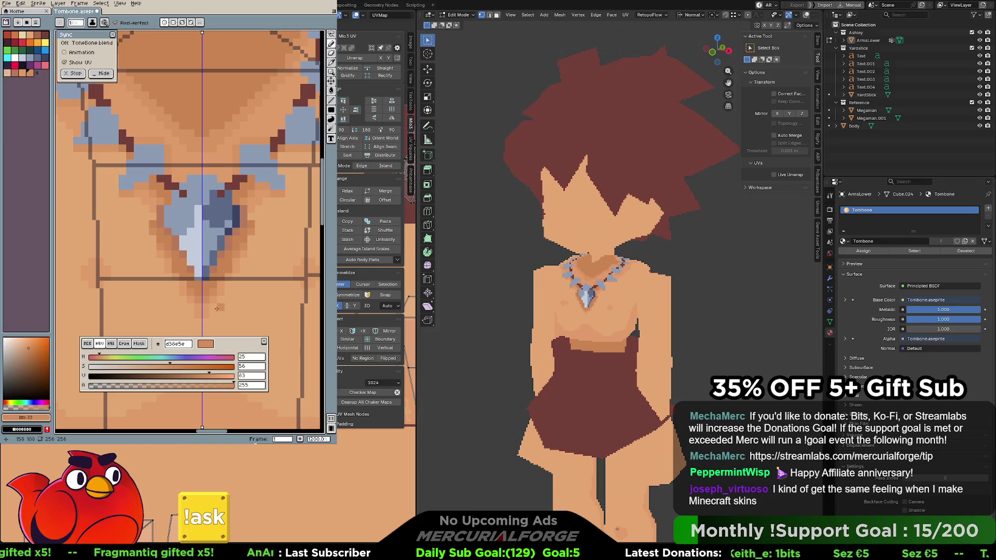
alt+click(253, 257)
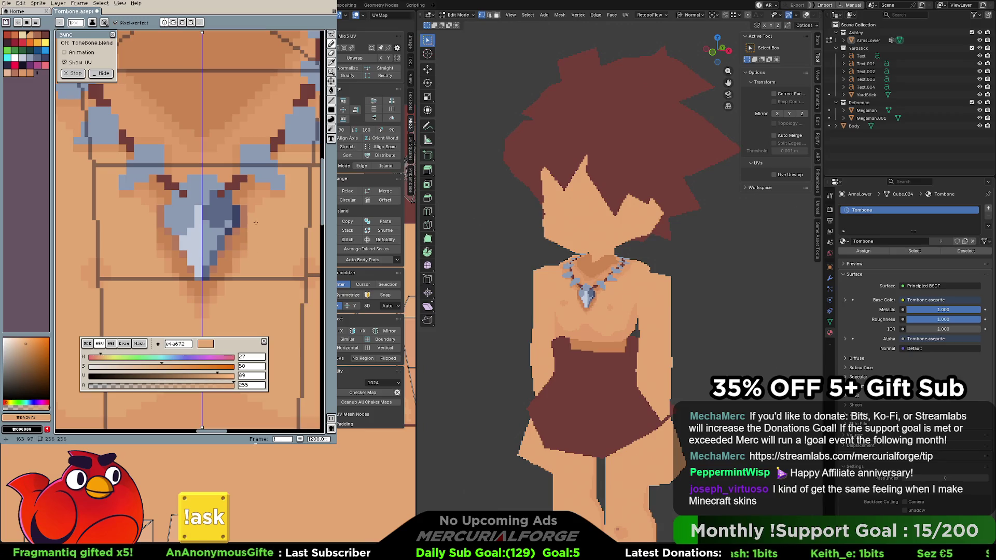
alt+click(230, 239)
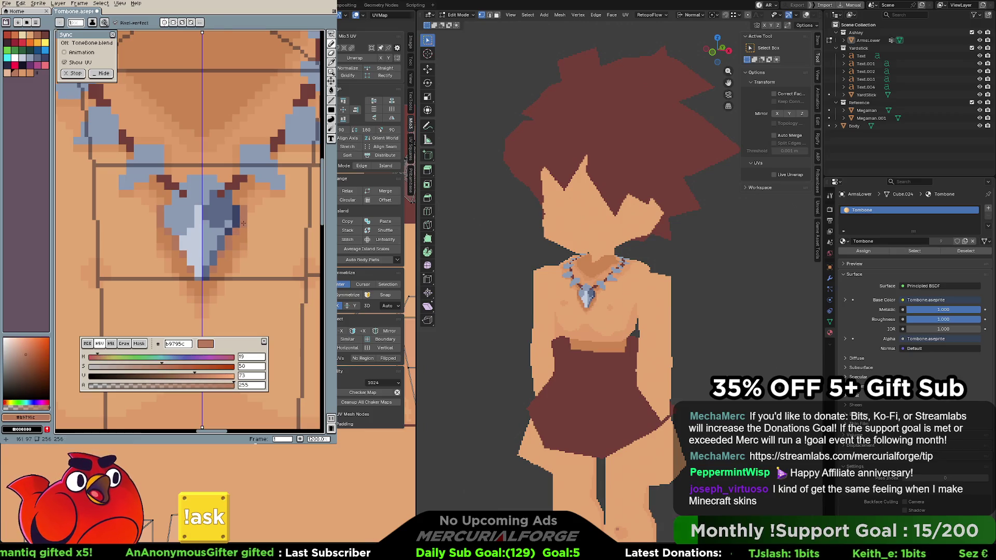
alt+click(235, 194)
middle_drag(237, 190, 233, 212)
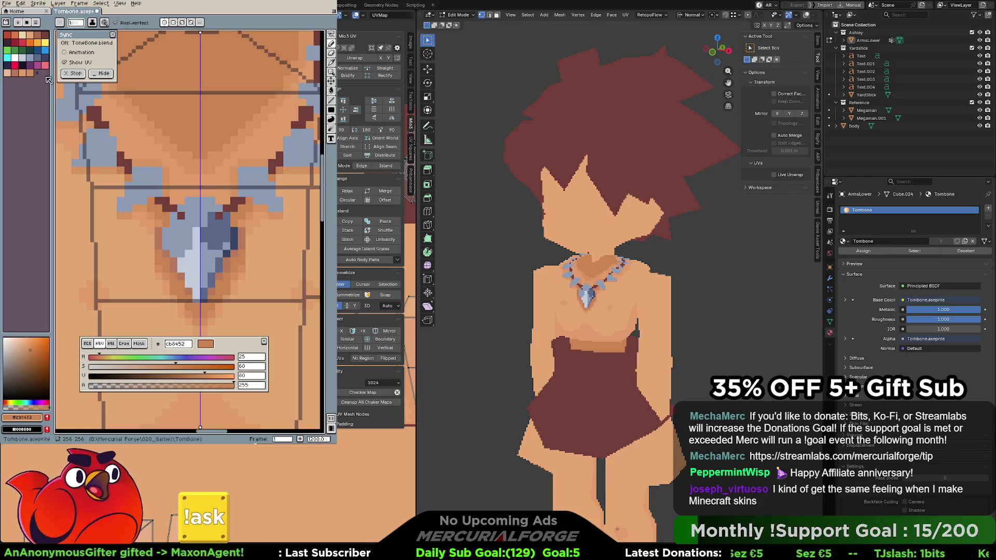
alt+click(210, 203)
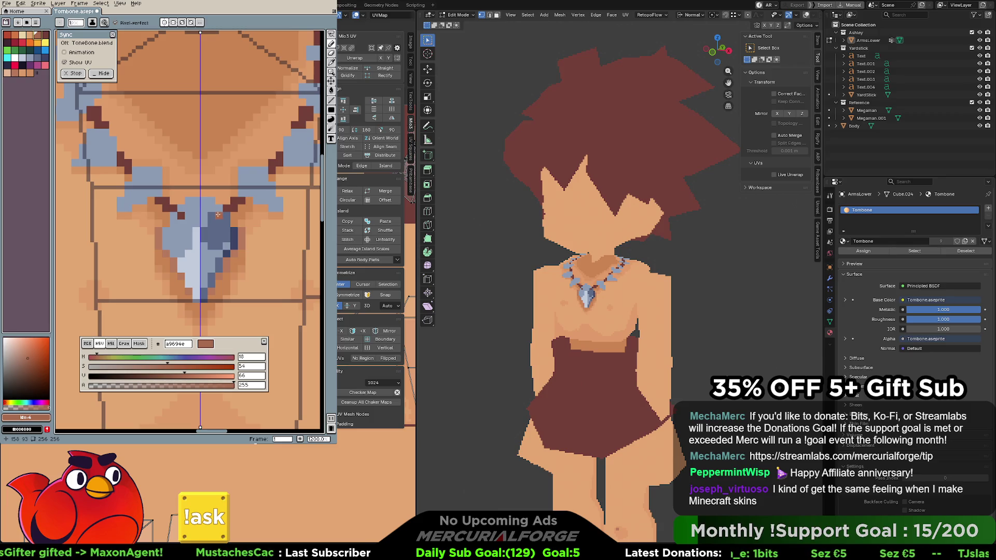
alt+click(201, 201)
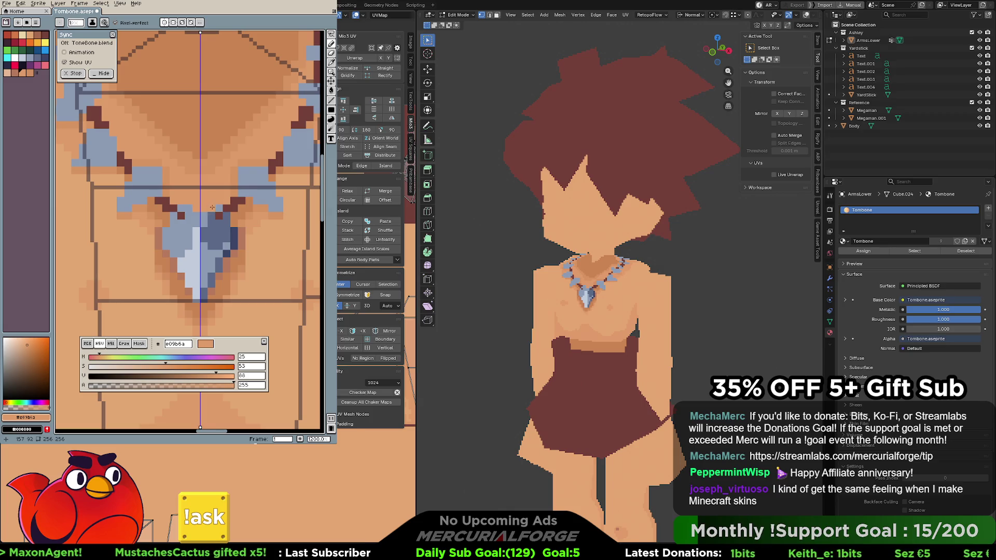
alt+click(219, 203)
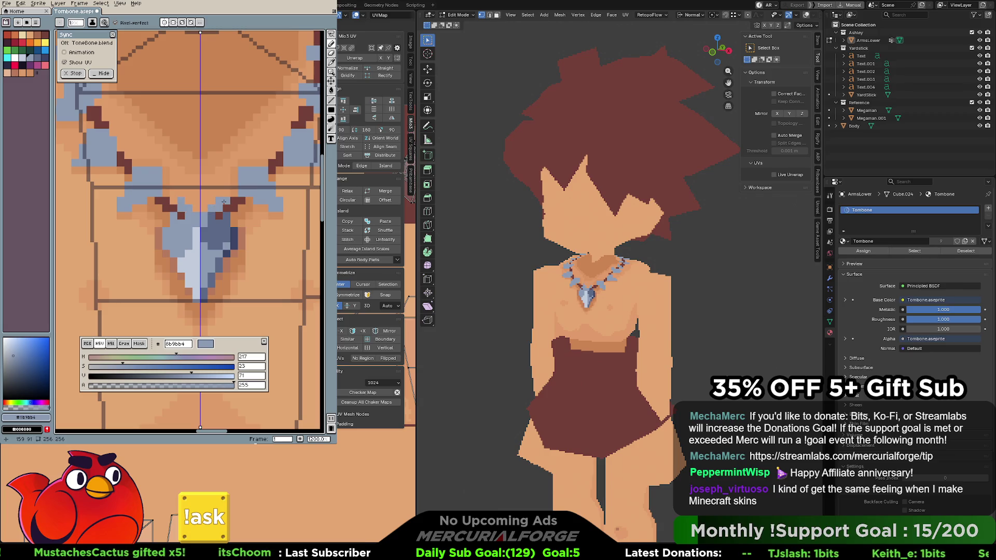
click(227, 208)
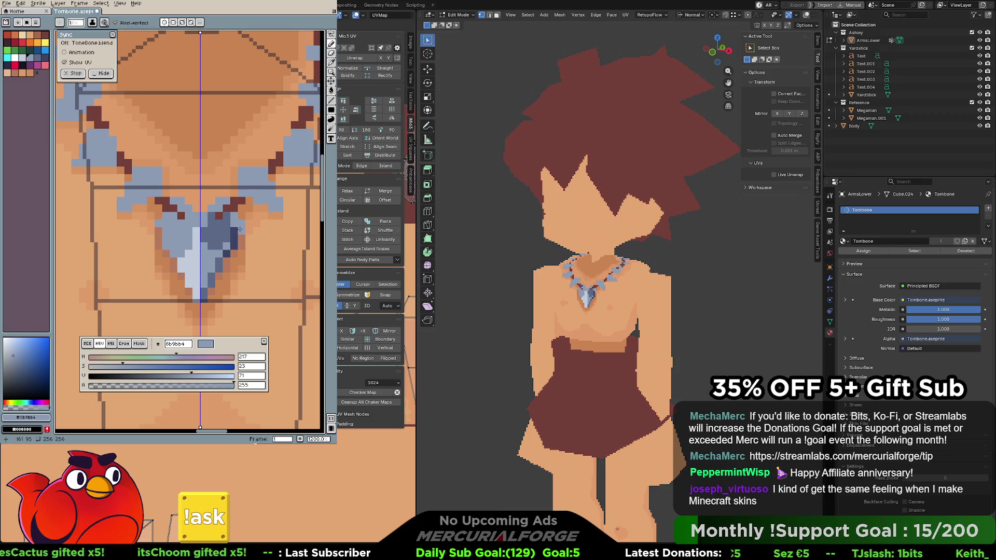
Turn mirrored painting back on and sample the pendant's navy, mid blue and the necklace's pale blue
click(239, 229)
alt+click(240, 227)
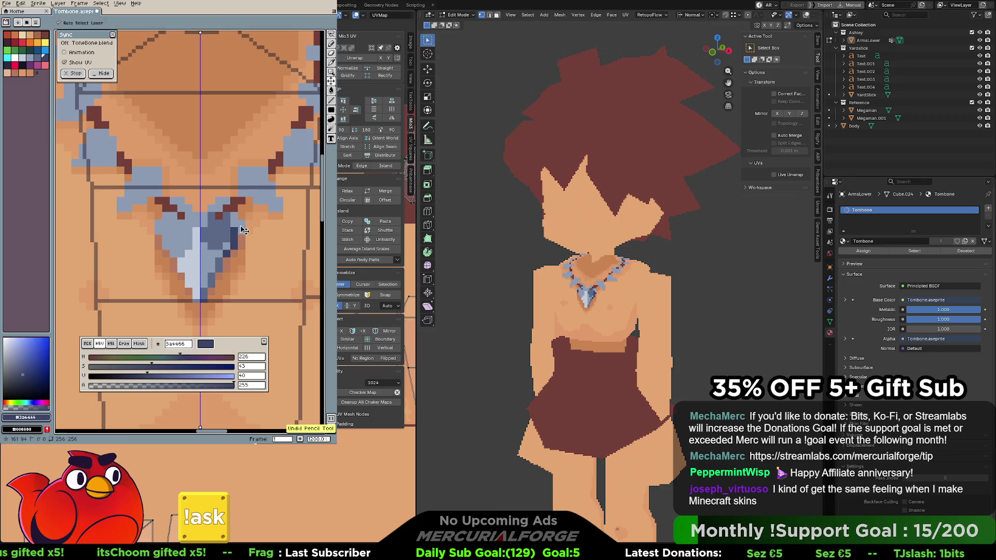
click(165, 23)
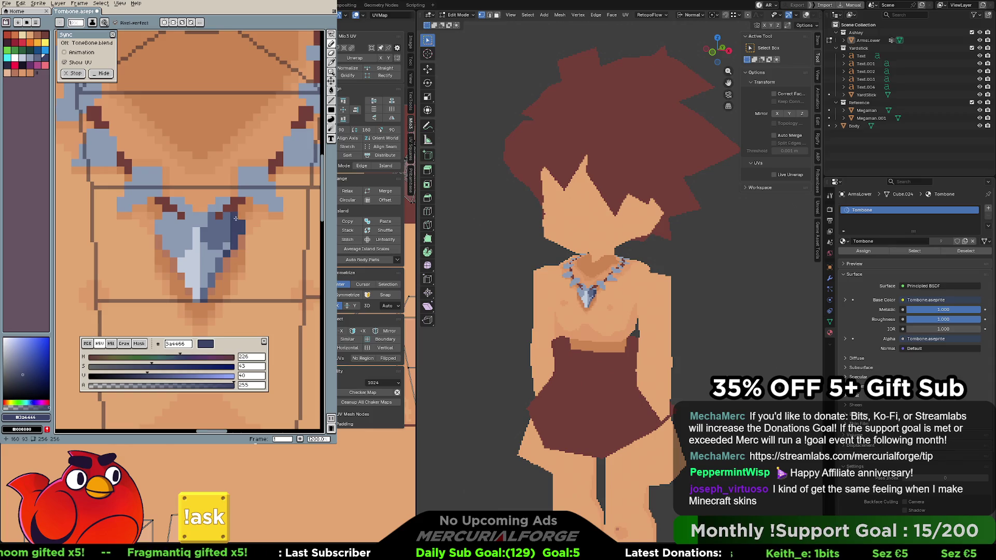
alt+click(232, 223)
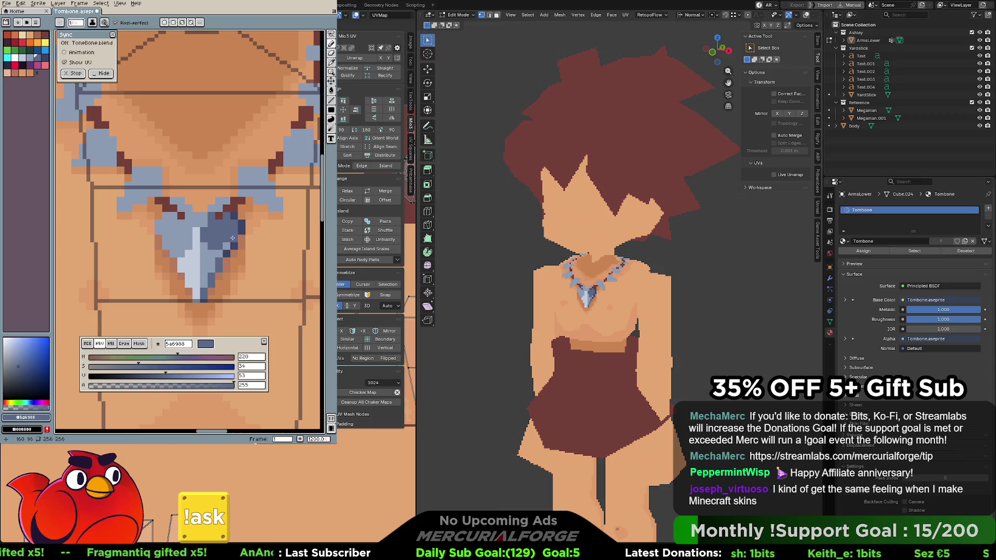
alt+click(229, 253)
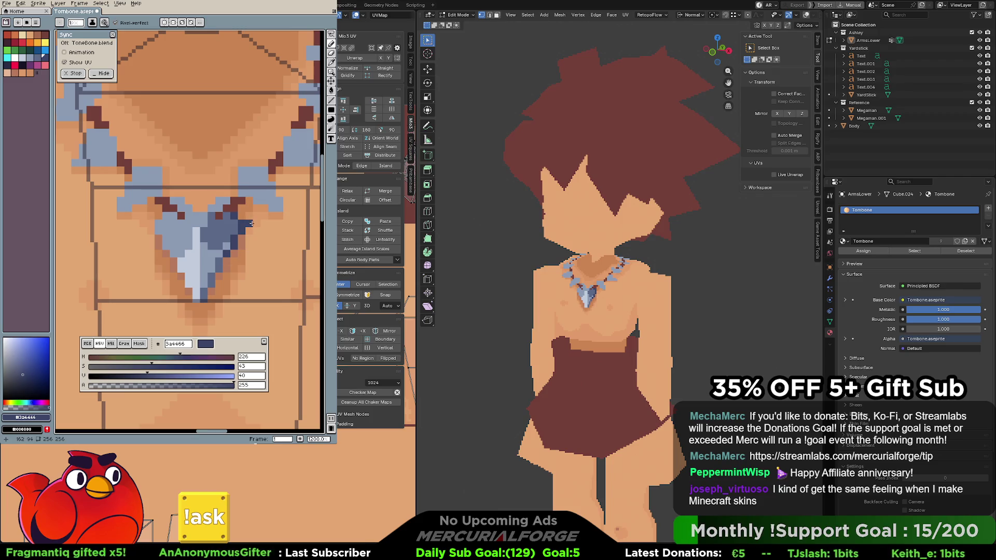
key(alt)
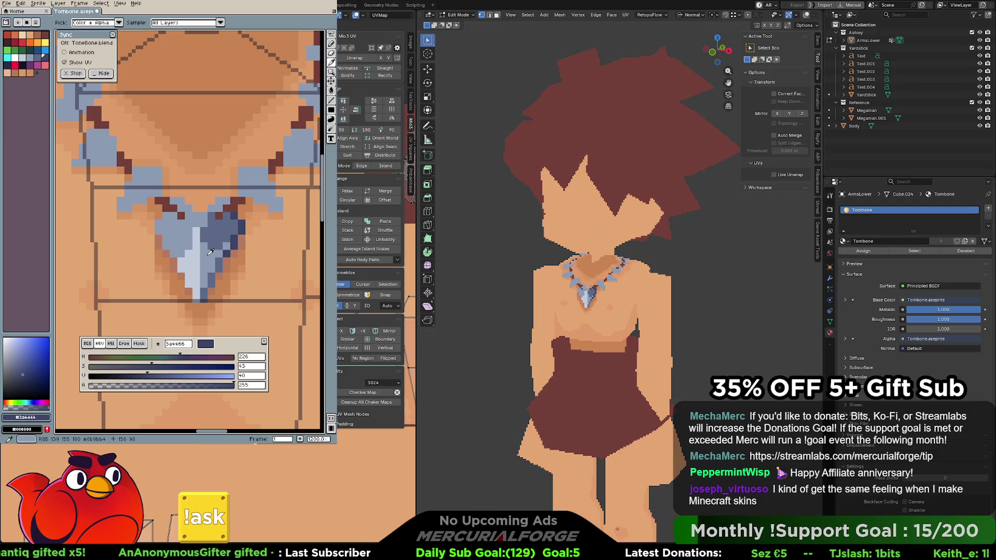
alt+click(209, 253)
scroll(223, 199, right, 2)
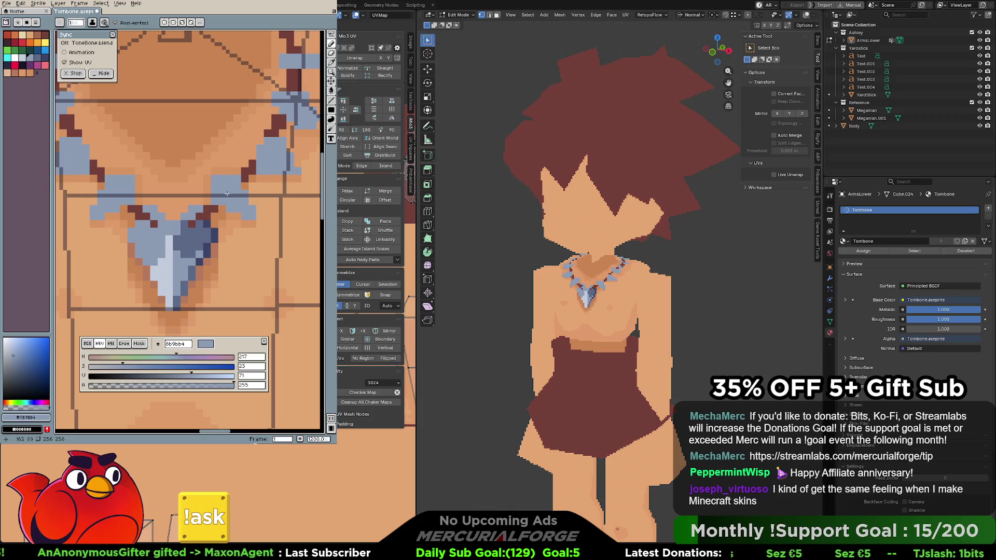
alt+click(165, 249)
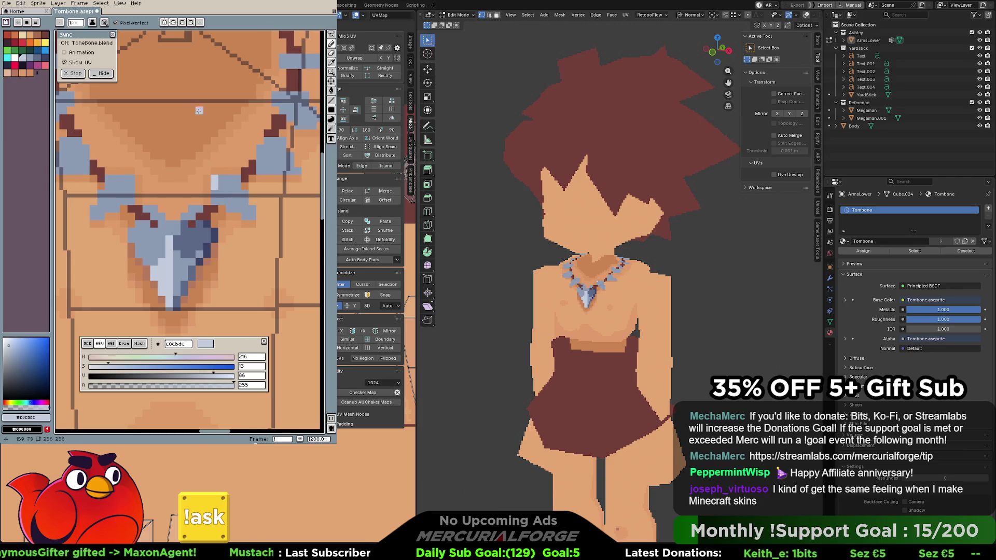
With vertical symmetry, paint dark-blue diagonal bead lines on both sides, replacing a light-blue attempt
key(shift+s)
mouse_move(217, 180)
mouse_down()
mouse_move(248, 219)
mouse_move(214, 195)
mouse_up()
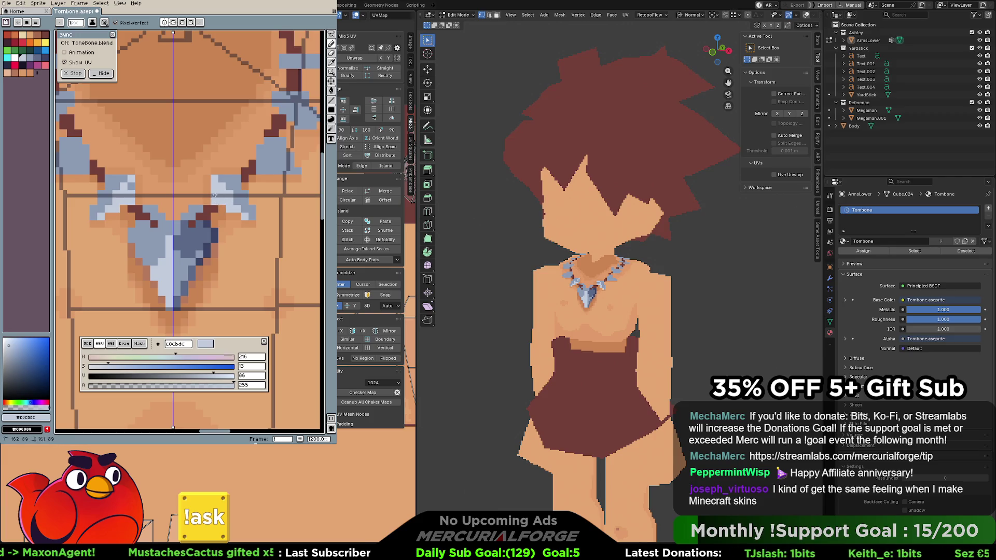
alt+click(236, 213)
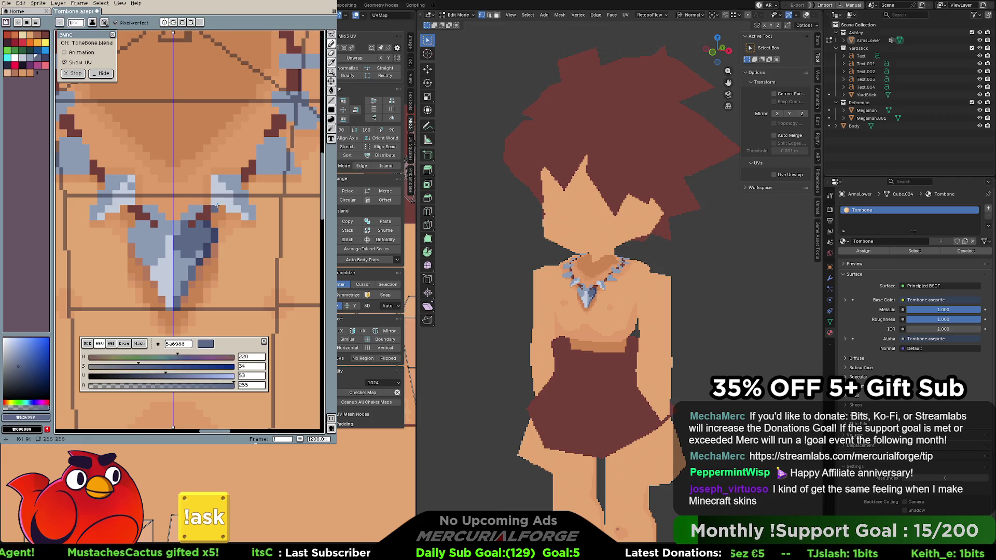
key(ctrl+z)
key(ctrl+z)
key(ctrl+z)
key(ctrl+z)
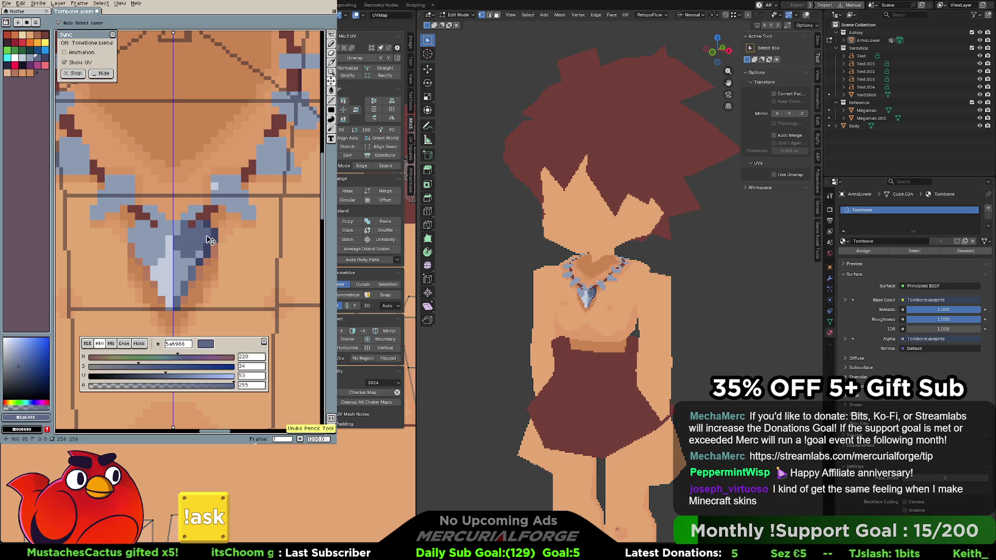
key(b)
shift+click(252, 214)
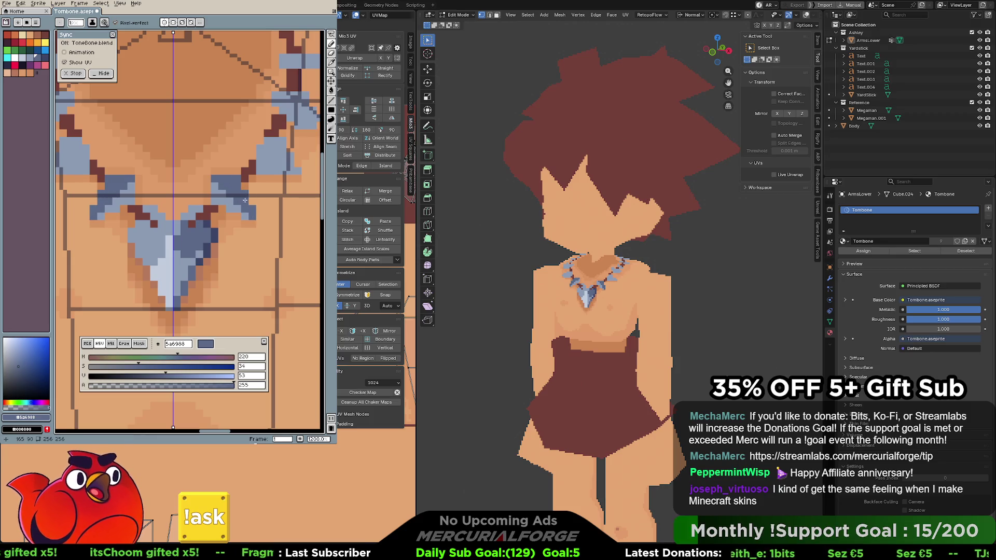
key(ctrl+z)
key(ctrl+z)
key(ctrl+z)
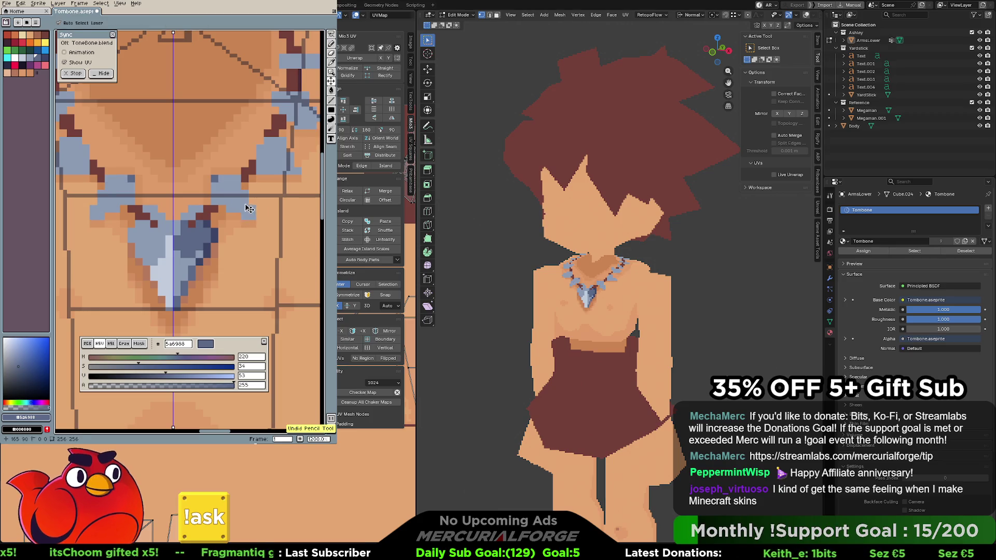
key(ctrl+y)
key(ctrl+y)
key(ctrl+y)
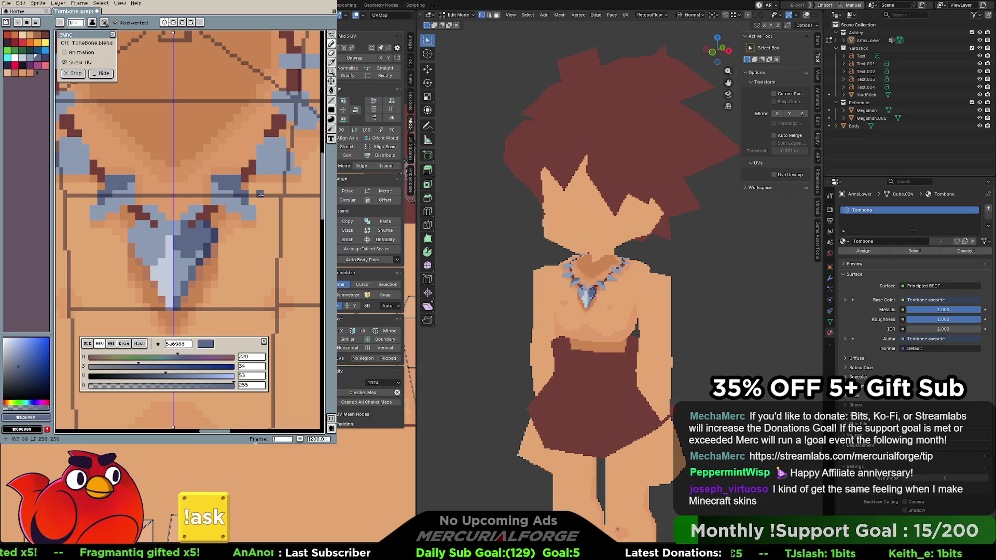
Paint dark-blue pixels along the upper necklace band, over the light-blue stripe
drag(259, 194, 220, 242)
drag(226, 199, 261, 220)
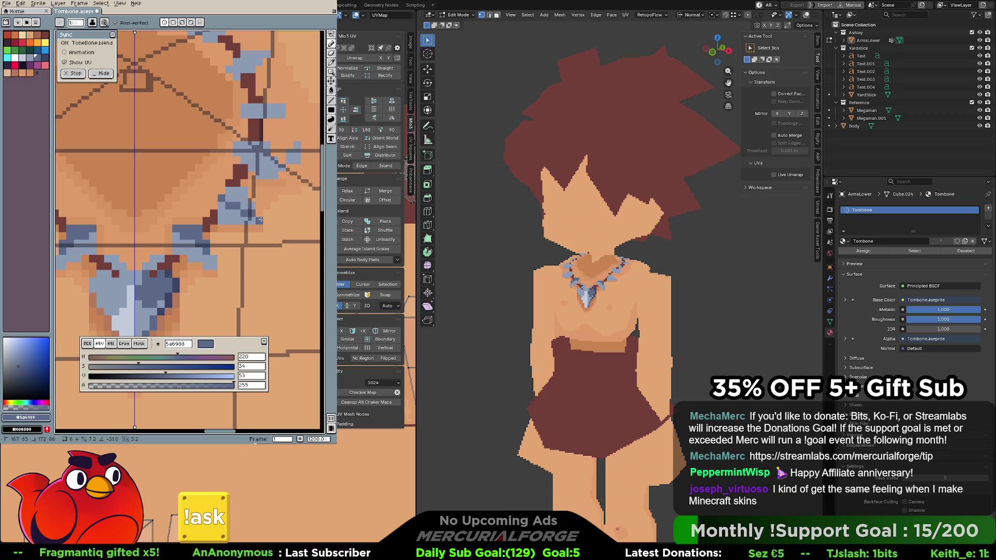
key(ctrl+z)
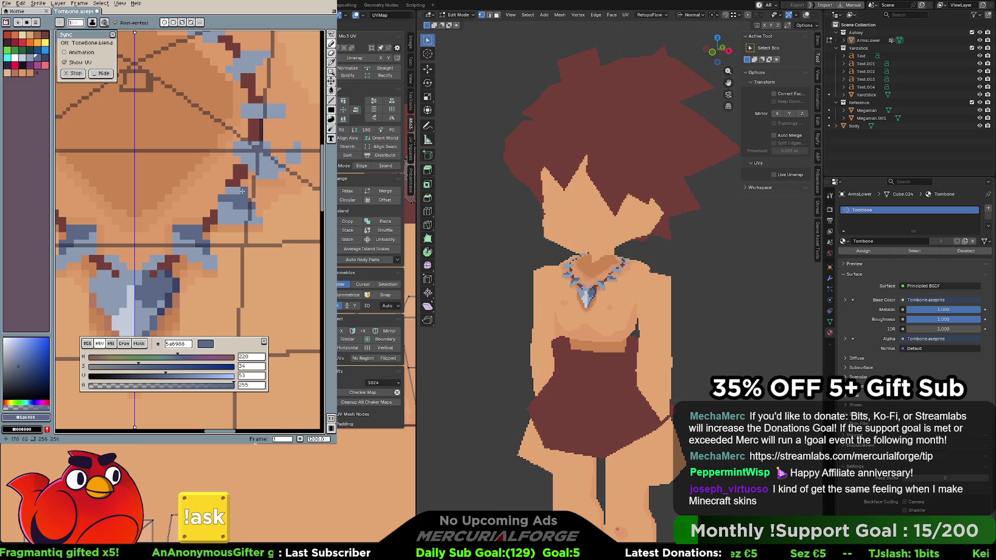
middle_drag(252, 205, 233, 234)
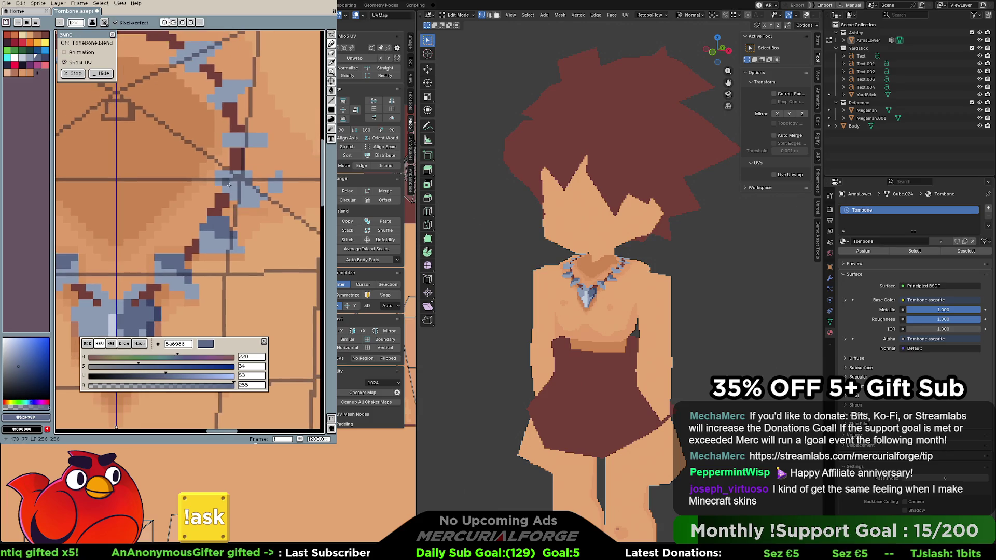
click(219, 178)
drag(220, 175, 247, 177)
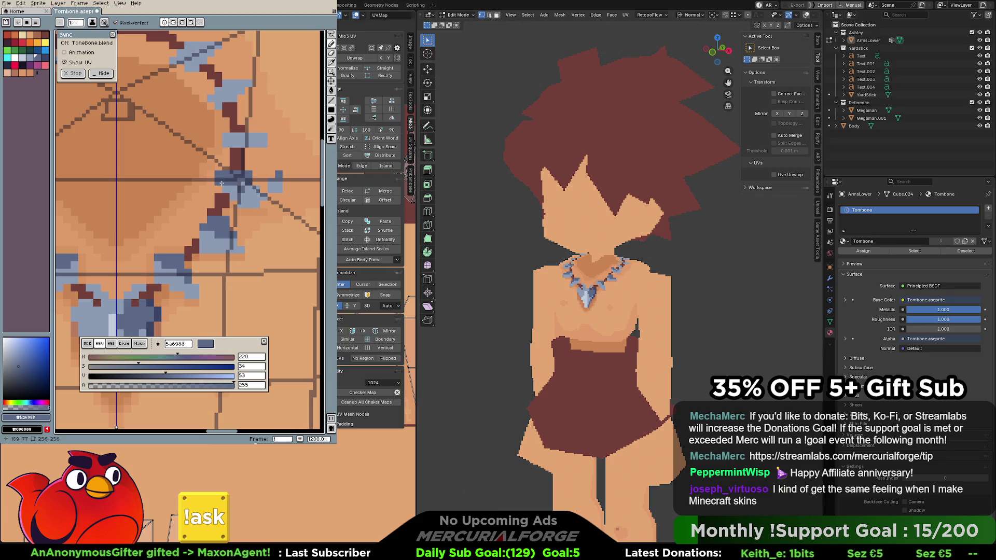
key(ctrl+z)
drag(240, 184, 246, 182)
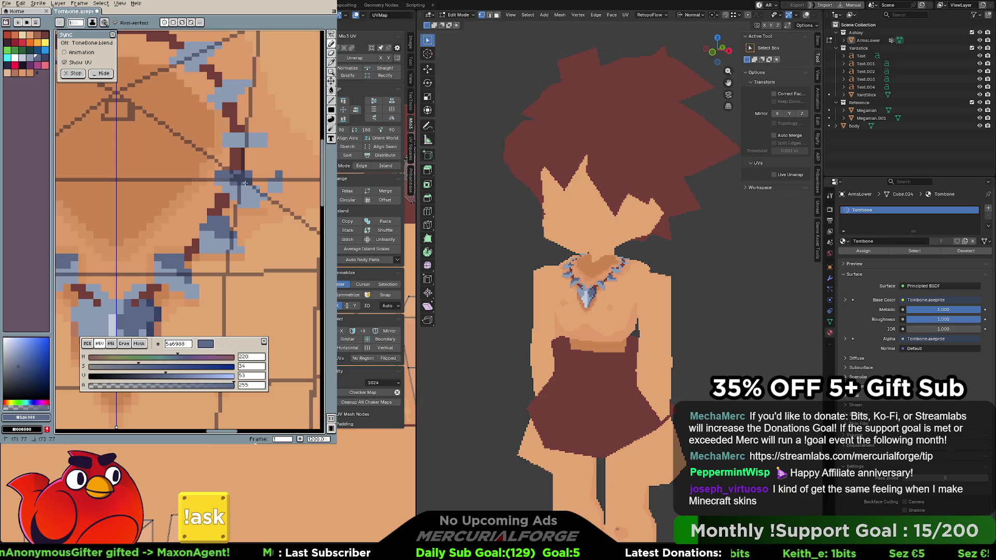
mouse_move(225, 135)
mouse_down()
mouse_move(219, 174)
mouse_move(257, 173)
mouse_move(244, 203)
mouse_move(228, 204)
mouse_up()
mouse_move(280, 248)
mouse_down()
mouse_move(272, 213)
mouse_move(242, 220)
mouse_move(234, 235)
mouse_move(276, 192)
mouse_up()
Flood-fill the upper blue bead triangles with dark blue
click(252, 229)
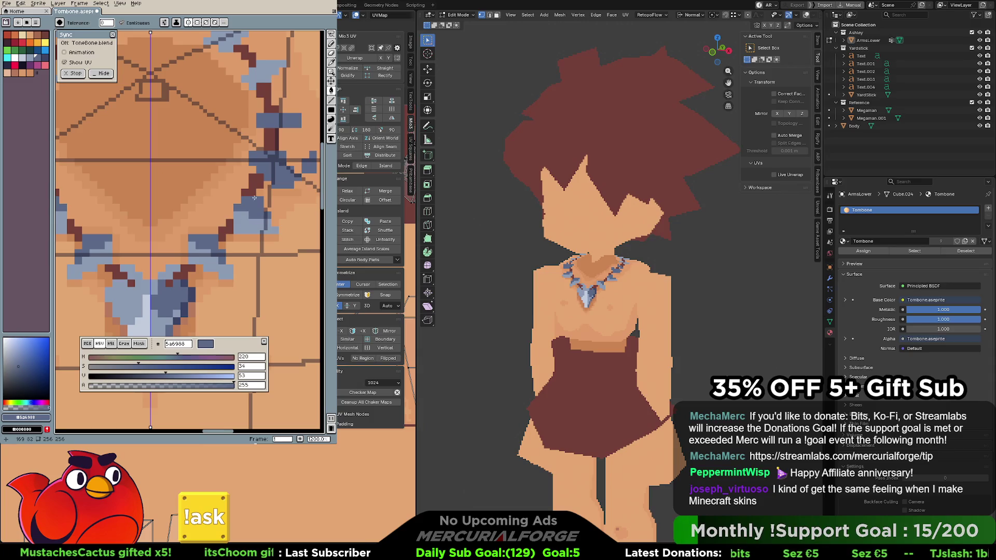
click(261, 78)
mouse_move(260, 78)
mouse_down()
mouse_move(265, 129)
mouse_move(284, 166)
mouse_up()
click(252, 130)
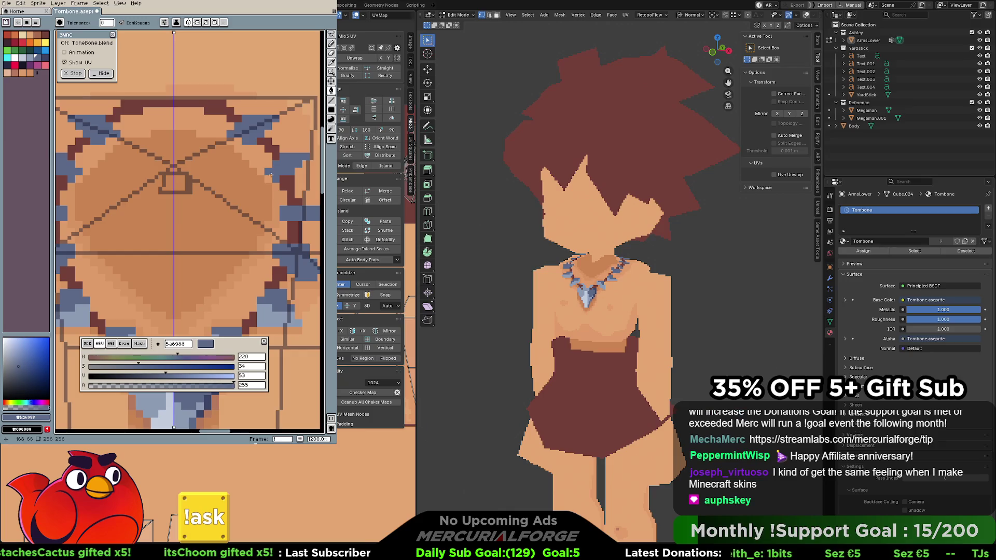
Sample the darker skin shade cb8452 from the chest and turn the model toward the camera
middle_drag(267, 201, 285, 145)
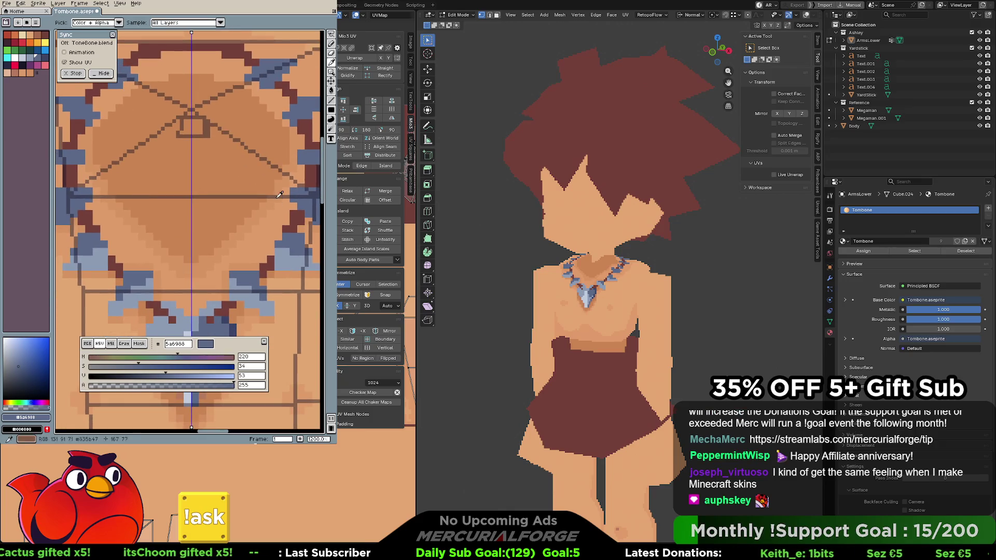
alt+click(299, 175)
middle_drag(269, 202, 281, 160)
alt+click(231, 189)
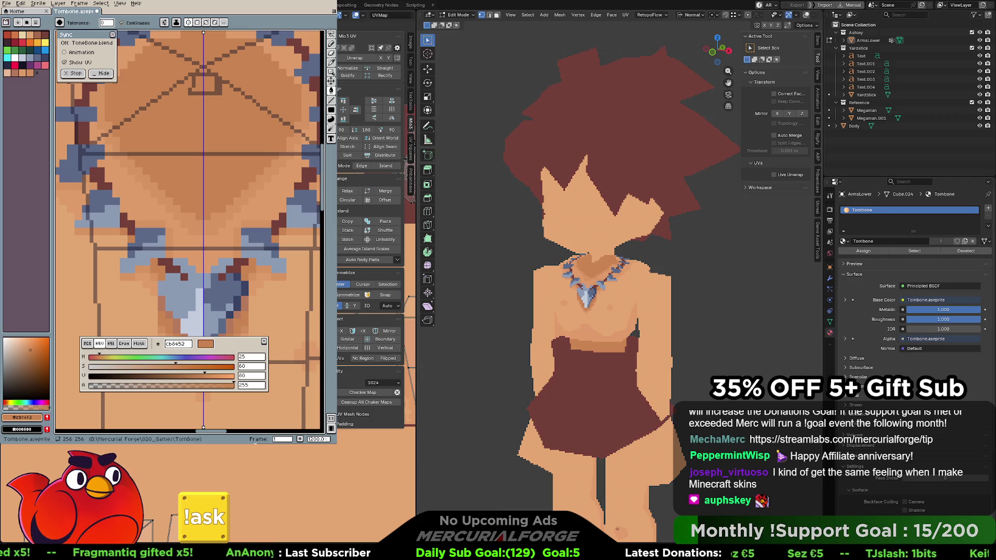
middle_drag(263, 188, 263, 227)
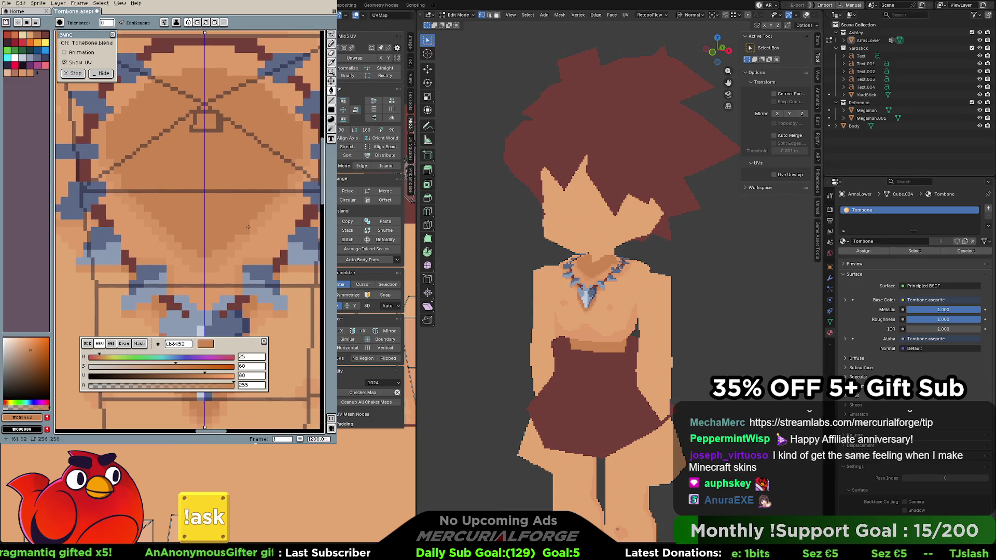
middle_drag(617, 254, 630, 256)
scroll(630, 256, up, 5)
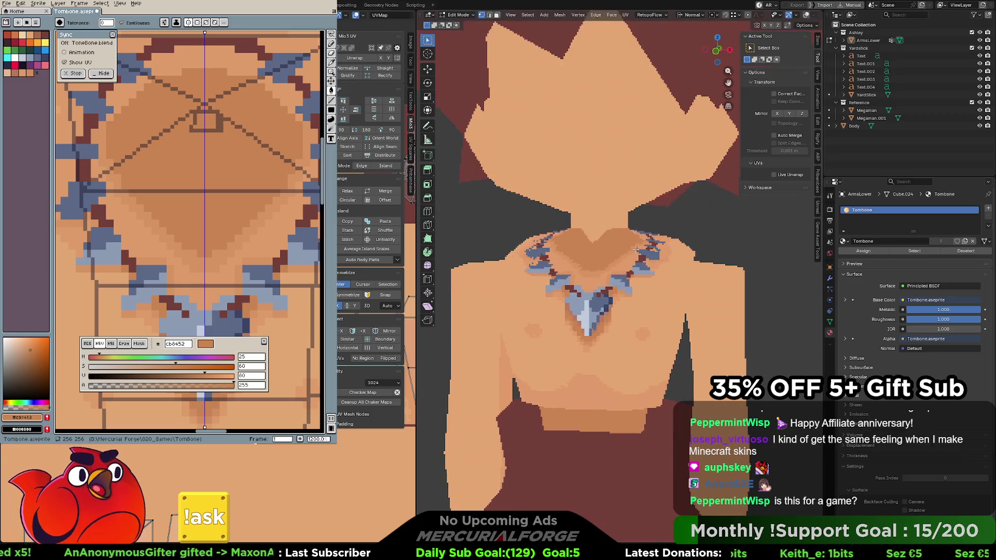
Inspect the painted necklace from the side and in front view, then show the Shading workspace
mouse_move(615, 220)
middle_down()
mouse_move(653, 239)
mouse_move(617, 255)
mouse_move(680, 262)
mouse_move(614, 261)
middle_up()
scroll(617, 255, up, 2)
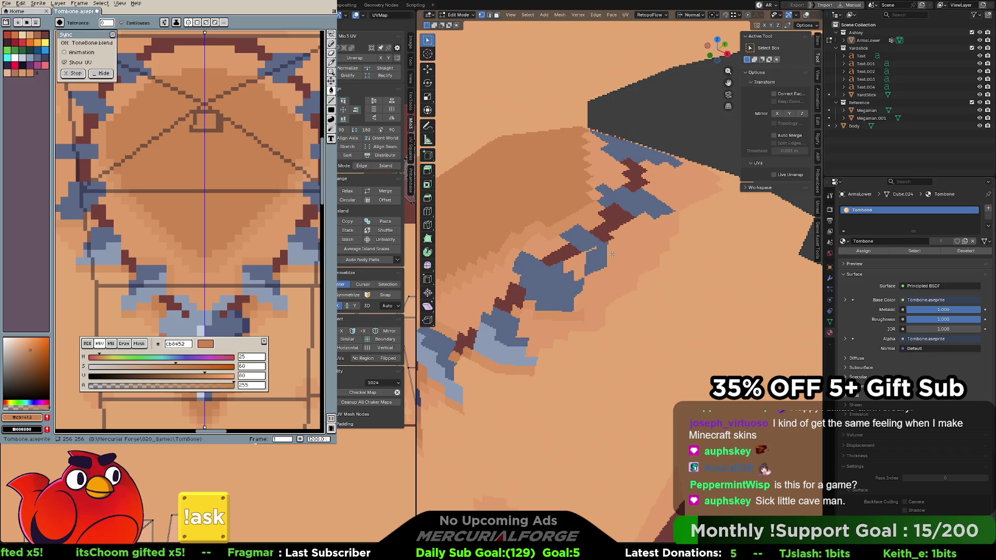
scroll(612, 254, down, 10)
key(KP_1)
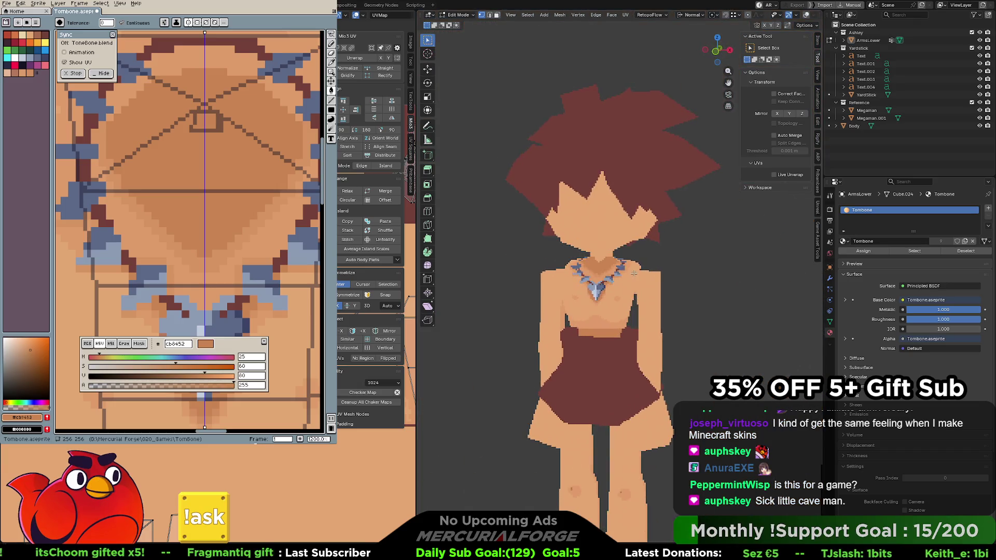
scroll(614, 281, up, 5)
mouse_move(614, 282)
middle_down()
mouse_move(639, 250)
mouse_move(649, 277)
middle_up()
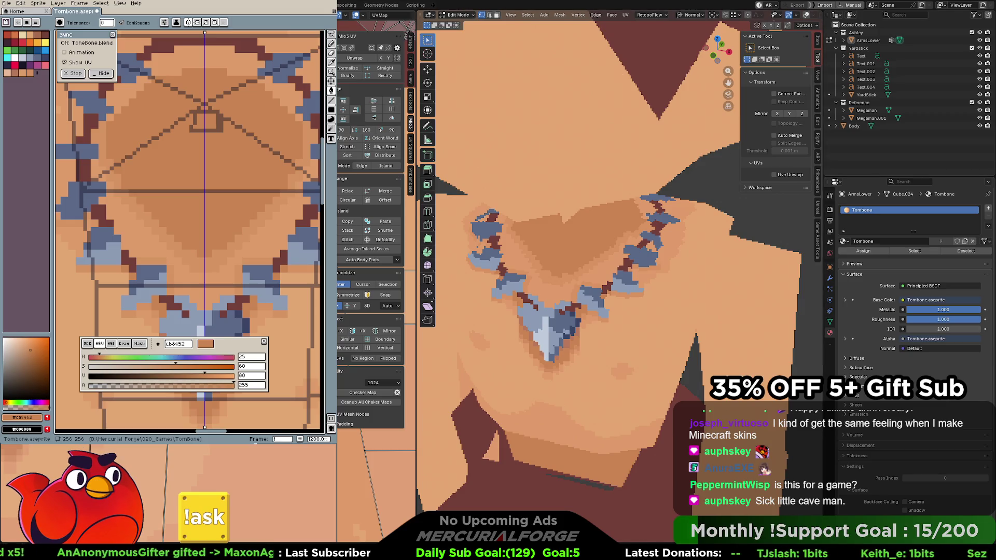
key(ctrl+Page_Down)
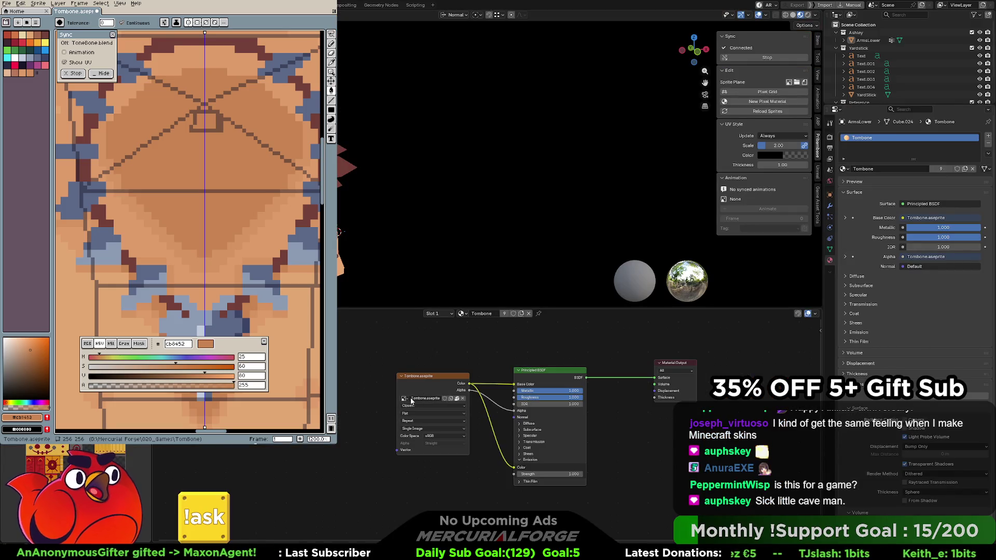
Swap the Image Texture to T_Checker_UV_BC.png, view the checker on the model, and test-render with F12
click(404, 399)
click(425, 438)
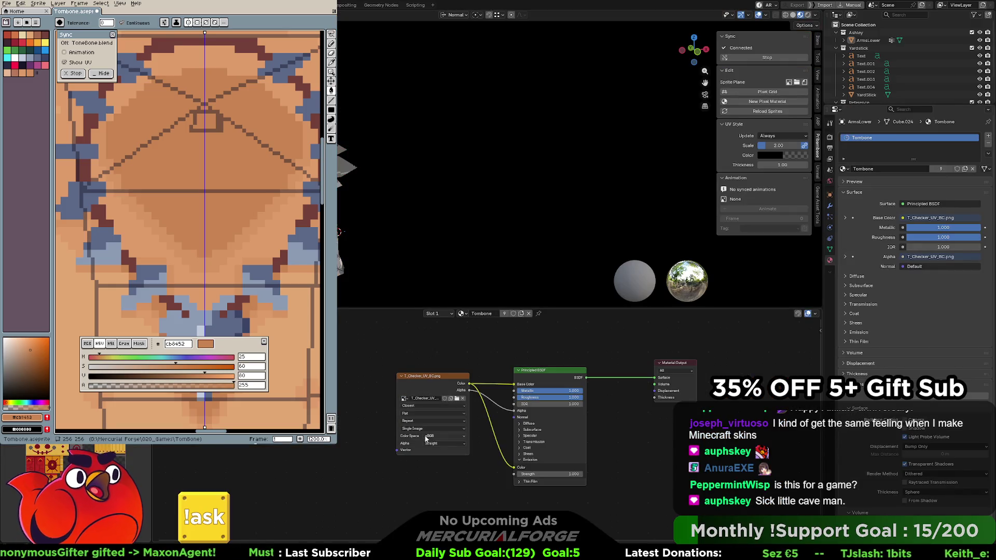
key(ctrl+Page_Up)
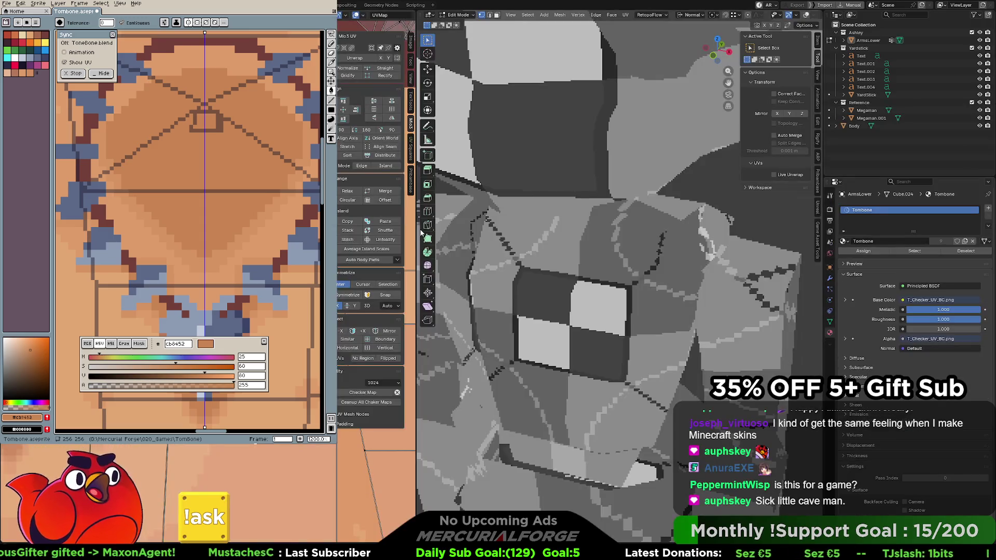
middle_drag(674, 249, 710, 259)
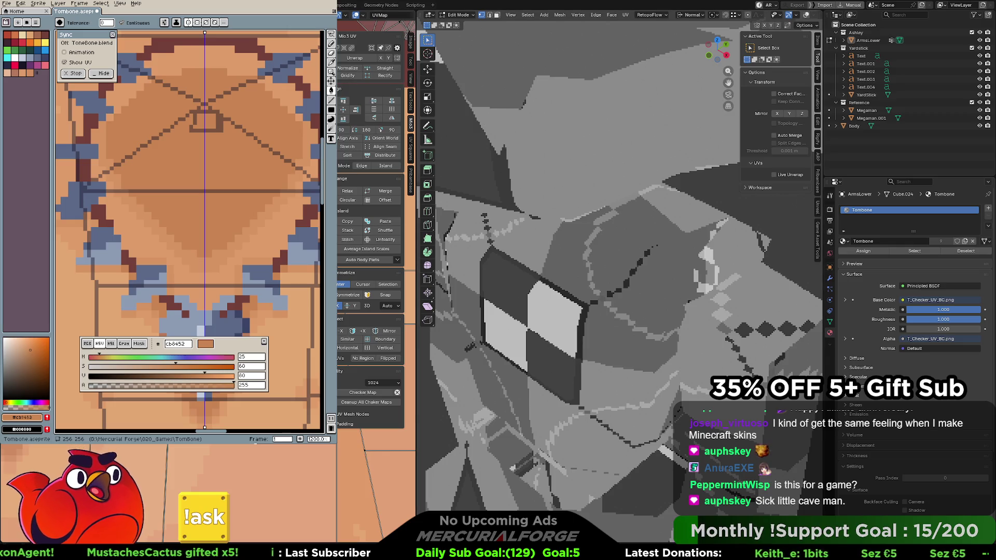
key(F12)
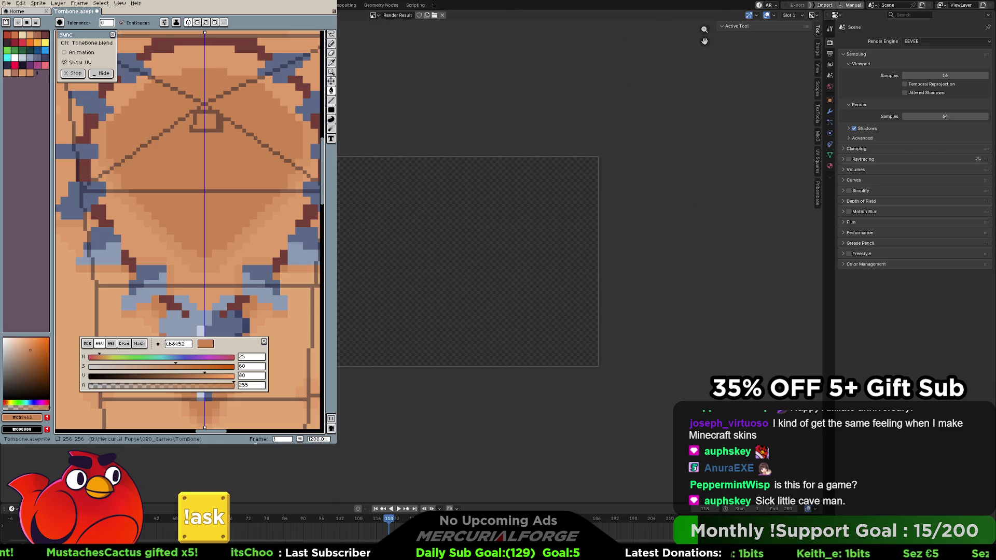
key(Escape)
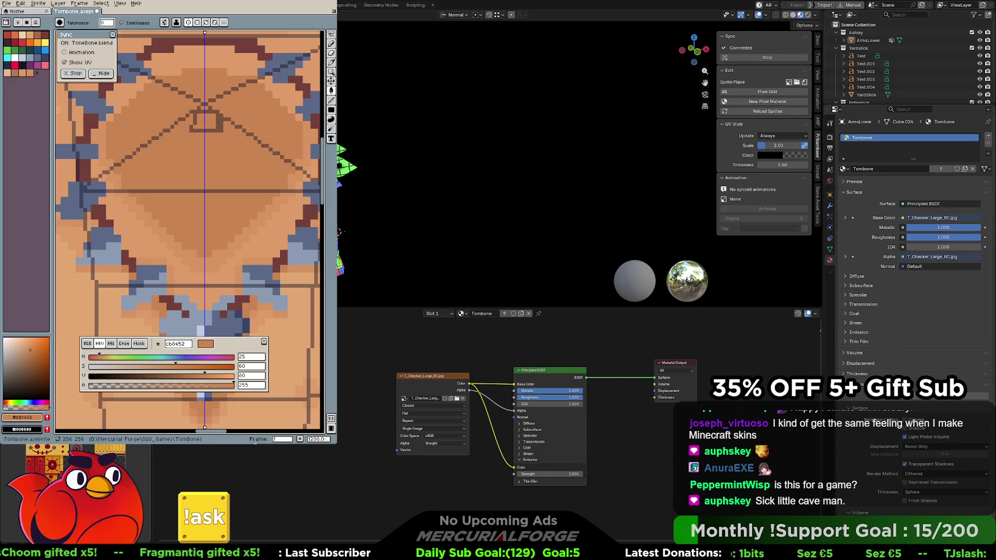
Orbit the checkered head with overlays back on, deselect the edge, and return to the Shading workspace
scroll(380, 436, up, 1)
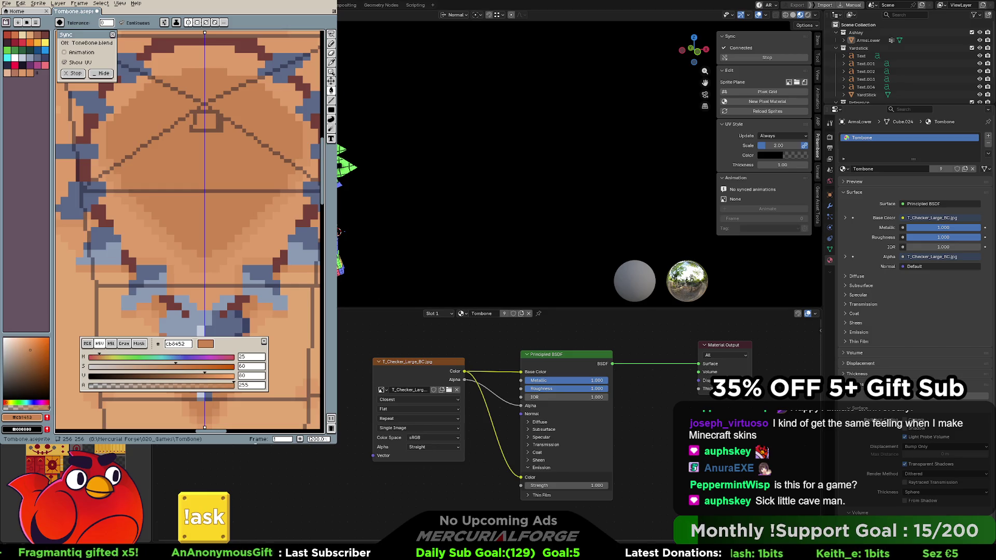
key(ctrl+Page_Down)
mouse_move(601, 258)
middle_down()
mouse_move(581, 259)
mouse_move(692, 209)
middle_up()
scroll(618, 243, up, 3)
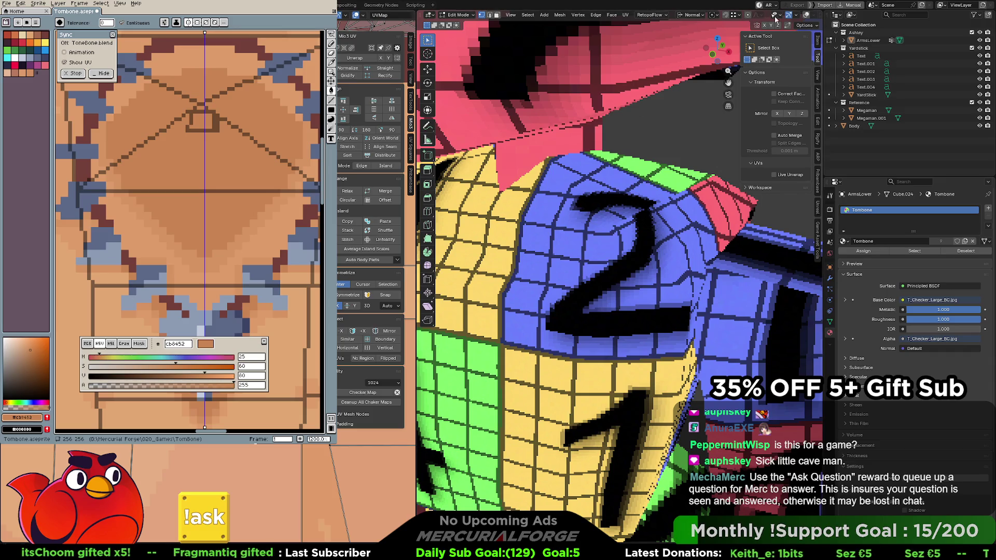
click(807, 16)
middle_drag(498, 68, 549, 124)
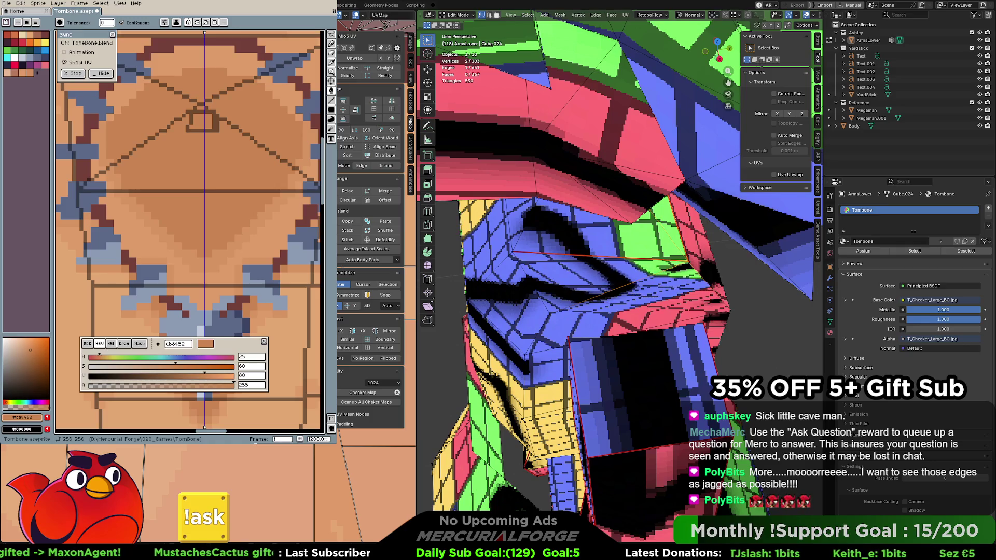
key(alt+a)
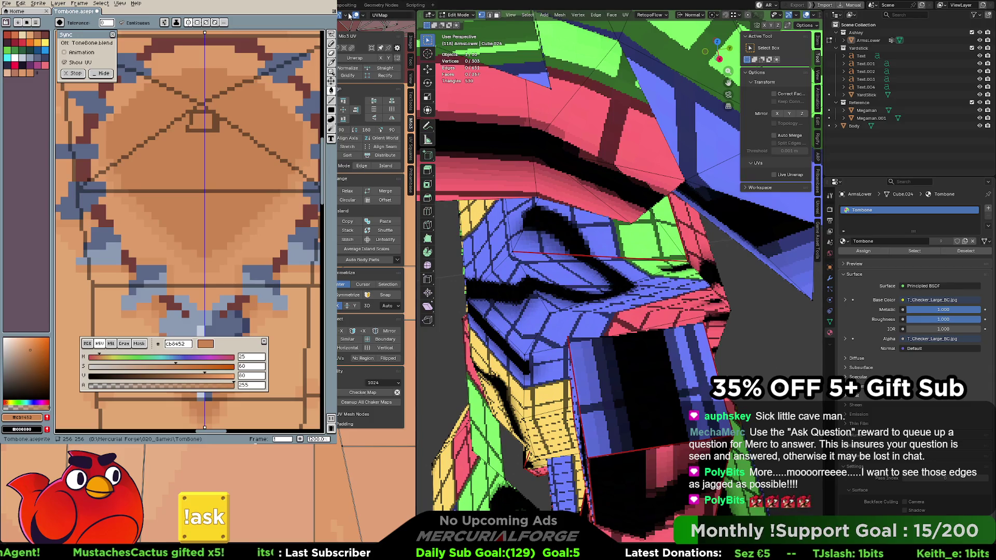
key(ctrl+Page_Down)
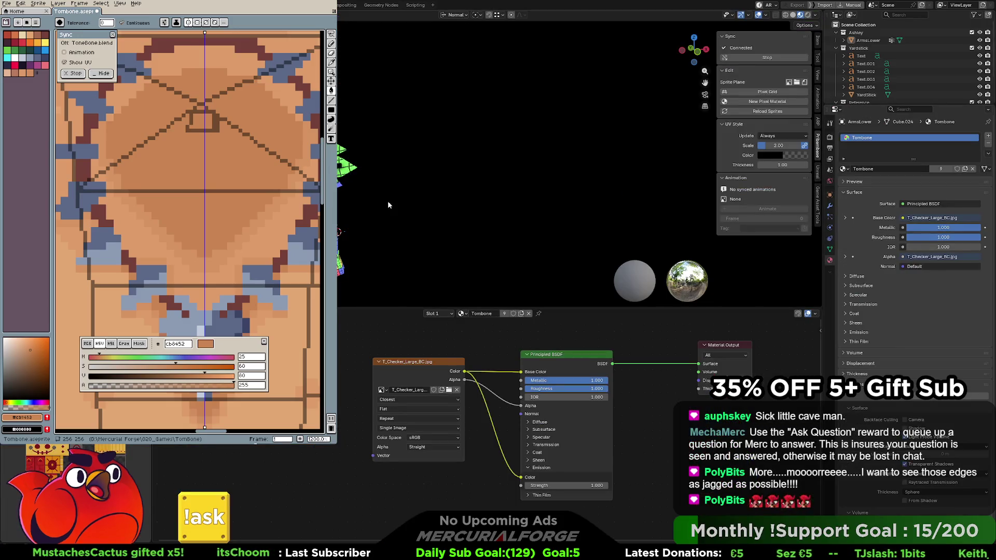
Set the Image Texture back to Tombone.aseprite and return to the UV Editing layout
click(388, 391)
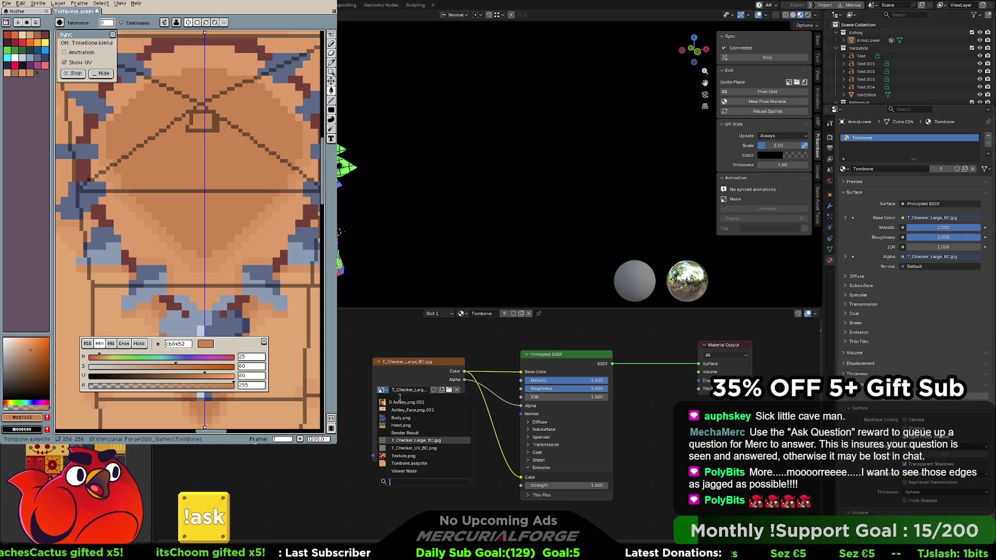
click(410, 467)
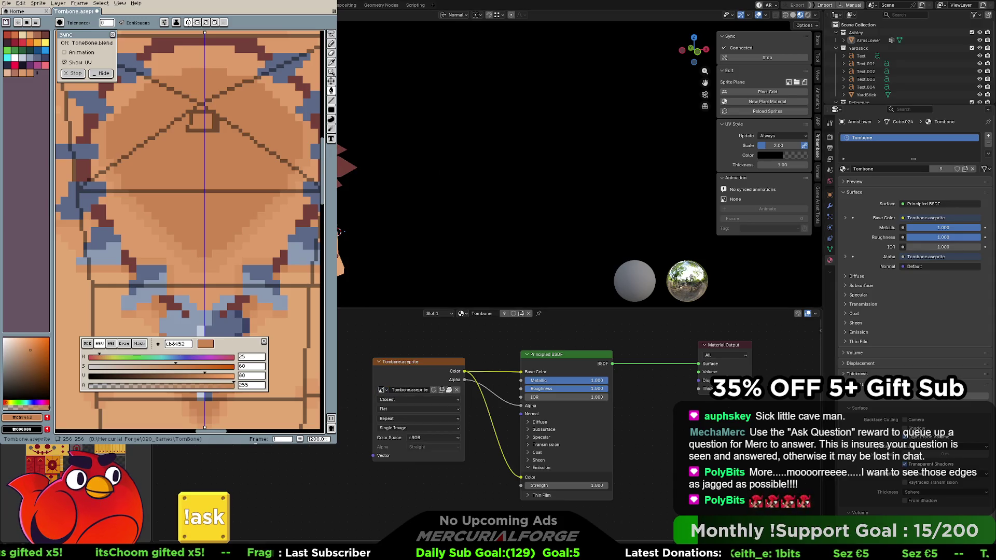
key(ctrl+Page_Up)
key(ctrl+Page_Down)
Zoom in on the mesh, select a vertex, and orbit around the neck
mouse_move(556, 323)
middle_down()
mouse_move(633, 262)
mouse_move(542, 277)
middle_up()
click(539, 278)
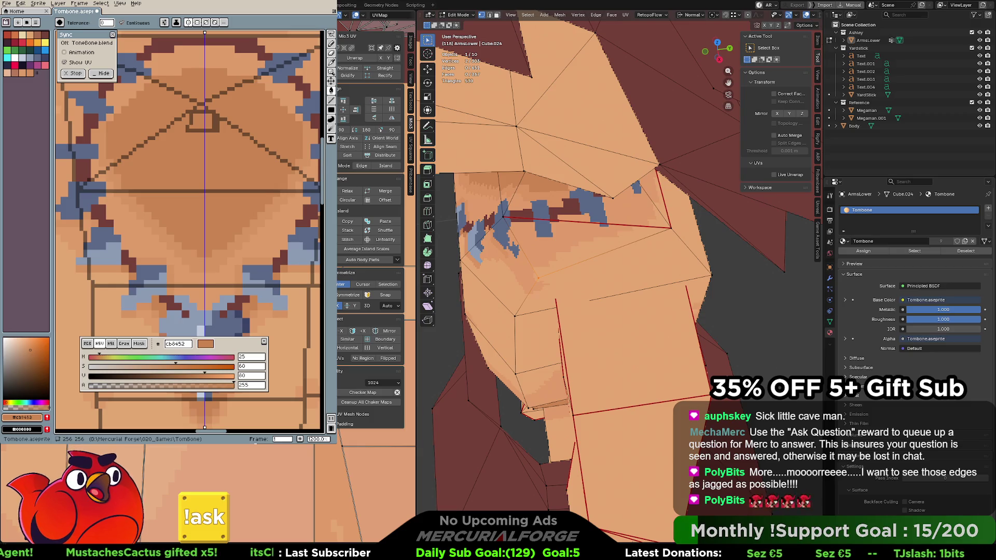
middle_drag(606, 239, 623, 247)
Frame the torso and necklace, then open the Mesh Edit Mode Overlays dropdown
scroll(624, 247, down, 5)
scroll(622, 252, up, 5)
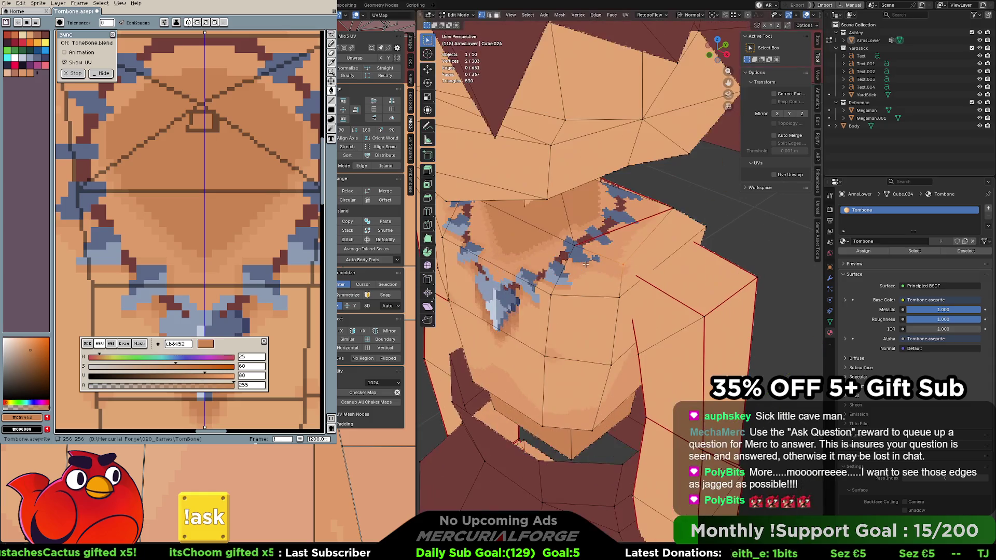
scroll(619, 266, up, 2)
scroll(619, 265, down, 5)
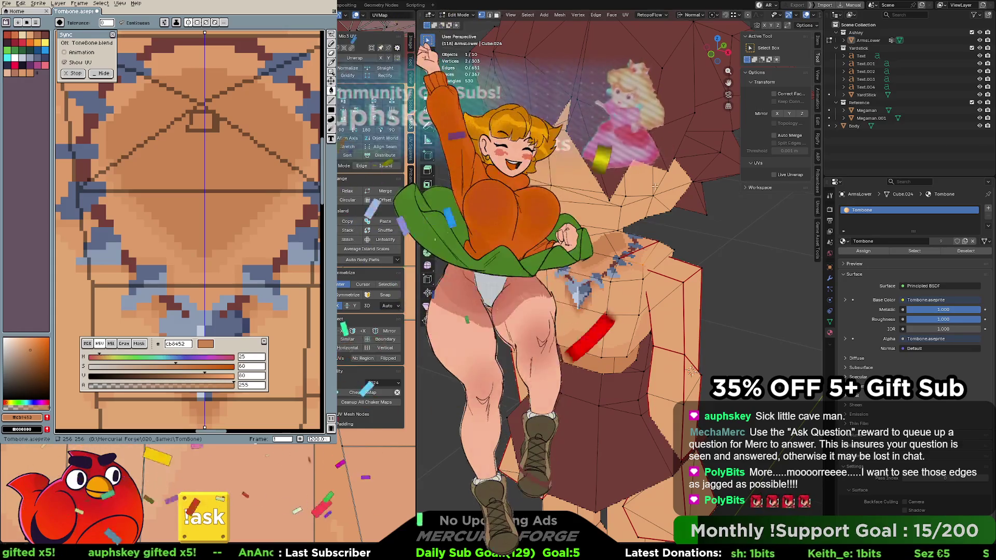
click(813, 15)
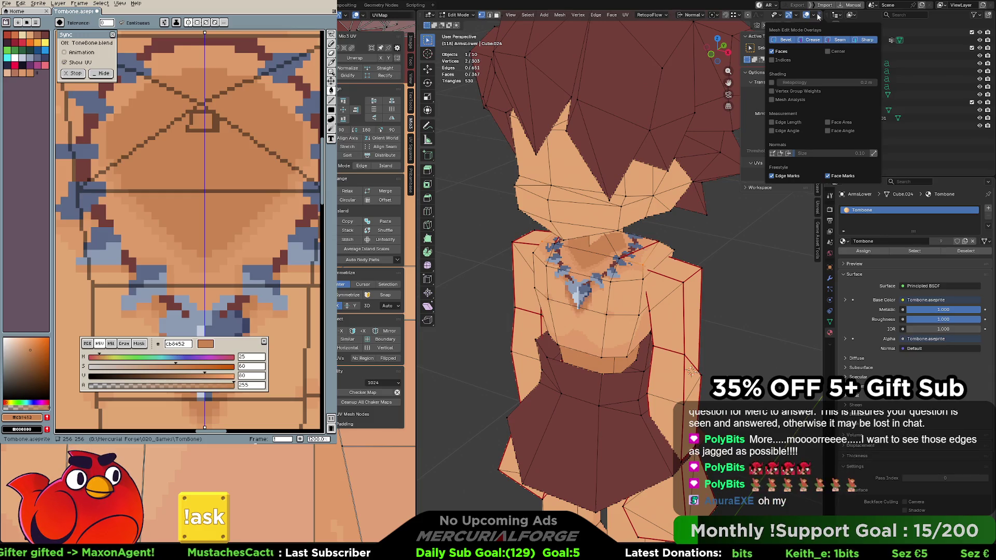
Look through the viewport Overlay, Gizmo and edit-mode overlay settings
click(818, 16)
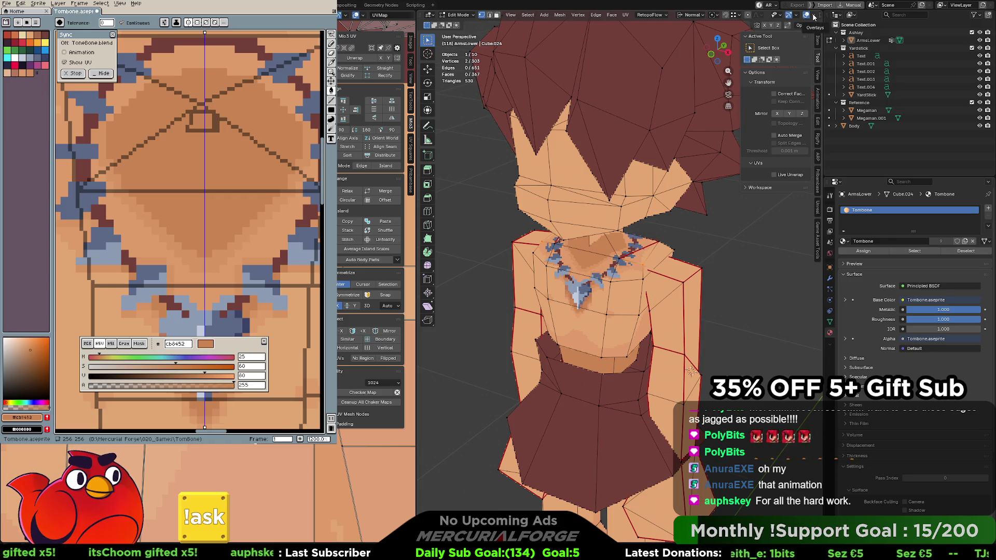
click(812, 16)
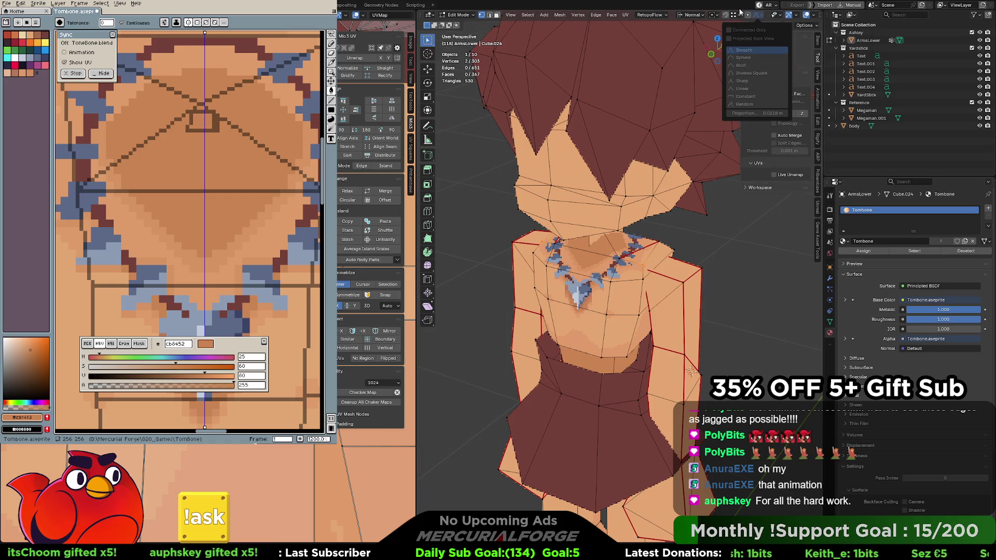
click(796, 16)
click(812, 16)
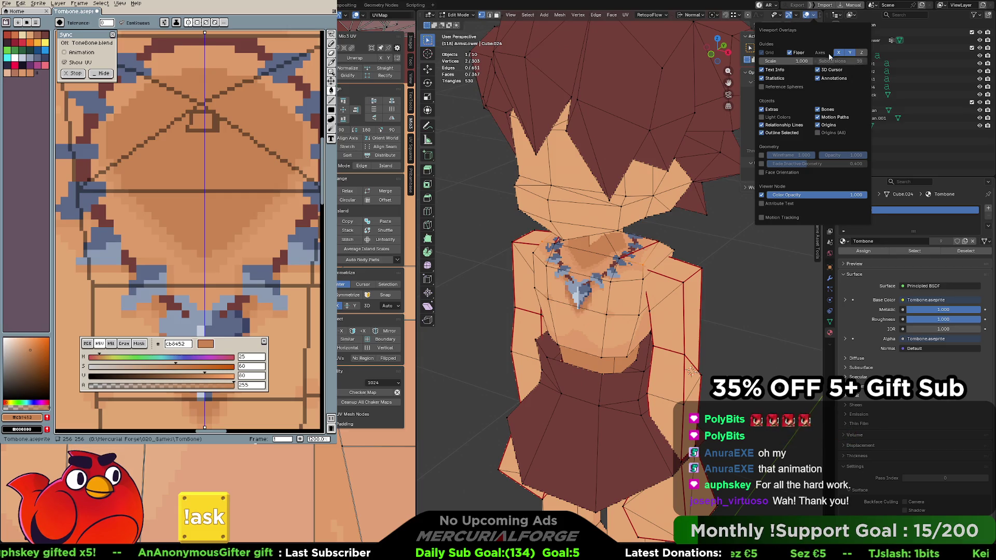
click(820, 16)
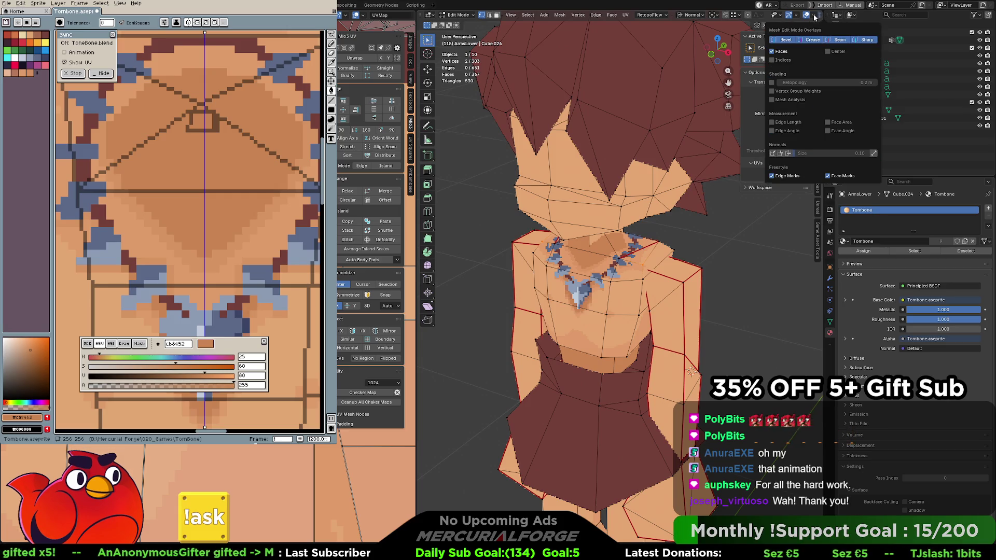
click(814, 17)
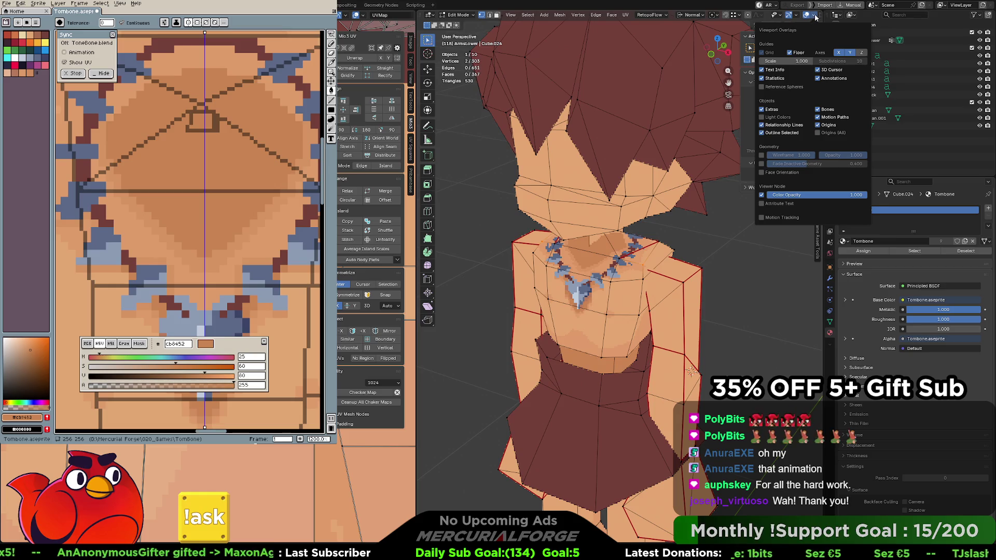
Toggle Show Overlays off and on to compare the textured necklace with and without wireframe
click(805, 16)
click(805, 17)
click(805, 16)
click(805, 16)
click(805, 17)
click(805, 16)
scroll(652, 280, up, 2)
Paint over the stray blue pixels on the necklace's right side with the light skin tone
mouse_move(652, 280)
middle_down()
mouse_move(529, 256)
mouse_move(661, 254)
mouse_move(579, 241)
middle_up()
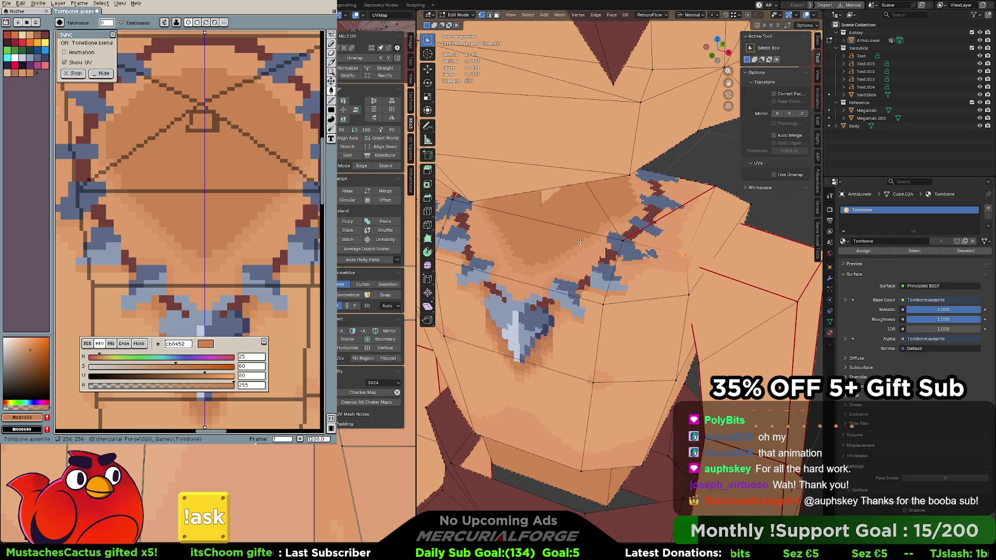
scroll(280, 215, down, 2)
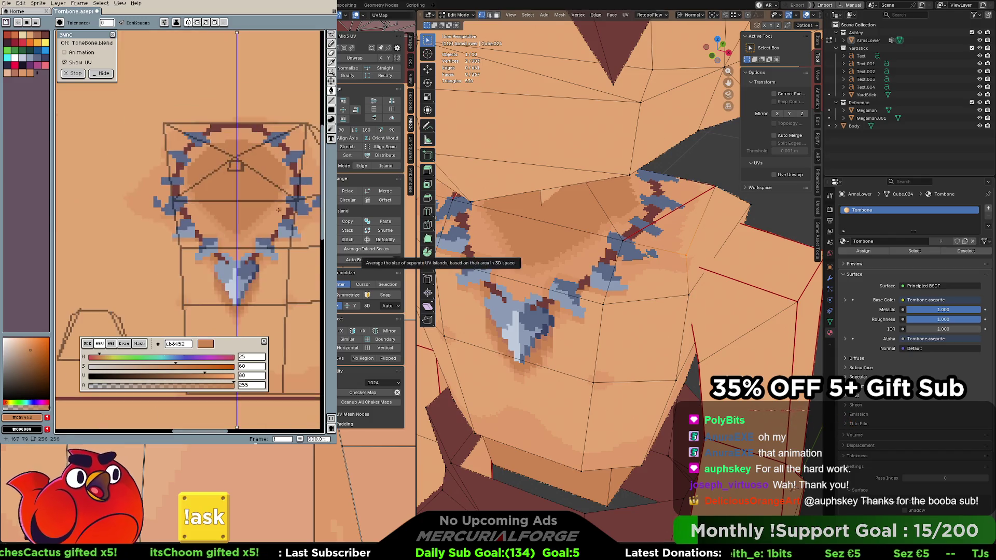
drag(281, 207, 182, 210)
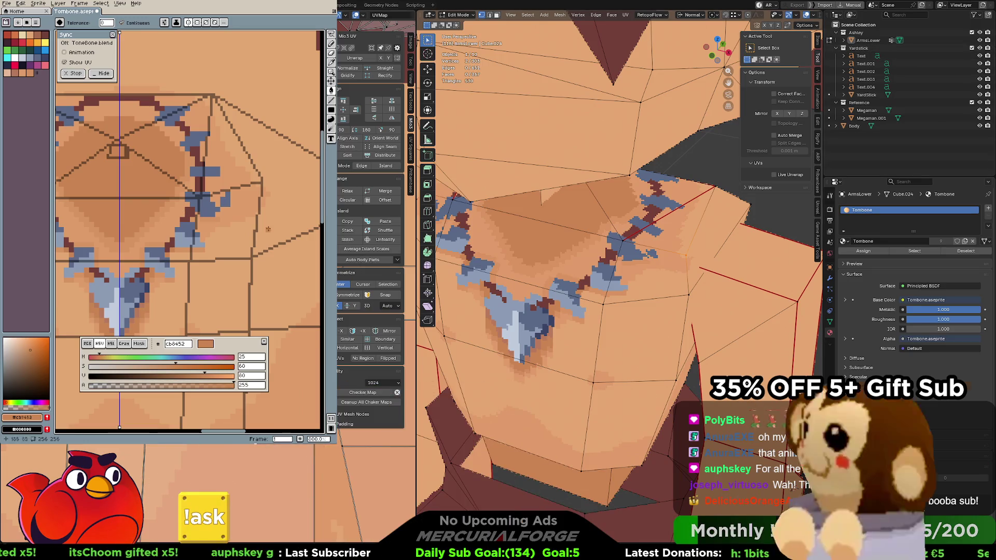
alt+click(163, 209)
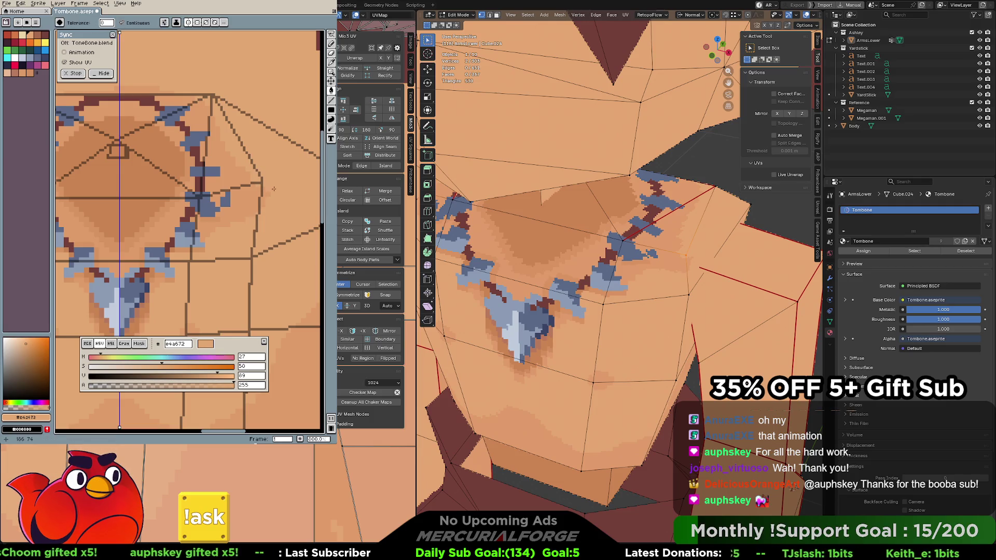
drag(259, 211, 238, 211)
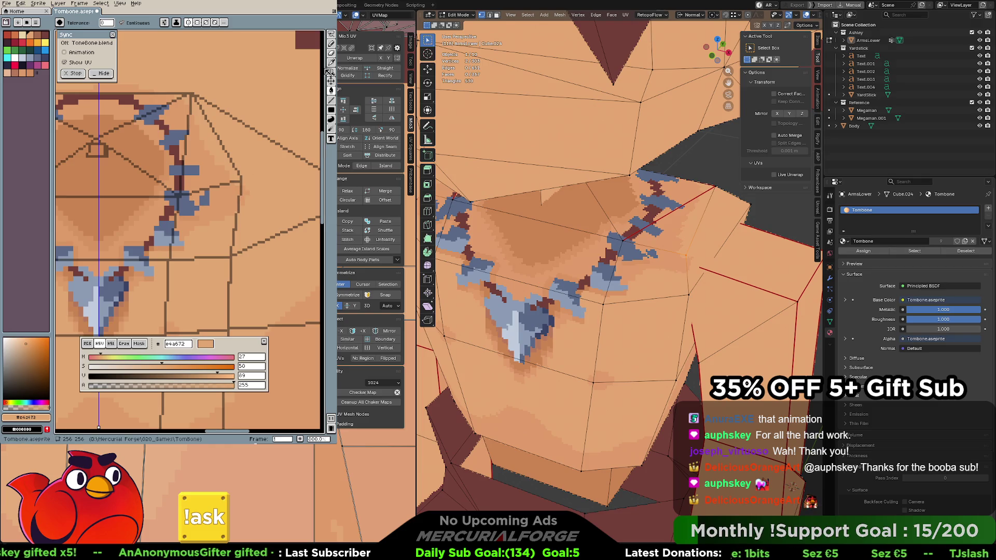
key(b)
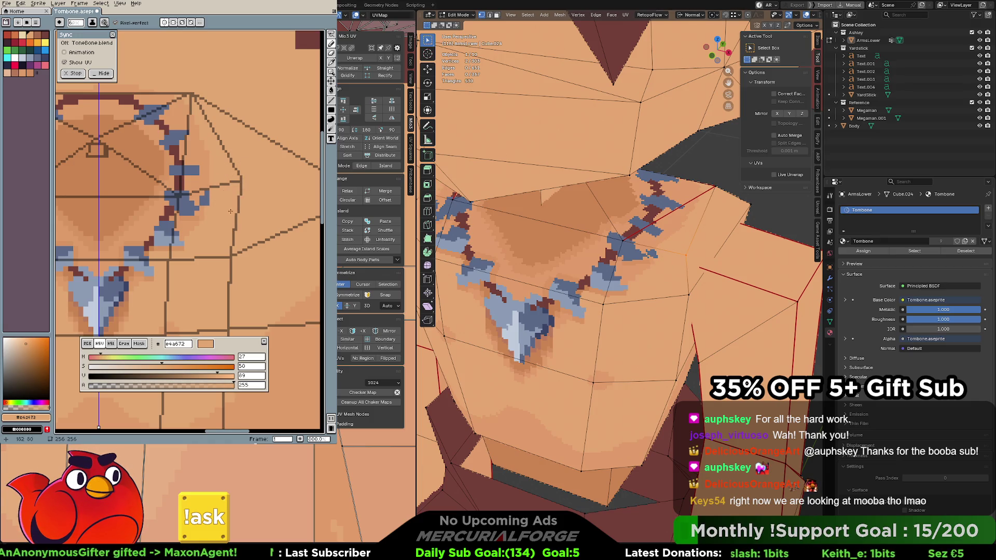
drag(204, 220, 205, 194)
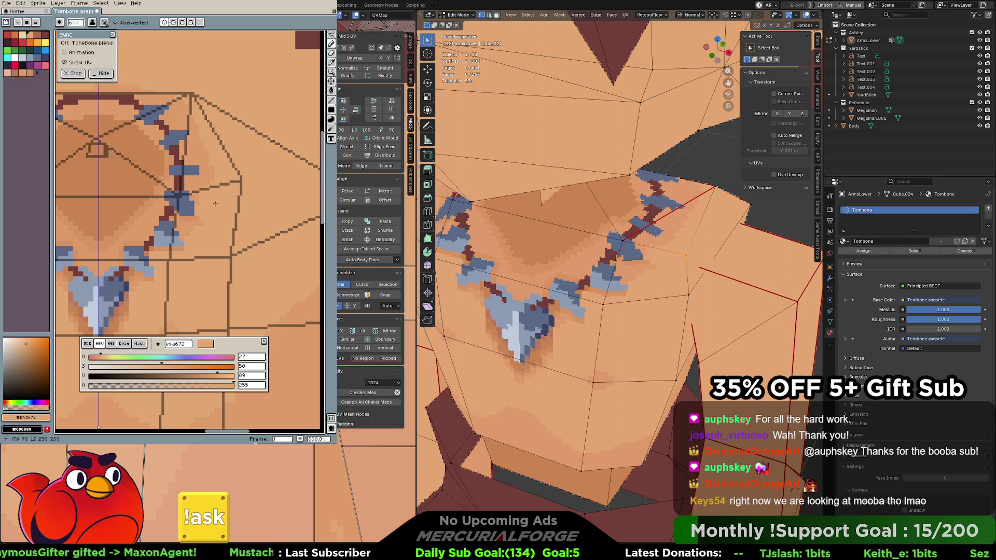
Shade the necklace beads with mirrored darker-blue strokes and single pixels
alt+click(203, 196)
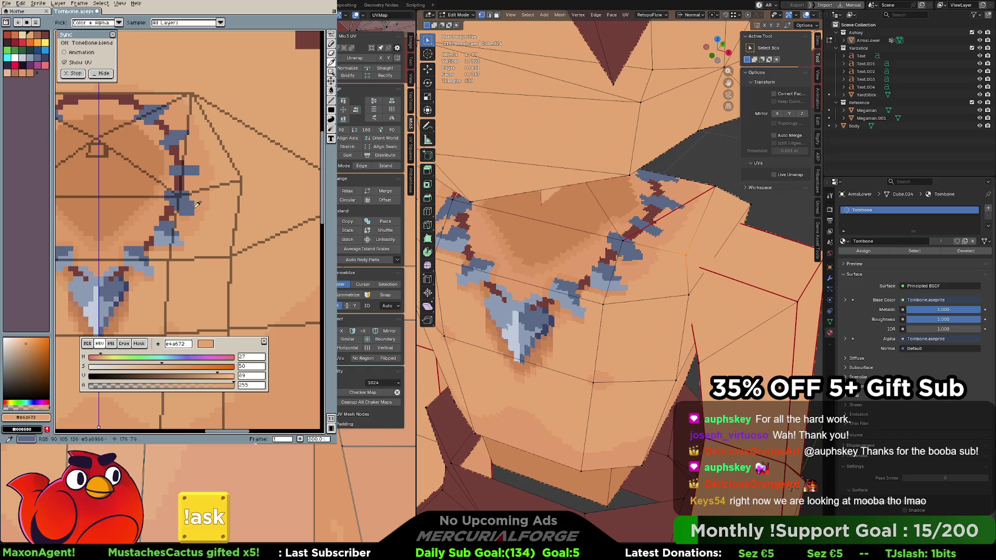
alt+click(193, 208)
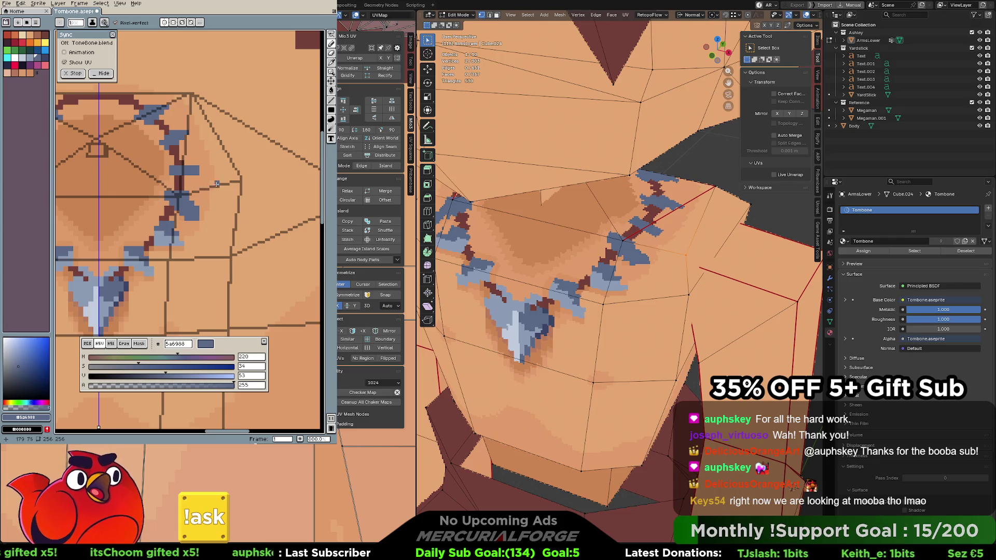
middle_drag(192, 199, 251, 203)
middle_drag(147, 153, 124, 174)
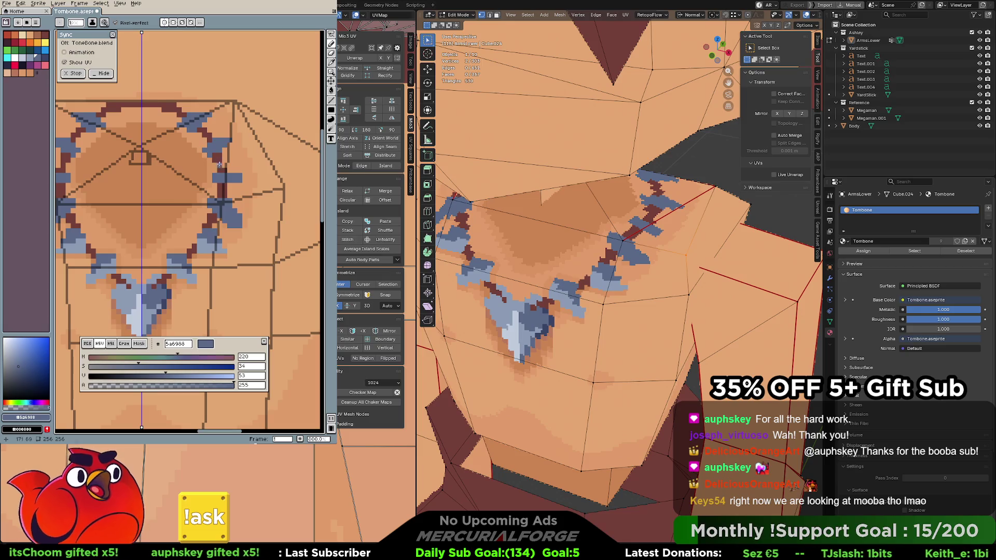
key([)
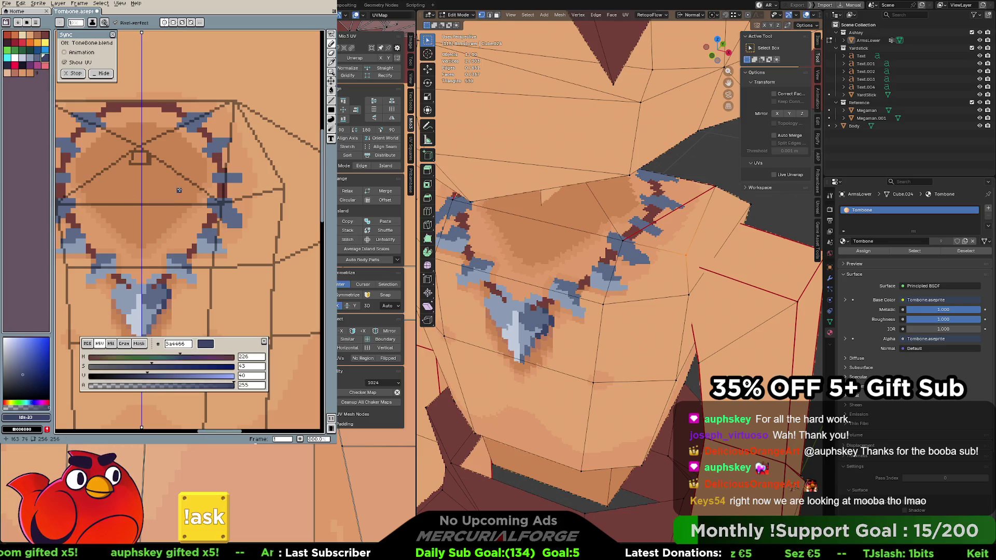
drag(210, 202, 228, 202)
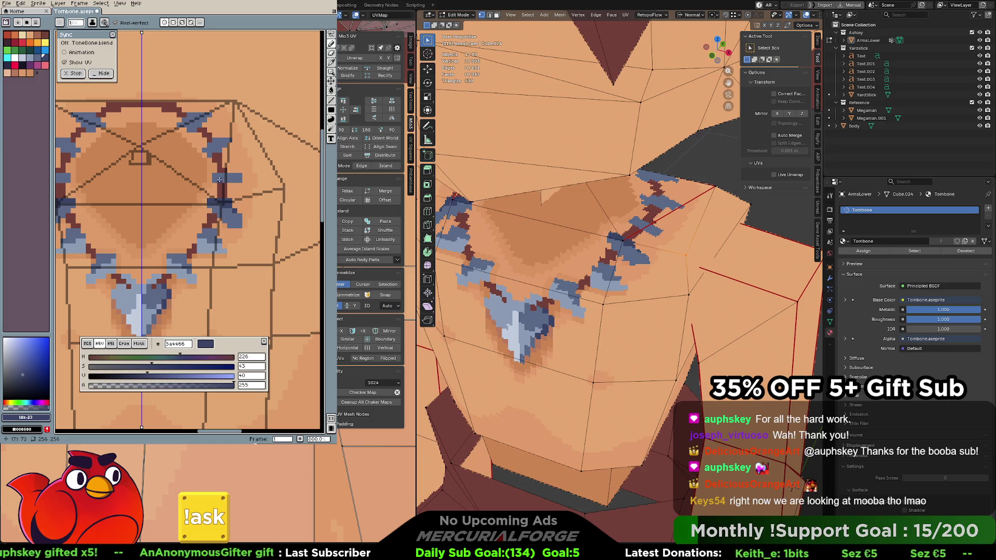
mouse_move(220, 179)
mouse_down()
mouse_move(238, 180)
mouse_move(219, 180)
mouse_up()
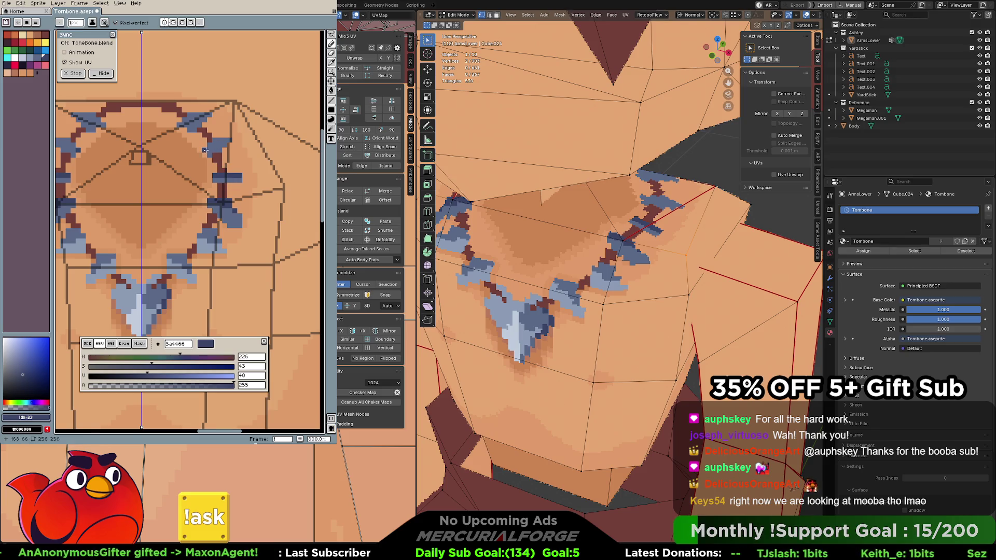
drag(210, 146, 208, 150)
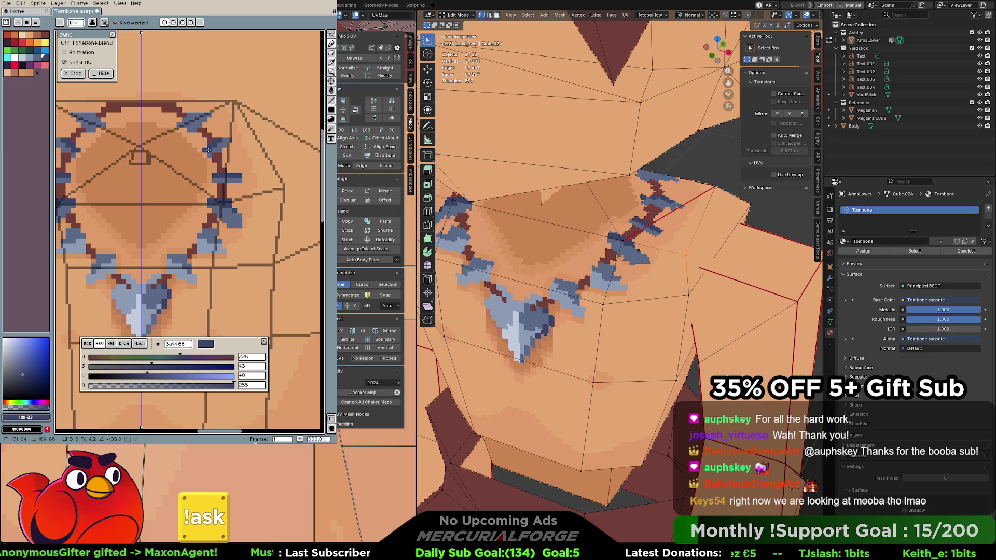
drag(203, 115, 178, 125)
click(190, 115)
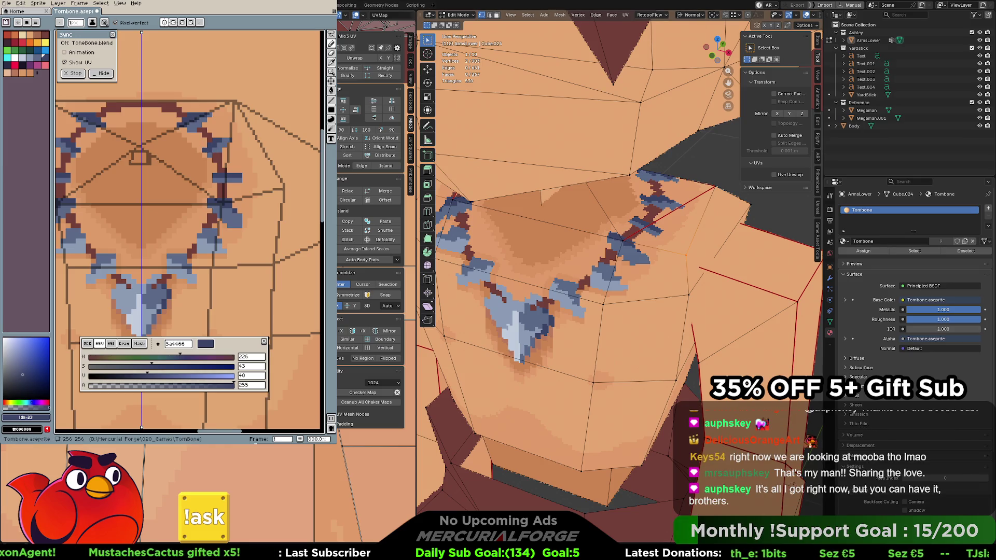
Hide the overlays, switch to solid shading, and orbit in close on the necklace
scroll(635, 253, down, 10)
scroll(635, 253, up, 4)
click(809, 15)
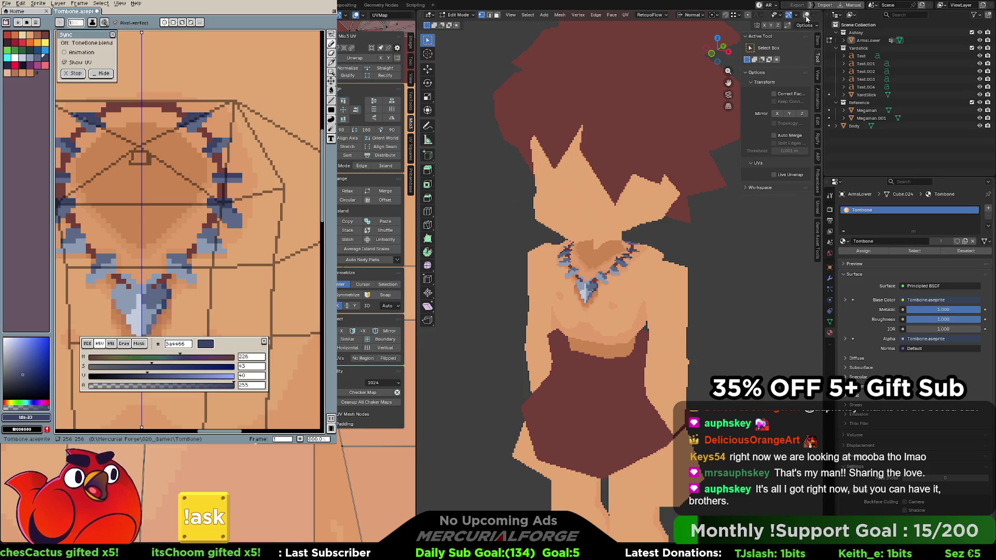
scroll(796, 16, down, 3)
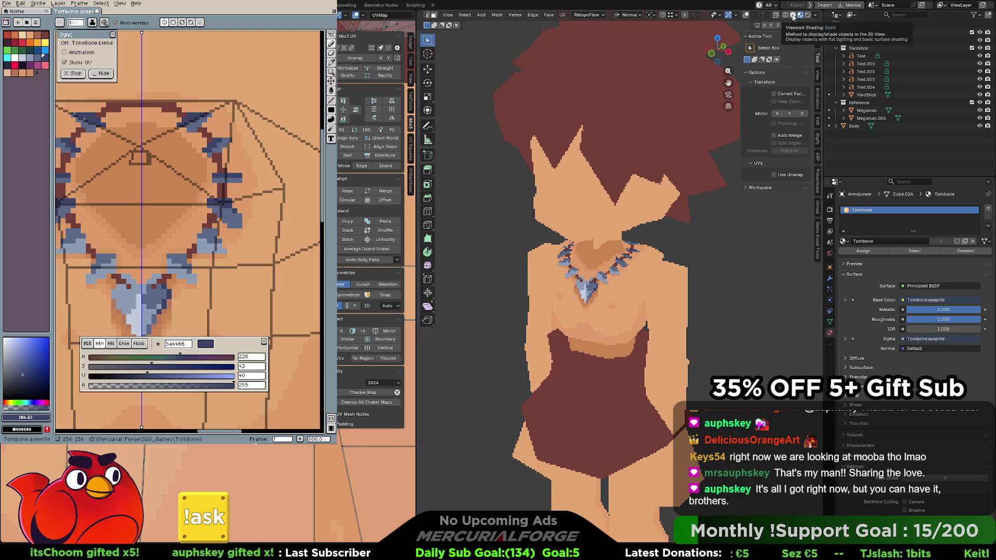
click(792, 14)
middle_drag(612, 270, 614, 310)
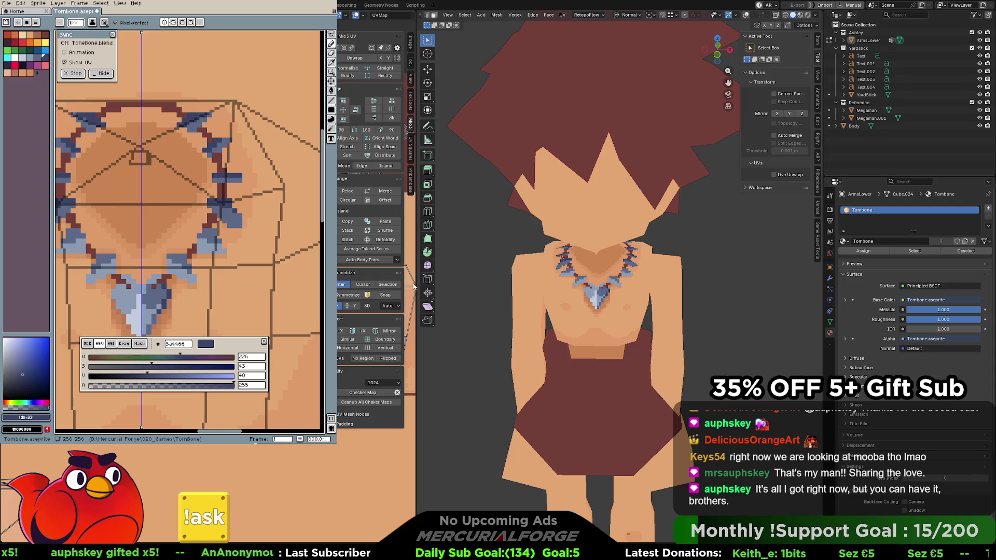
scroll(580, 295, up, 4)
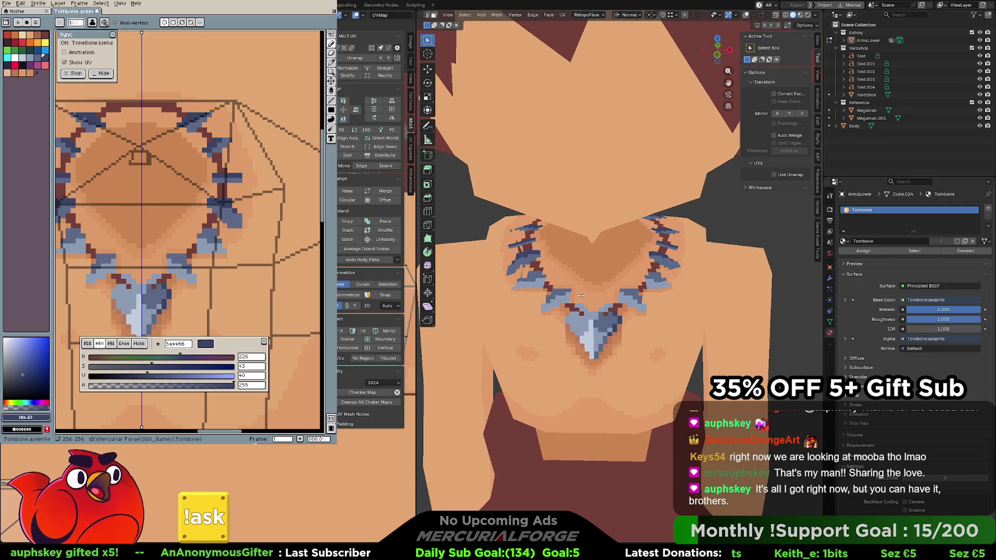
middle_drag(581, 295, 584, 295)
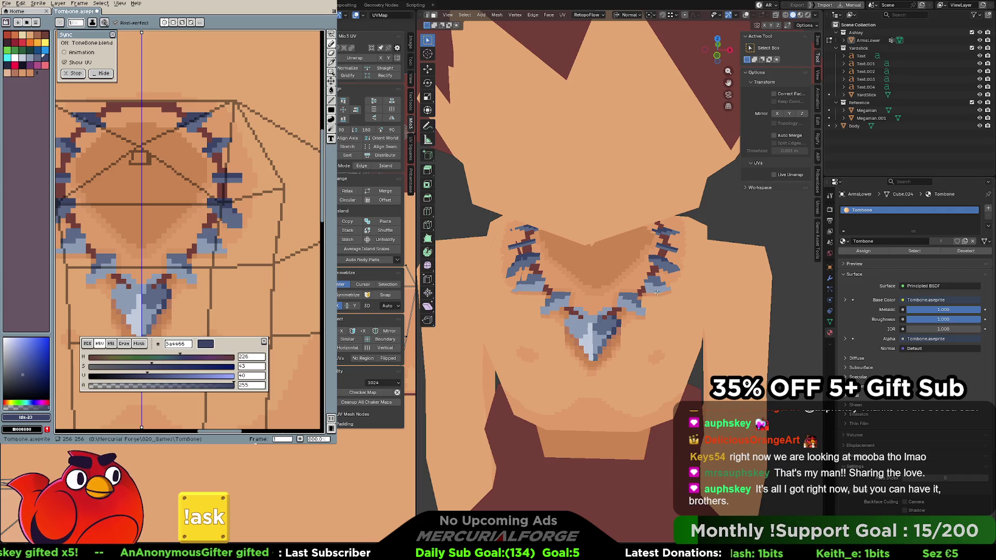
Leave and re-enter Edit Mode, then show the mesh wireframe and vertices
key(Tab)
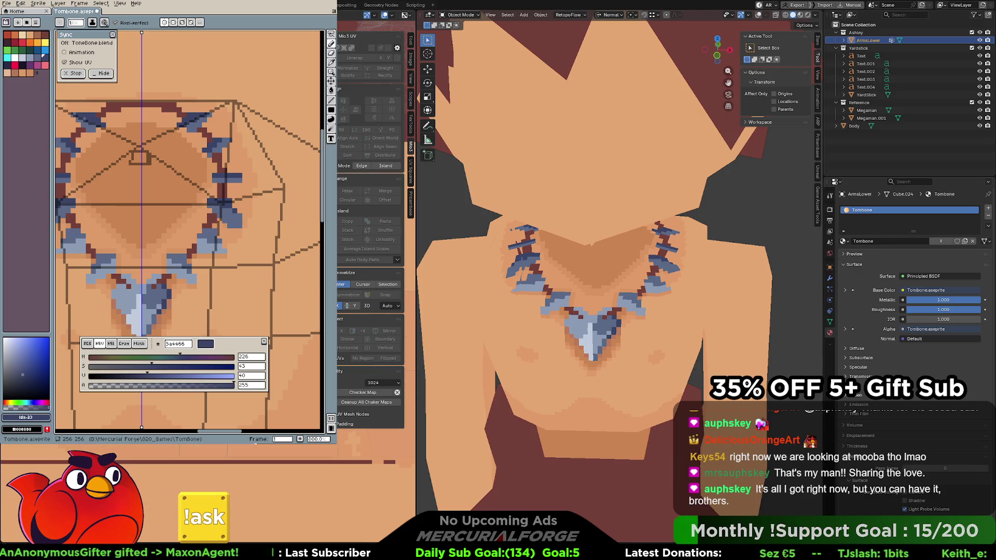
key(Tab)
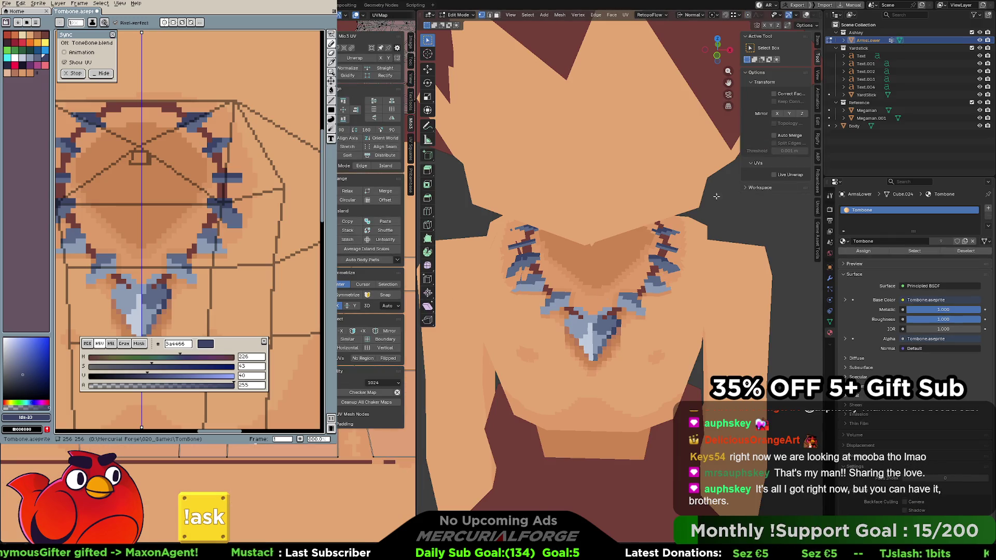
click(806, 15)
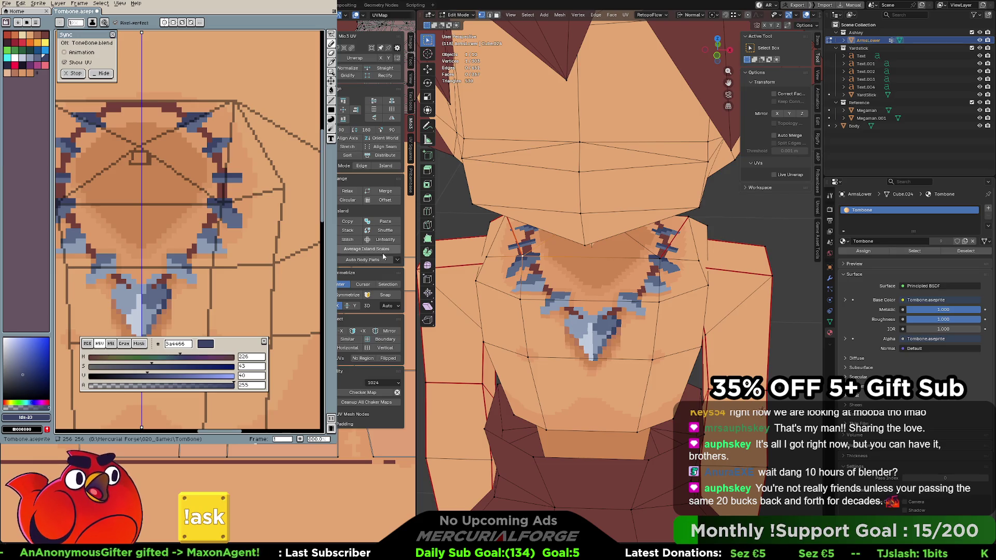
scroll(685, 280, up, 1)
scroll(685, 280, up, 1)
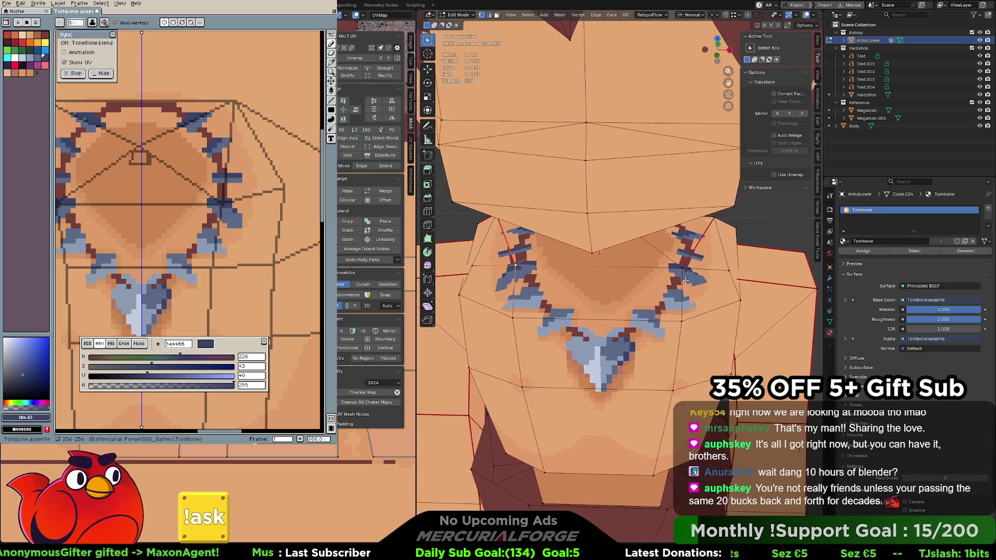
middle_drag(685, 280, 686, 288)
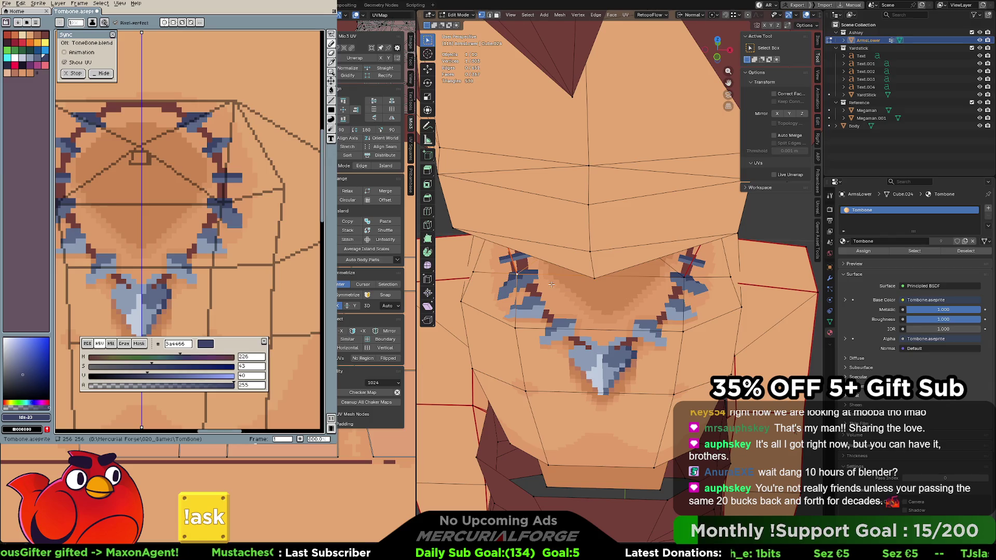
middle_drag(519, 275, 517, 266)
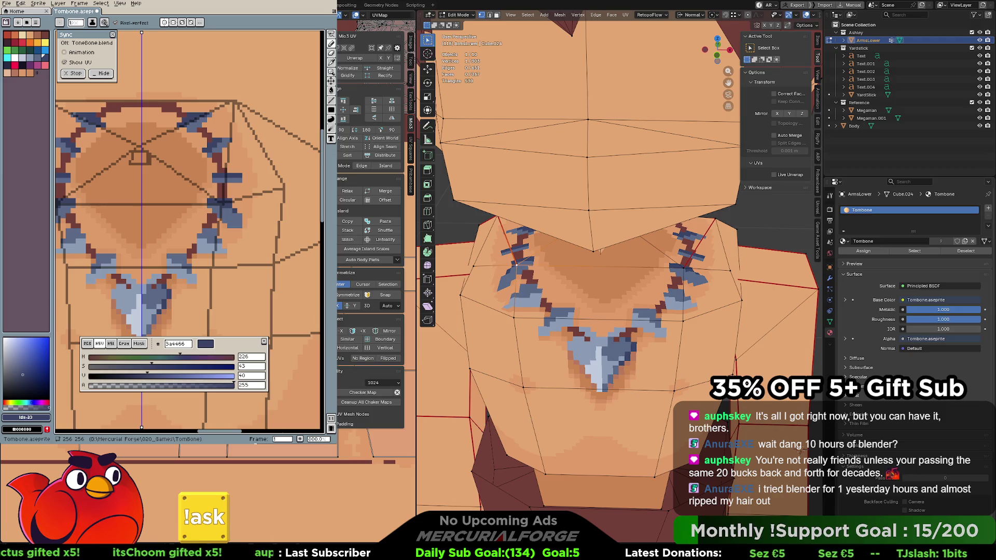
key(alt+a)
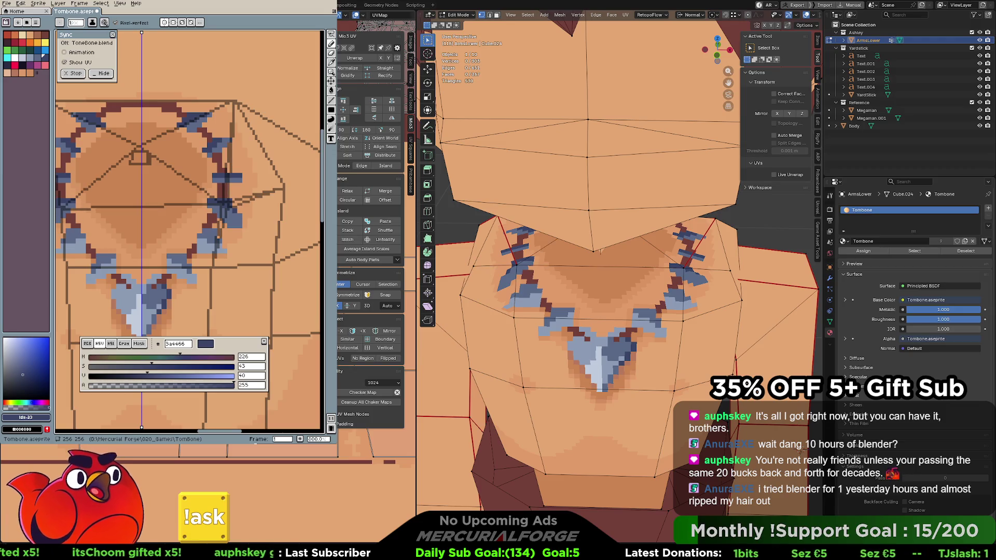
click(516, 264)
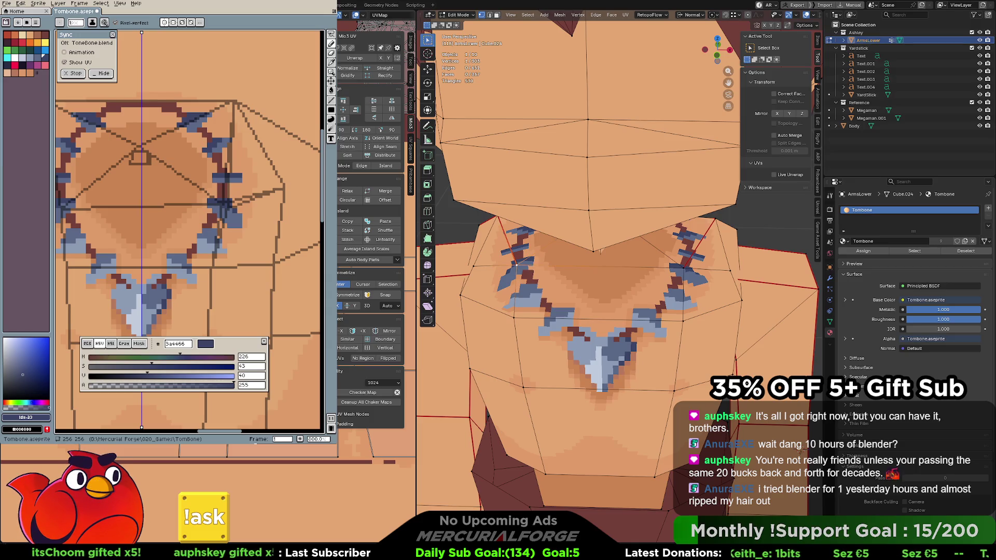
click(683, 266)
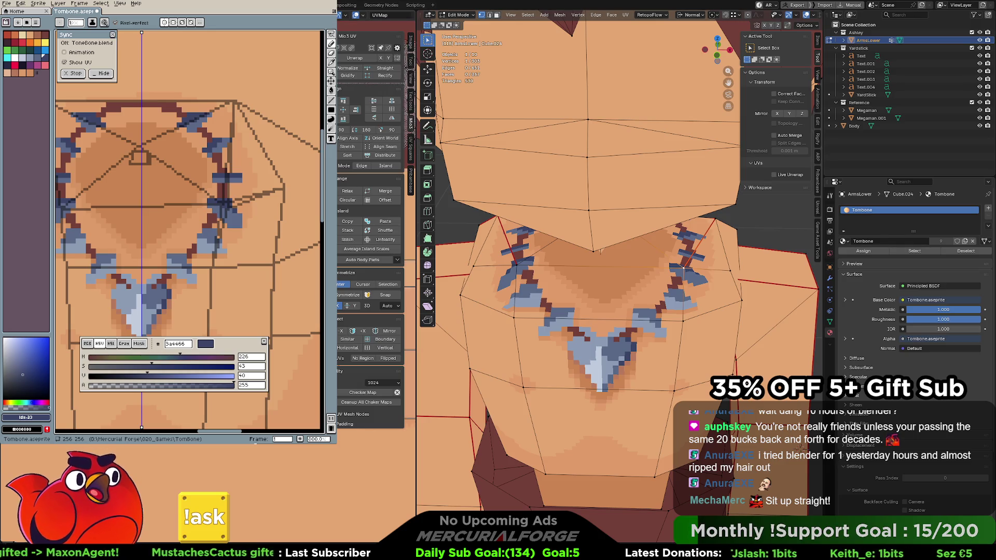
scroll(587, 256, down, 5)
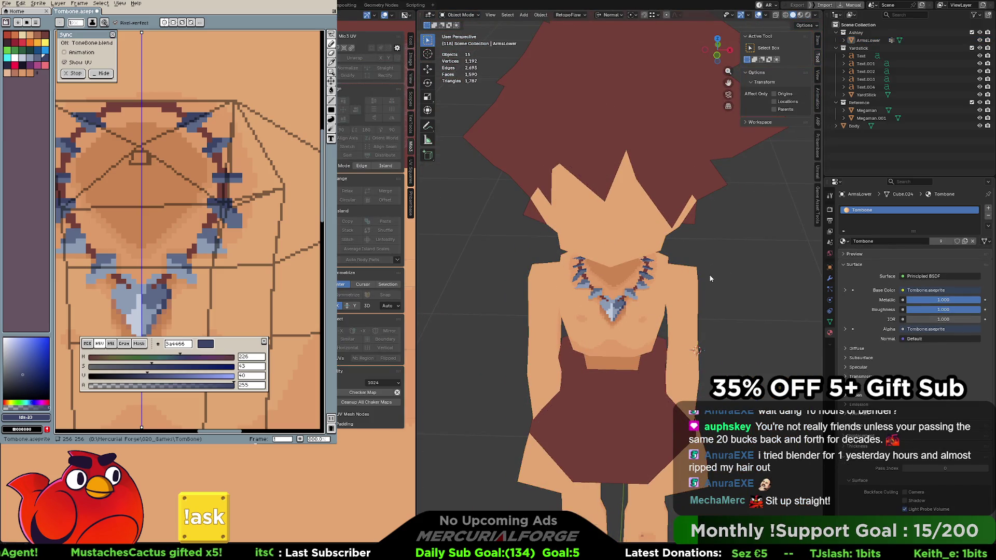
scroll(677, 276, up, 5)
mouse_move(677, 276)
middle_down()
mouse_move(710, 273)
mouse_move(655, 280)
middle_up()
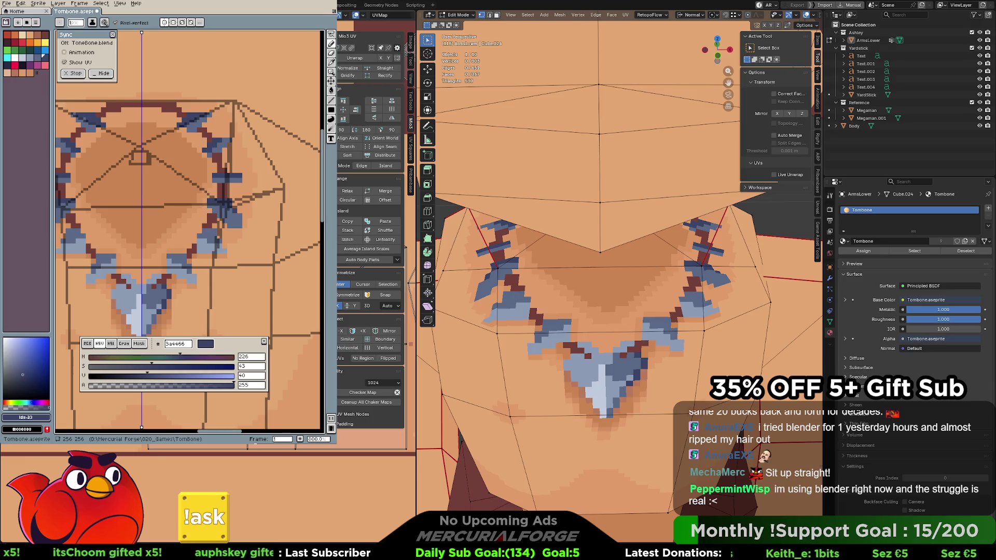
click(701, 265)
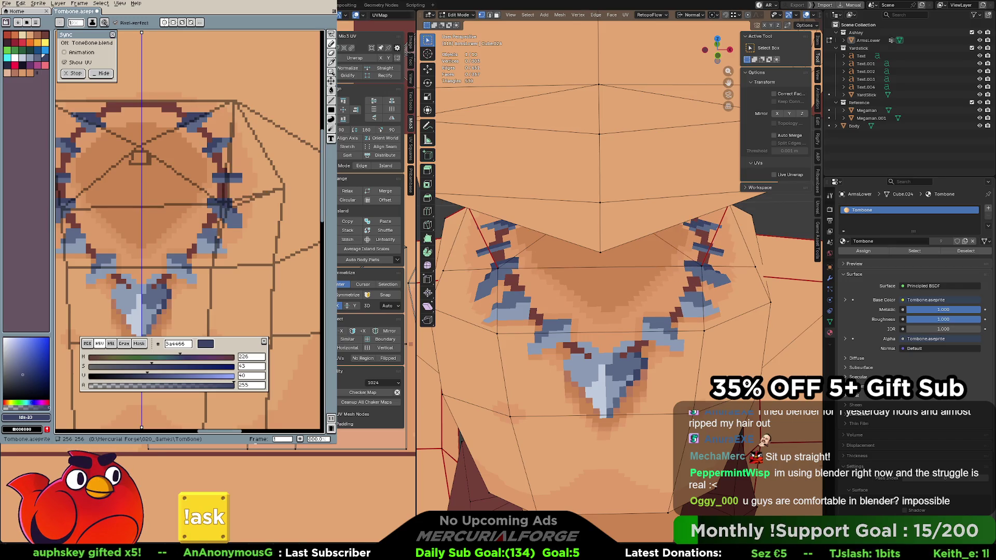
click(497, 267)
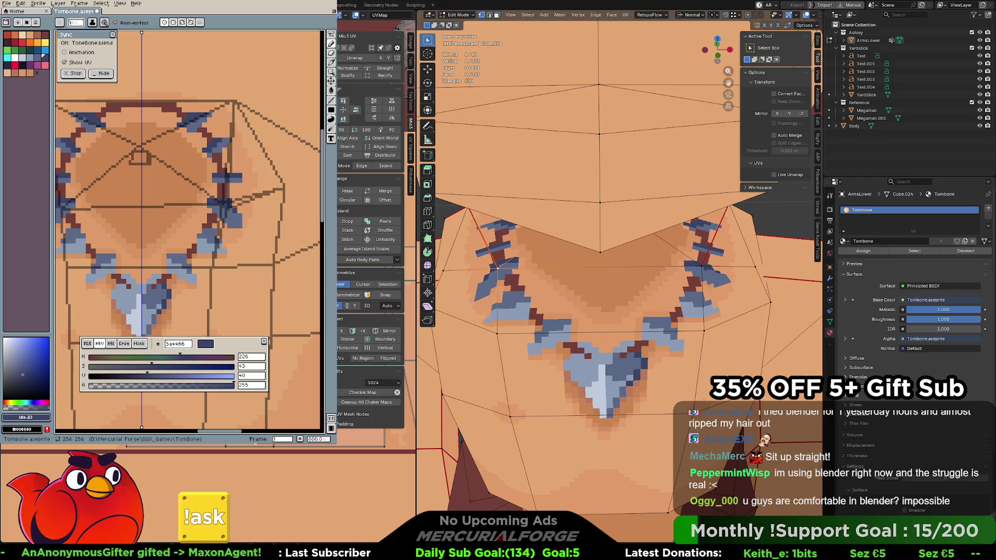
key(Tab)
click(697, 307)
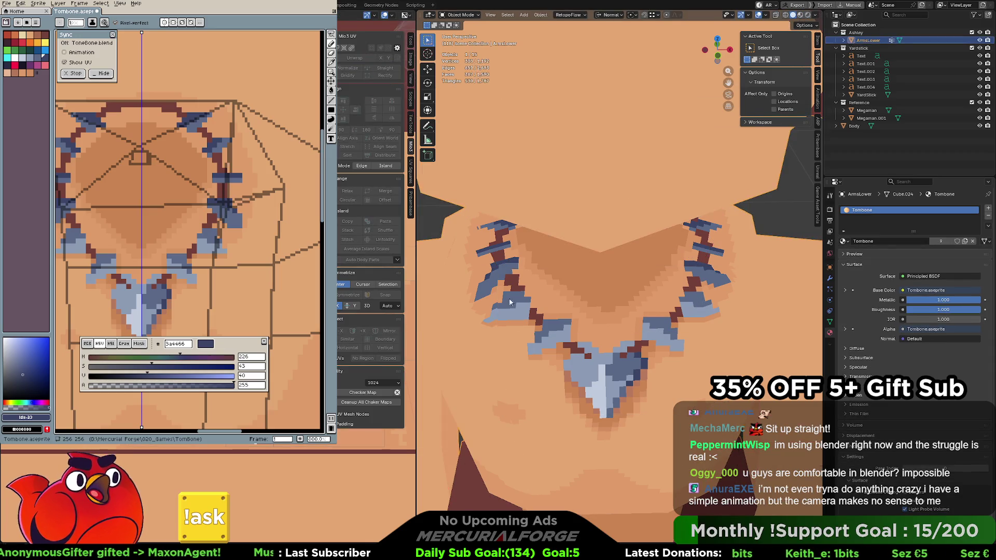
key(Tab)
click(701, 266)
shift+click(769, 301)
key(j)
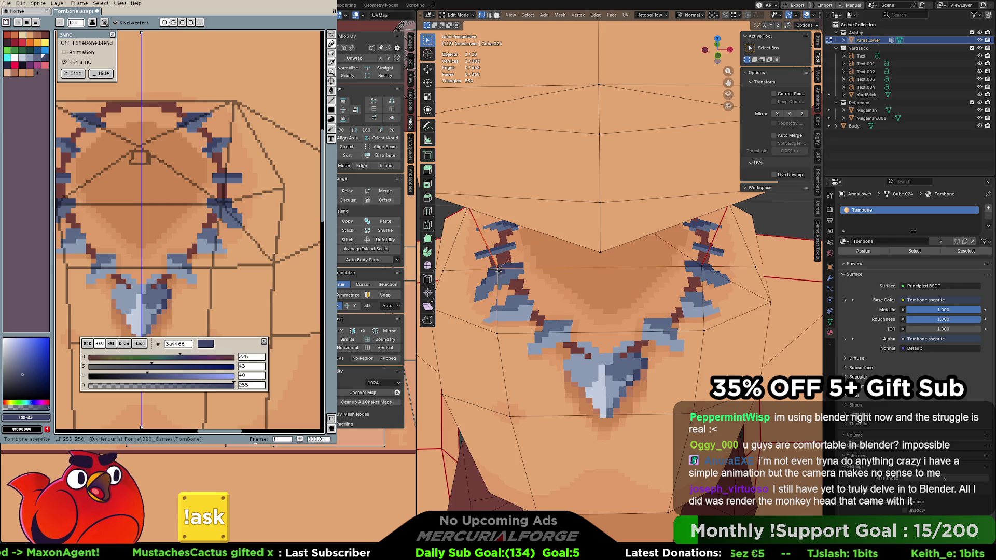
middle_drag(498, 285, 543, 302)
key(j)
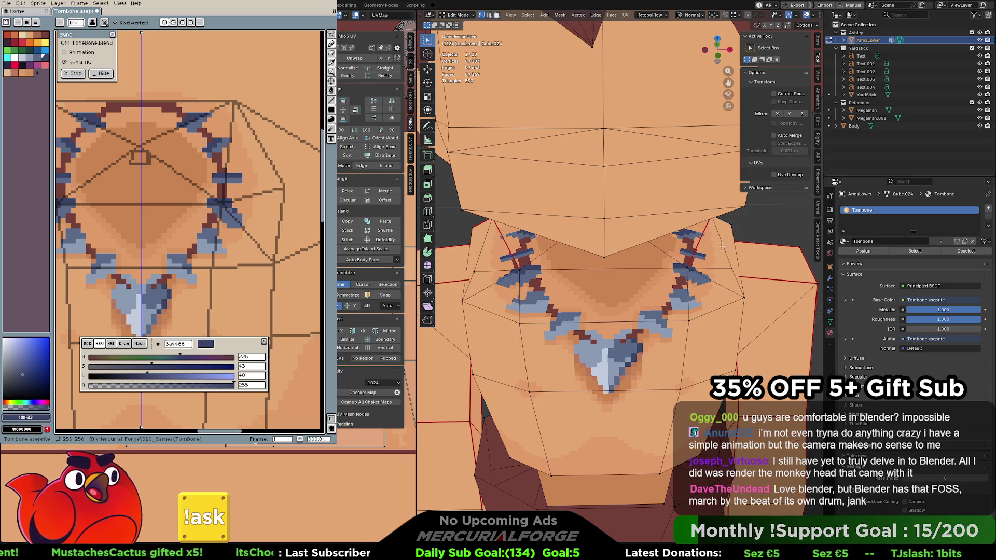
key(ctrl+z)
key(ctrl+z)
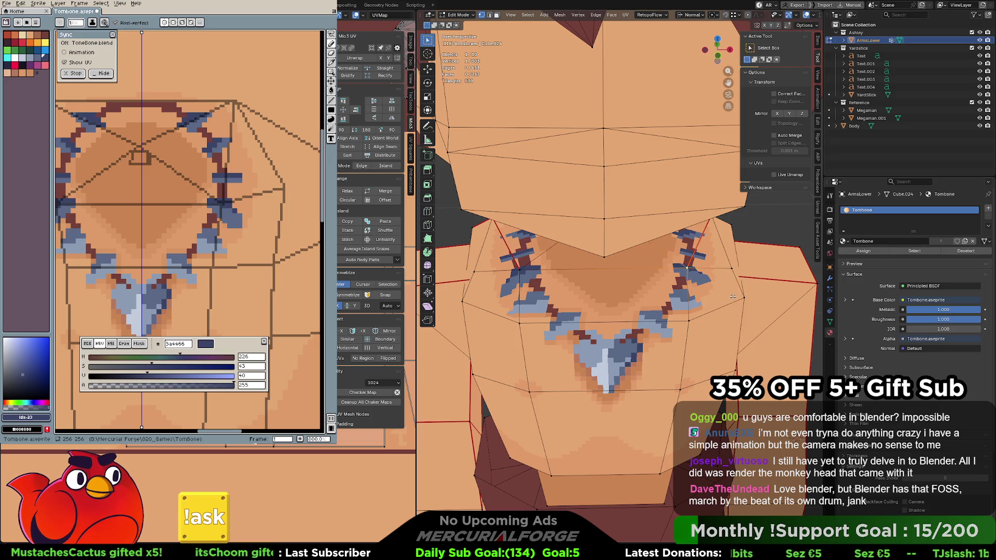
scroll(716, 297, up, 2)
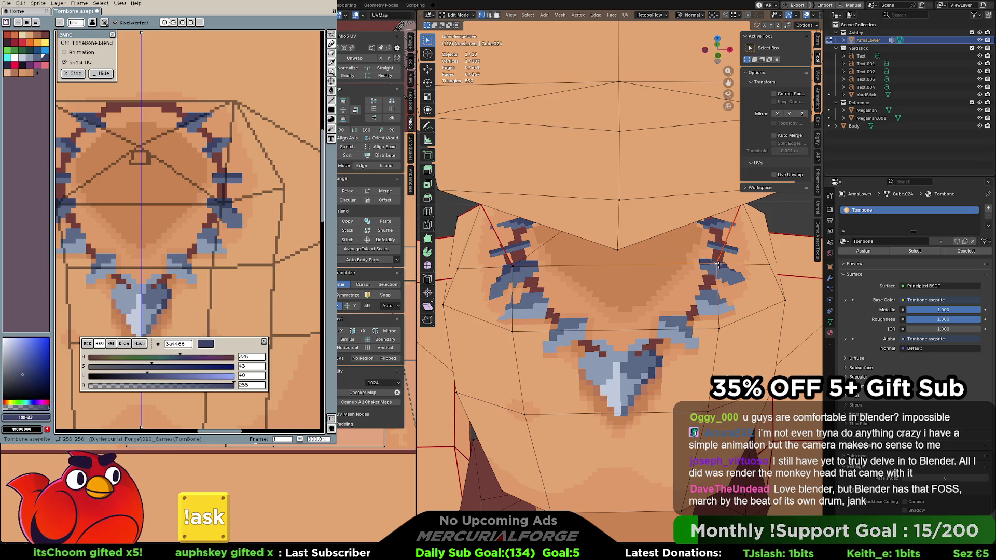
Join collar vertex pairs with J: one edge on the right, one on the left, one across a face
shift+click(784, 299)
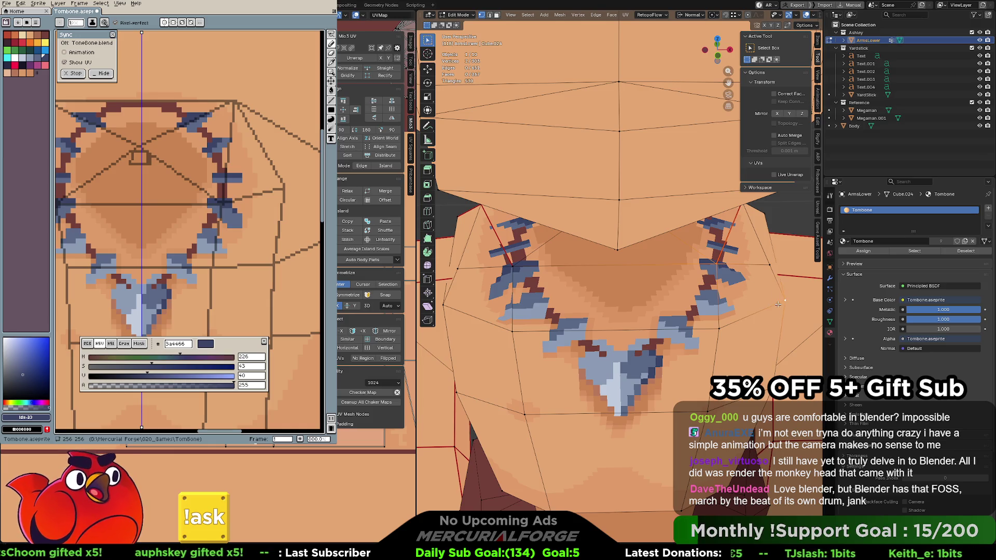
key(j)
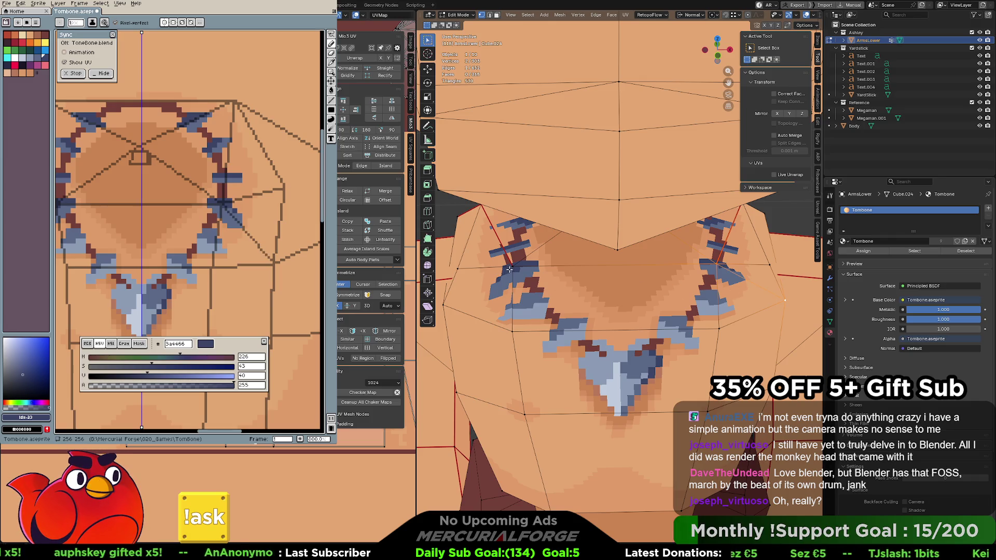
click(494, 275)
shift+click(445, 305)
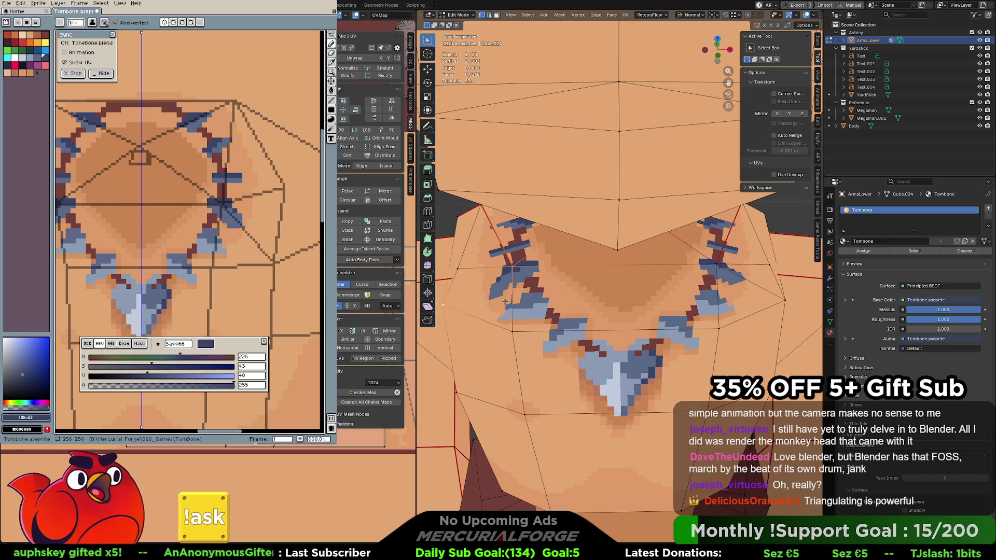
key(j)
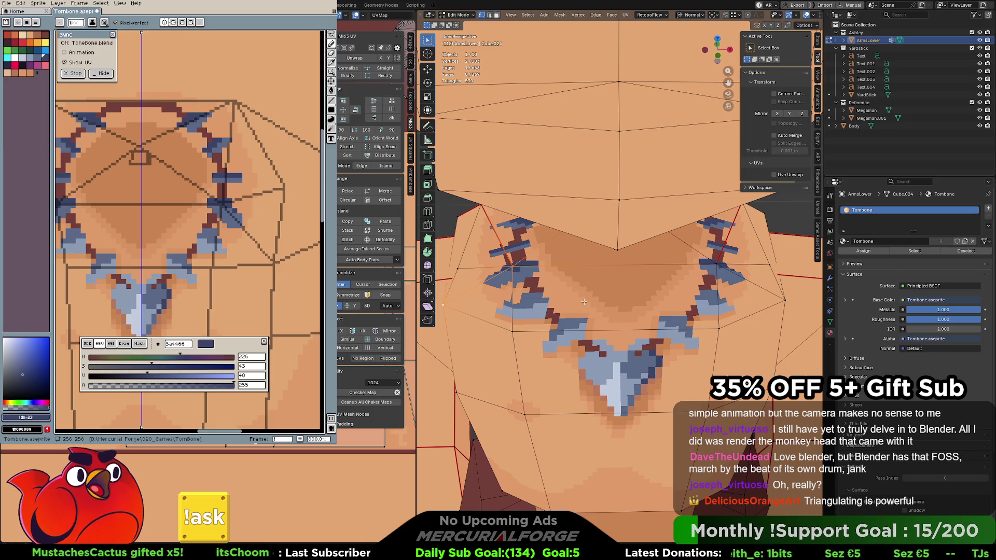
click(716, 264)
shift+click(514, 332)
key(j)
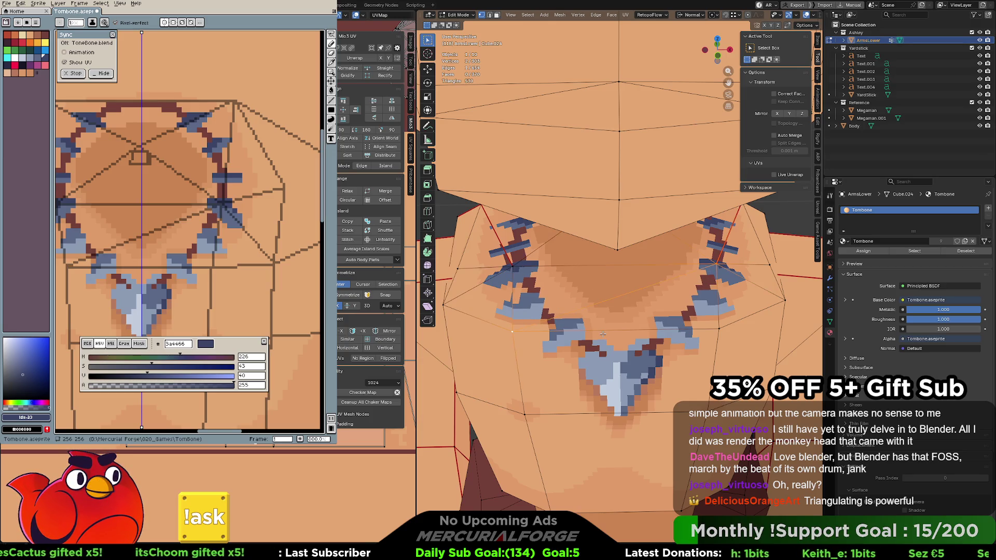
key(ctrl+z)
middle_drag(604, 334, 642, 300)
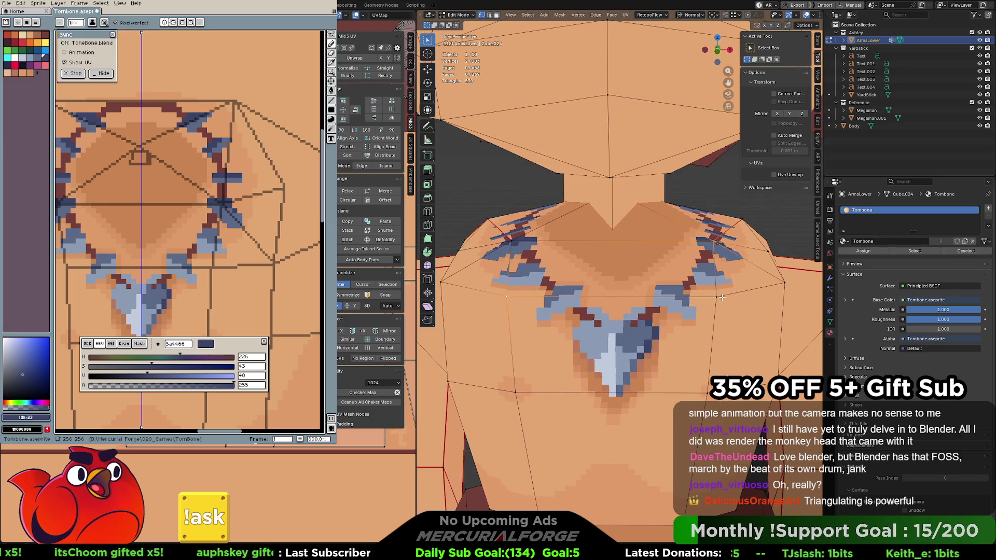
shift+click(516, 391)
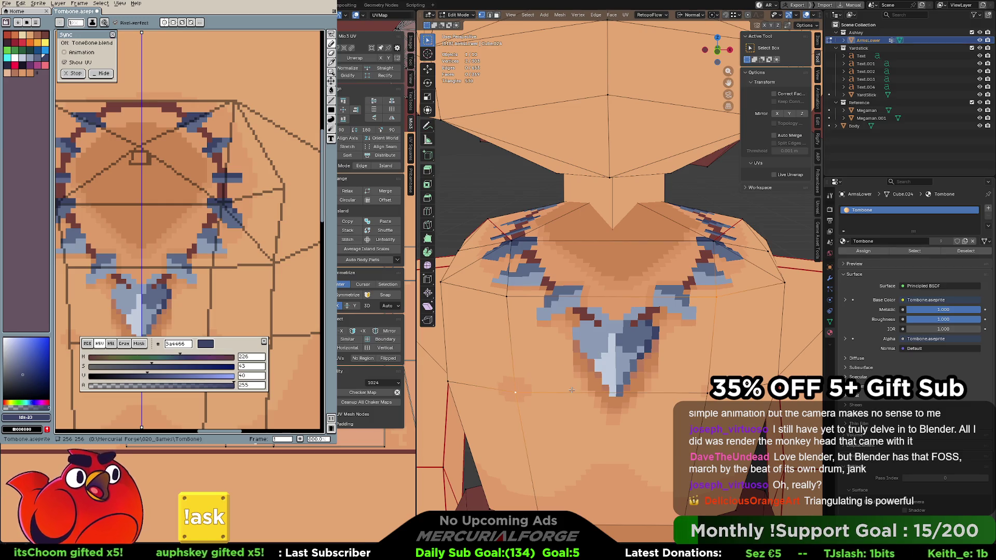
key(j)
key(ctrl+z)
scroll(568, 294, up, 3)
mouse_move(567, 294)
middle_down()
mouse_move(629, 286)
mouse_move(553, 278)
mouse_move(612, 248)
mouse_move(574, 399)
middle_up()
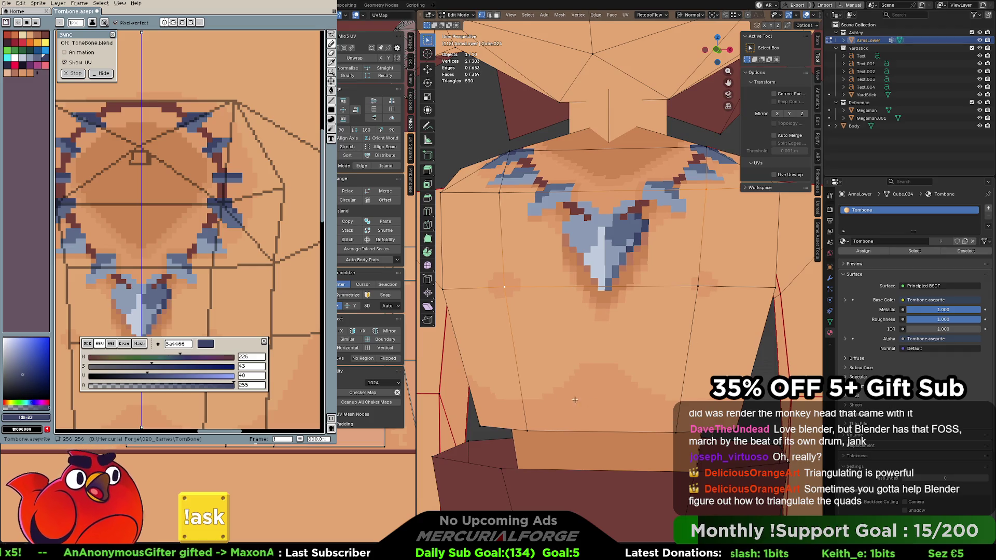
middle_drag(649, 197, 655, 234)
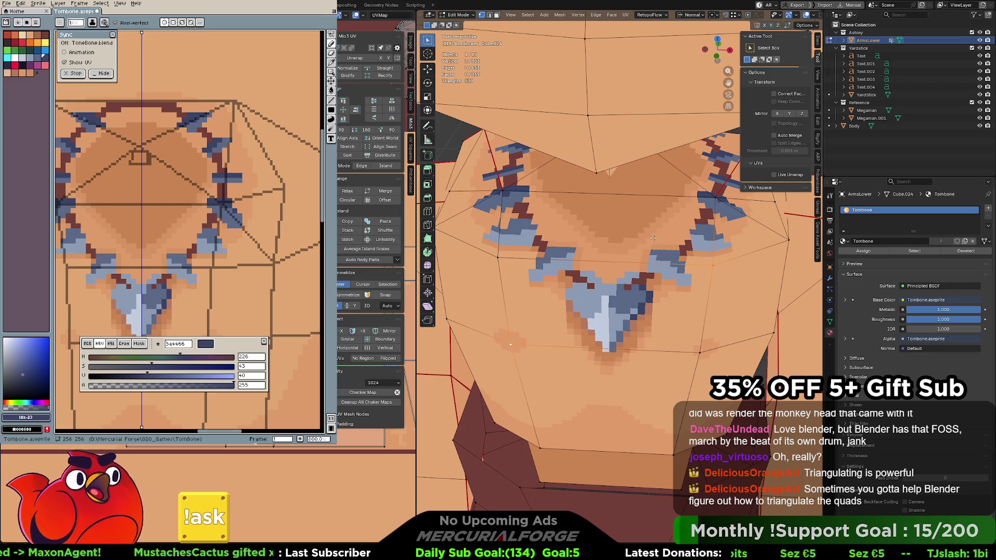
mouse_move(652, 237)
middle_down()
mouse_move(653, 226)
mouse_move(710, 242)
mouse_move(668, 240)
middle_up()
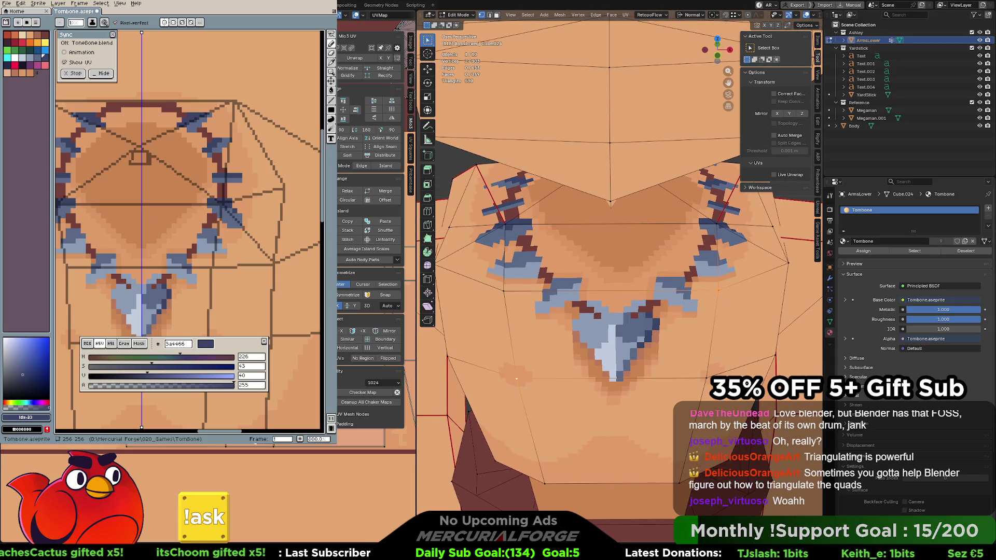
click(503, 291)
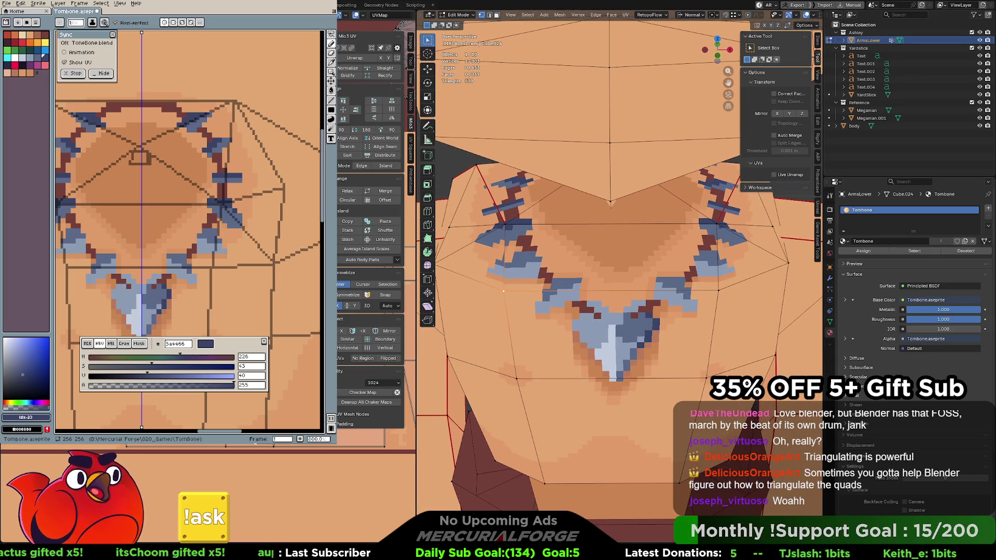
shift+click(788, 263)
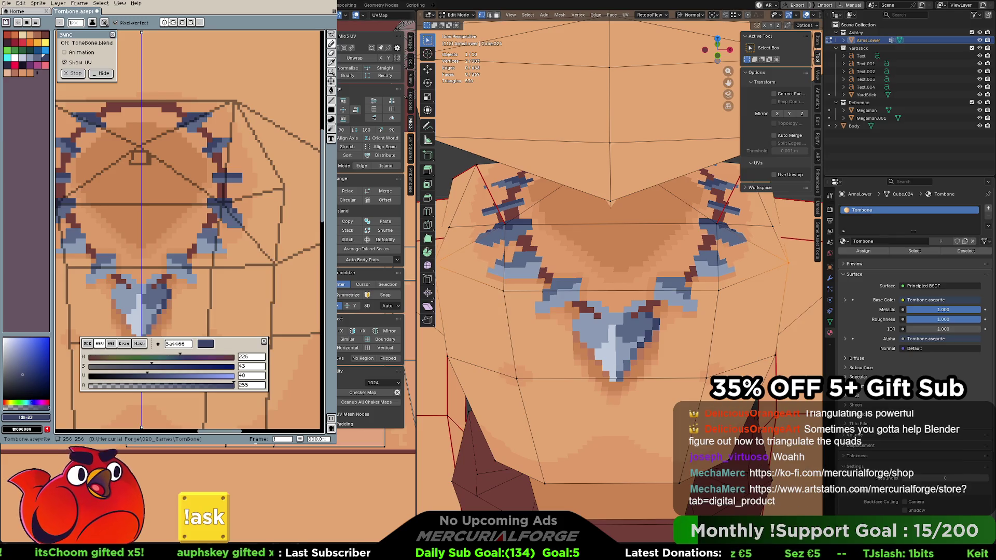
key(ctrl+z)
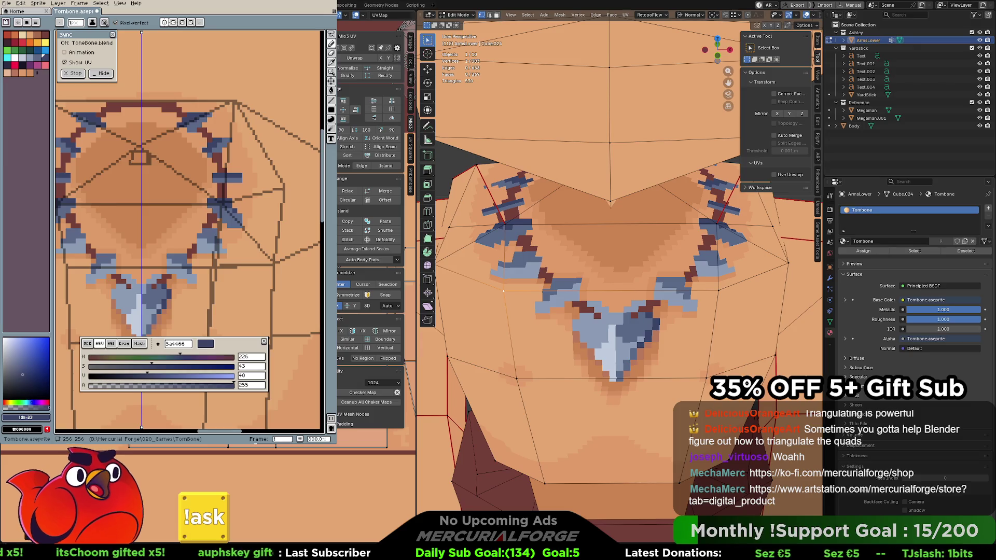
middle_drag(561, 293, 643, 253)
Join two pairs of opposite chest vertices with new edges around the necklace
click(642, 253)
shift+click(723, 354)
key(j)
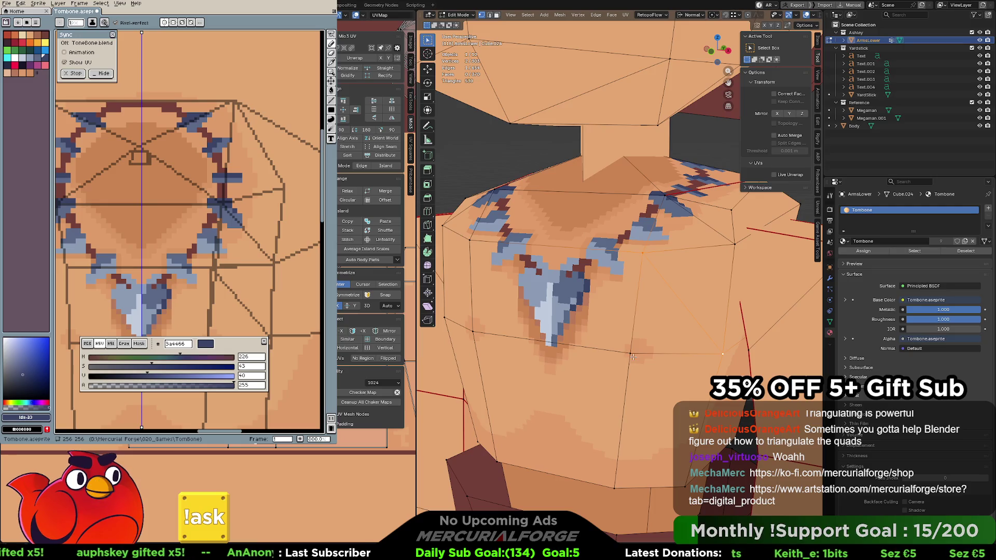
click(631, 355)
mouse_move(685, 483)
middle_down()
mouse_move(579, 343)
mouse_move(591, 342)
middle_up()
shift+click(579, 343)
key(j)
Add two more edges joining opposite chest vertices, splitting the faces further
click(591, 342)
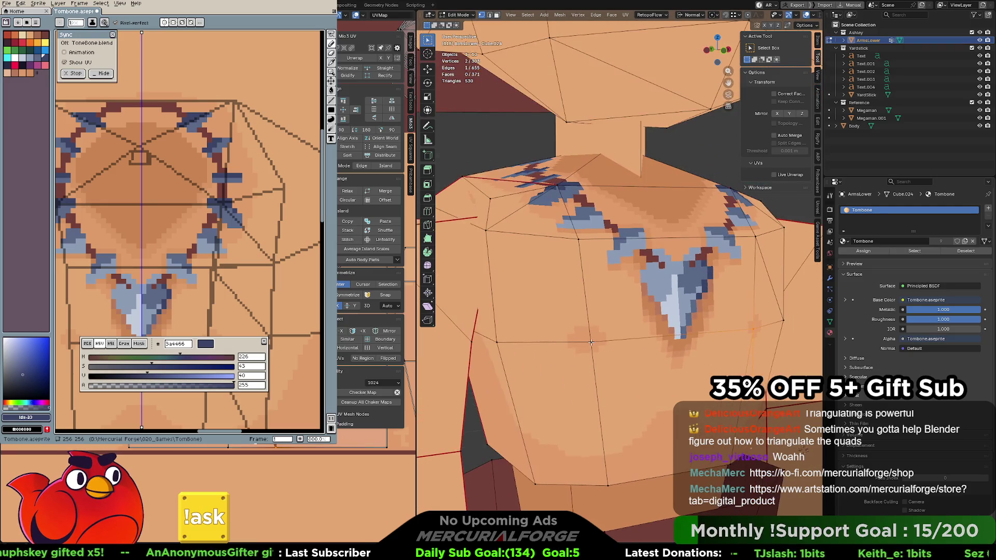
shift+click(541, 477)
key(j)
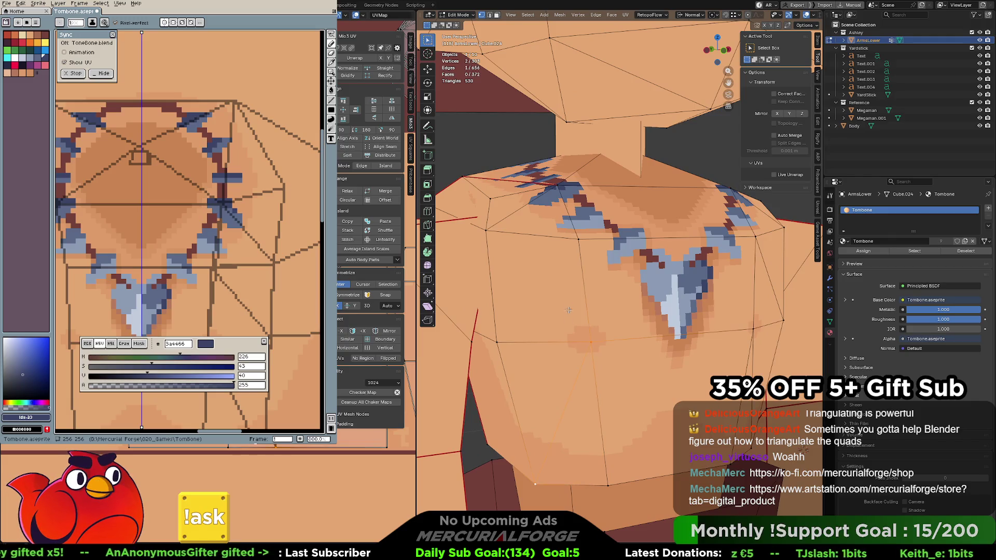
click(578, 239)
shift+click(496, 342)
key(j)
From a closer frontal view, add three more edges across the chest faces around the necklace
mouse_move(577, 310)
middle_down()
mouse_move(536, 232)
mouse_move(657, 245)
middle_up()
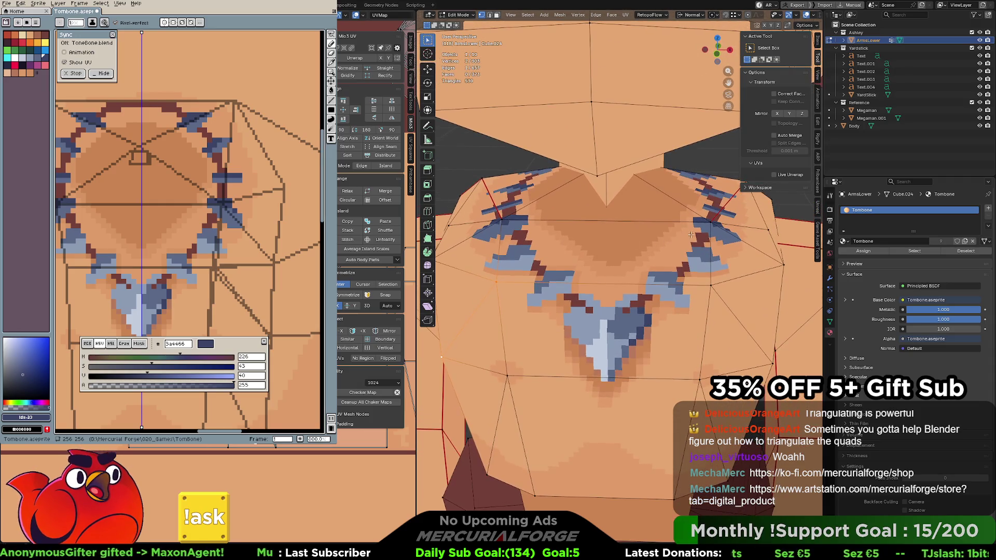
scroll(657, 245, down, 4)
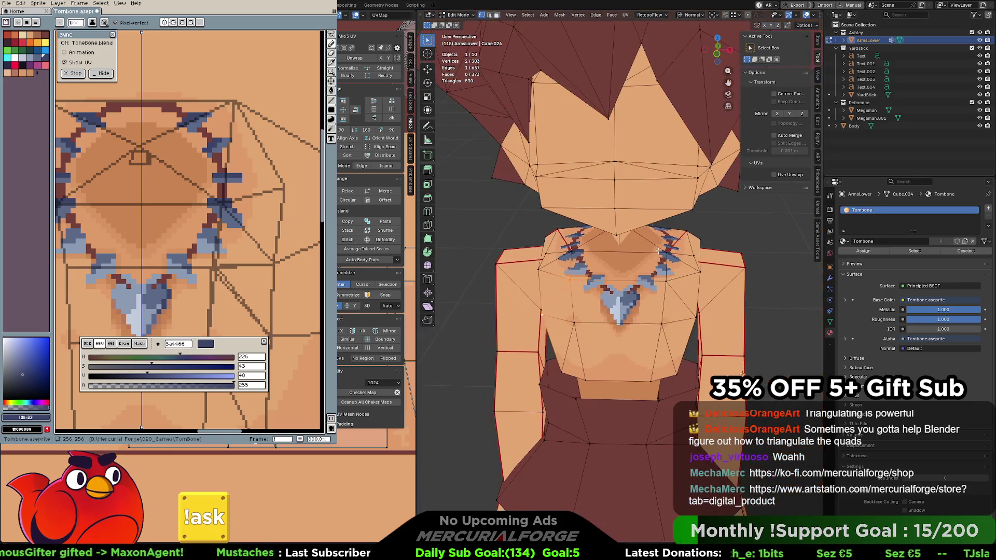
middle_drag(657, 251, 448, 280)
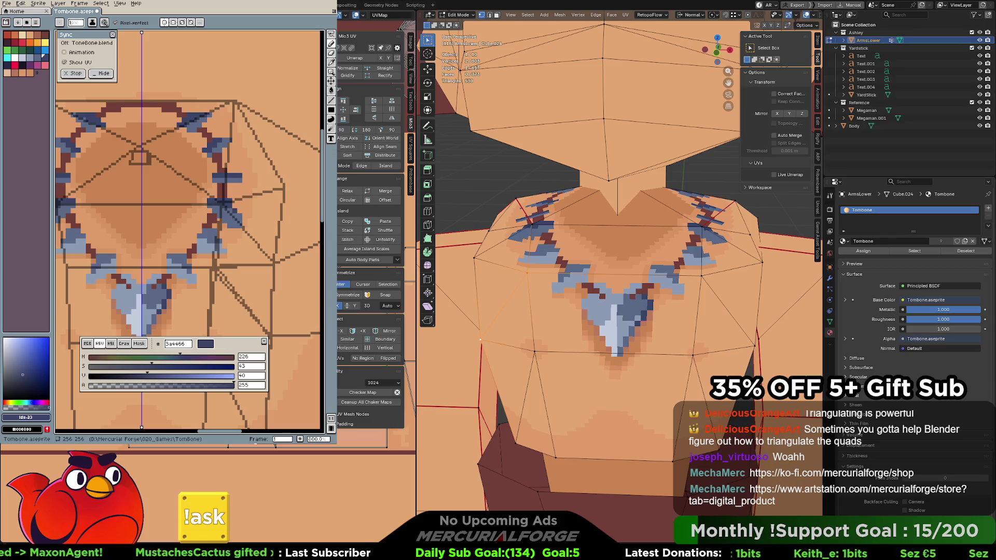
click(527, 271)
shift+click(701, 226)
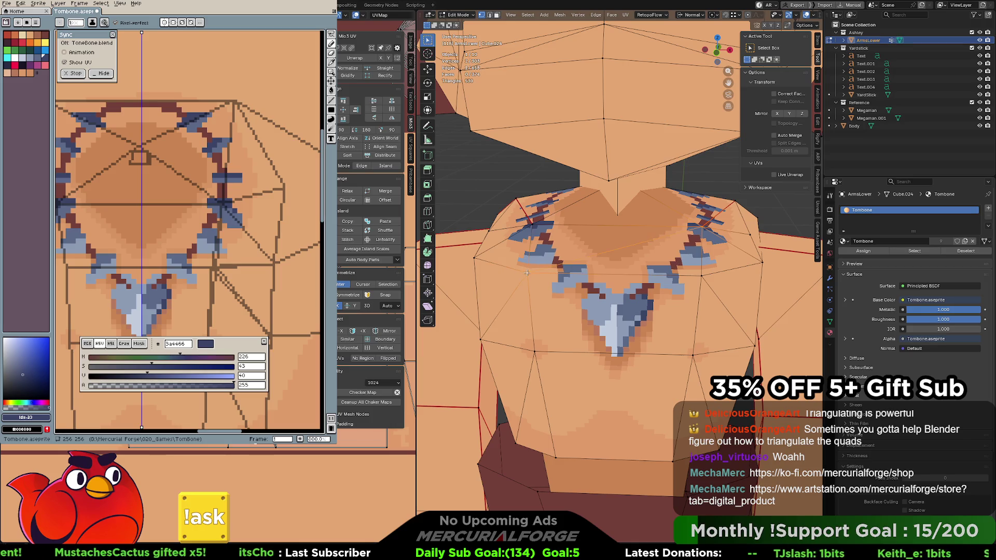
key(j)
click(684, 346)
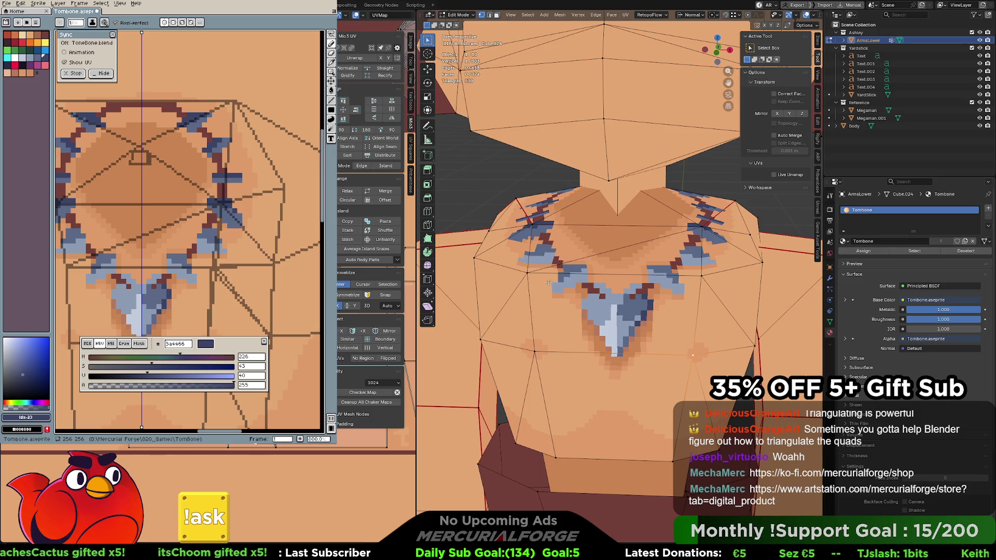
shift+click(527, 271)
key(j)
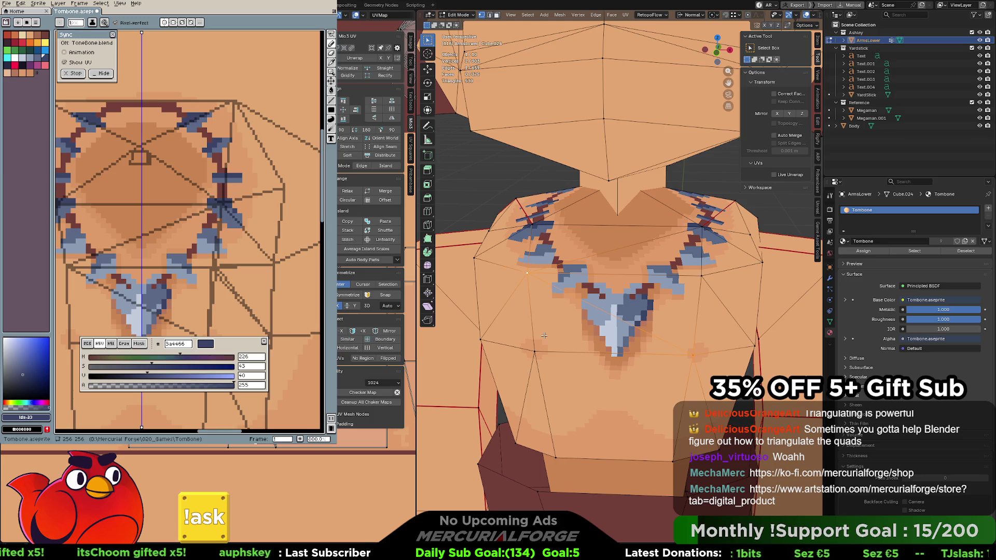
click(536, 350)
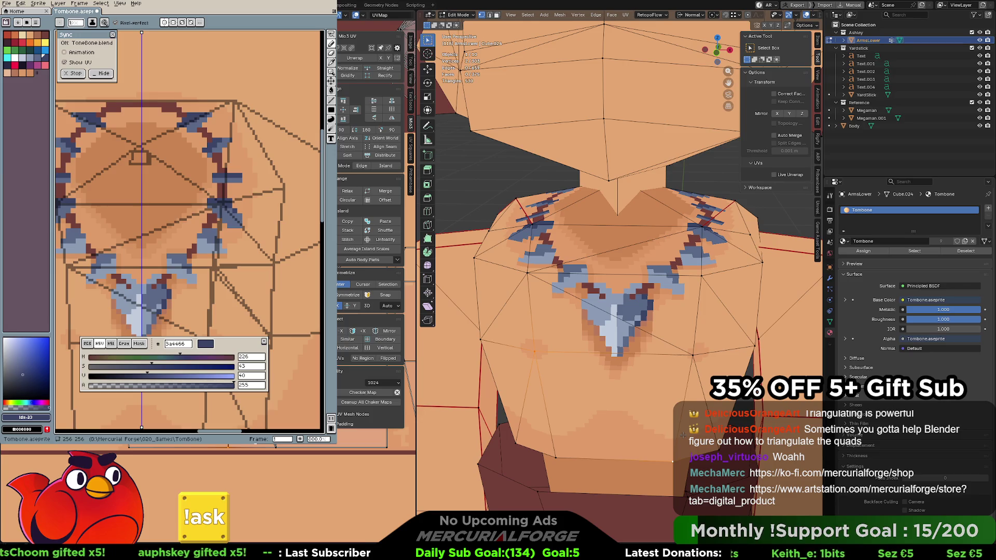
key(j)
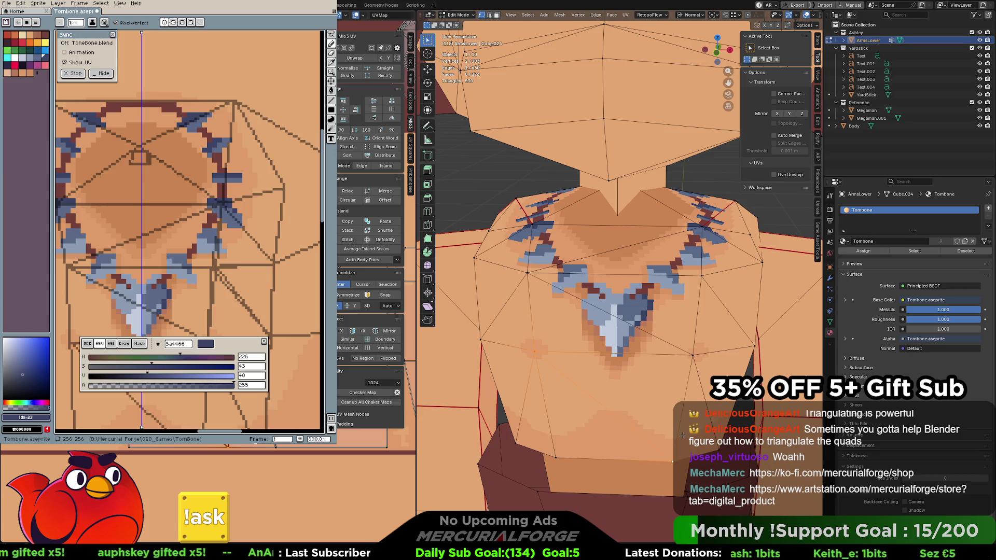
mouse_move(778, 213)
middle_down()
mouse_move(559, 272)
mouse_move(696, 256)
mouse_move(692, 303)
middle_up()
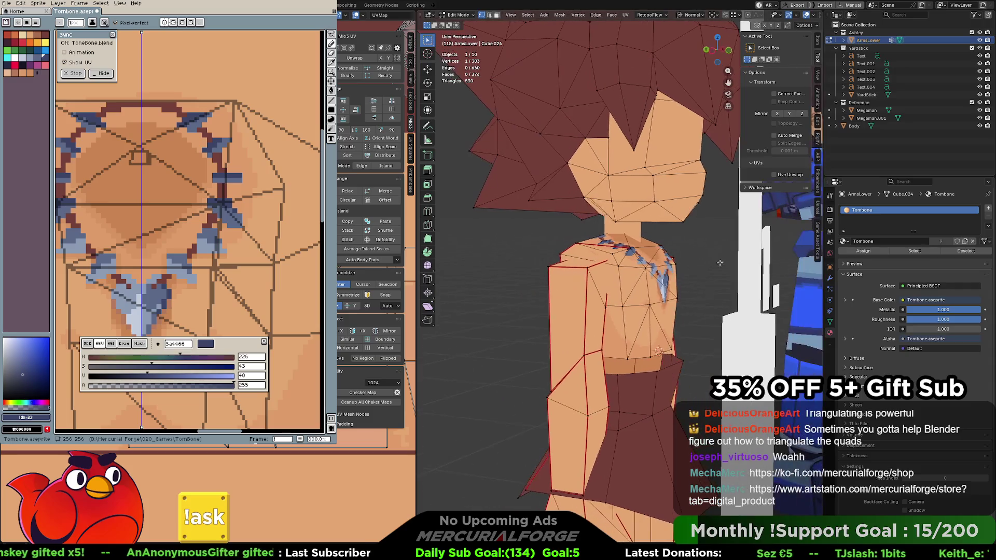
Nudge the two selected chest vertices slightly outward along their normal
shift+click(648, 305)
key(g)
key(z)
key(z)
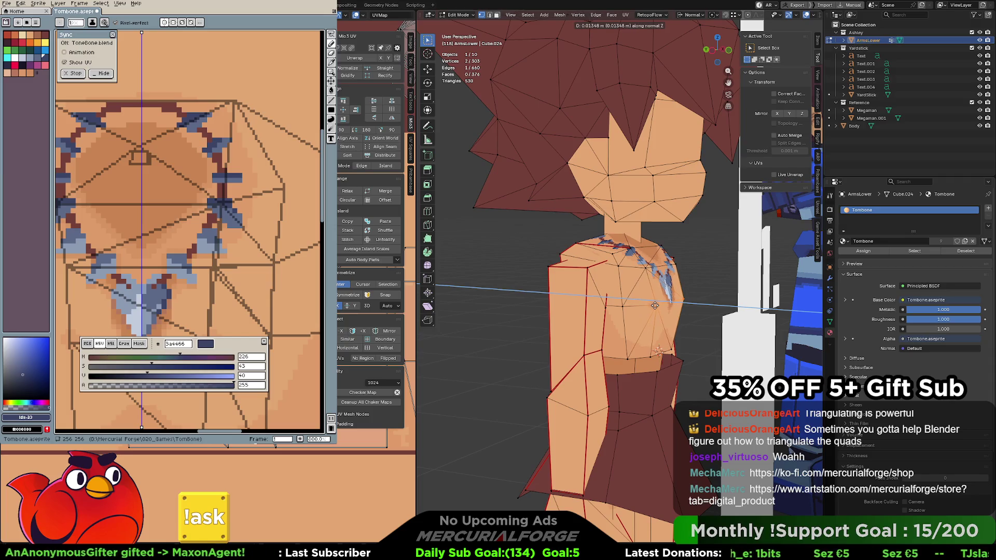
click(654, 305)
mouse_move(655, 306)
middle_down()
mouse_move(726, 311)
mouse_move(618, 299)
middle_up()
Deselect all, zoom out to the whole character, and switch to Object Mode
click(728, 245)
scroll(726, 249, down, 6)
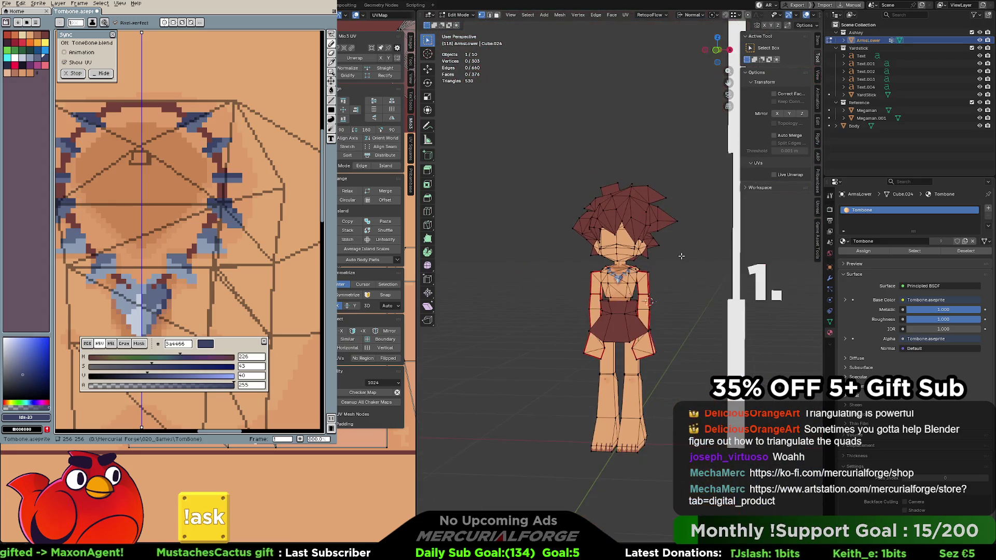
middle_drag(696, 286, 681, 276)
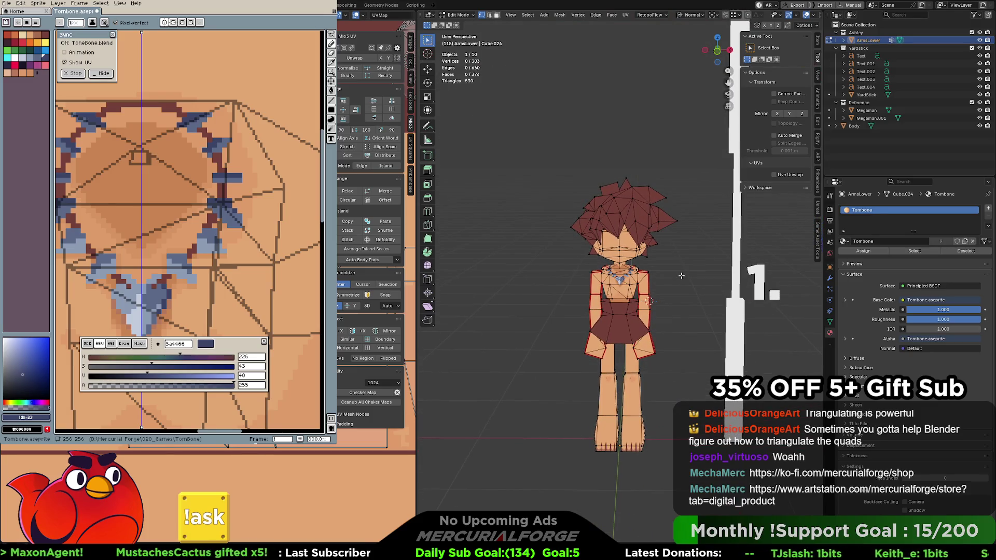
key(Tab)
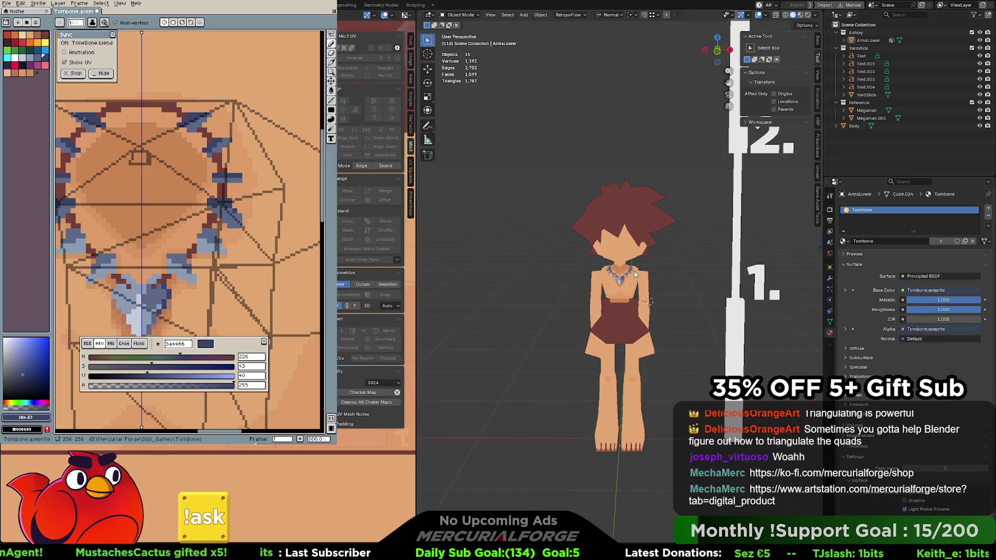
Re-enter Edit Mode, compare against the reference characters, then frame the girl with Numpad period
key(Tab)
scroll(635, 273, up, 10)
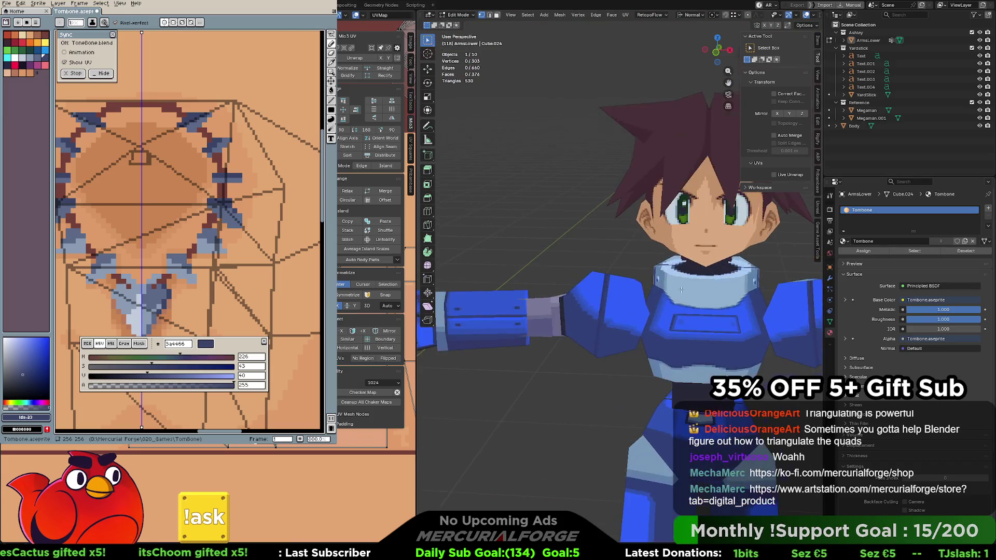
mouse_move(598, 313)
middle_down()
mouse_move(466, 296)
mouse_move(604, 308)
mouse_move(652, 281)
mouse_move(621, 280)
mouse_move(741, 294)
mouse_move(659, 285)
middle_up()
scroll(654, 285, down, 10)
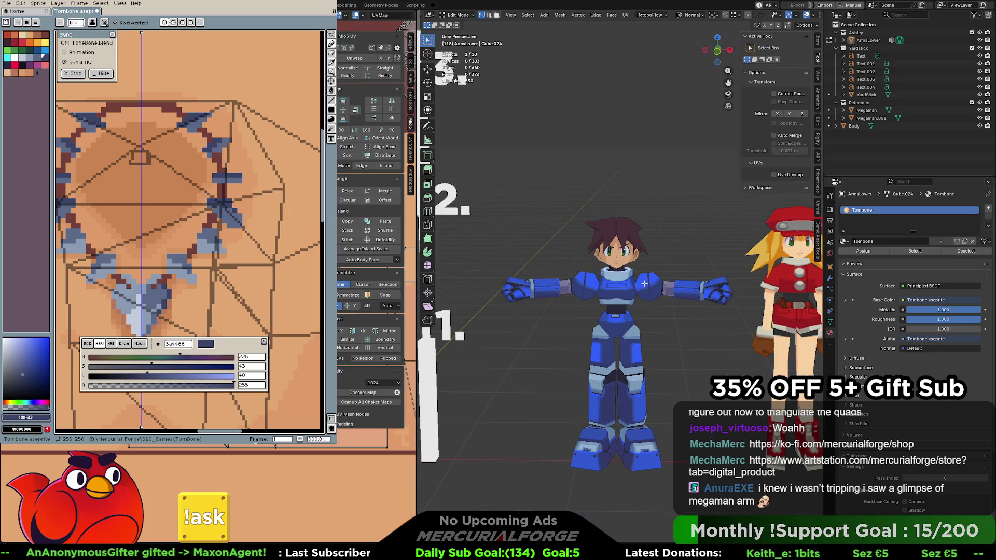
scroll(644, 283, down, 4)
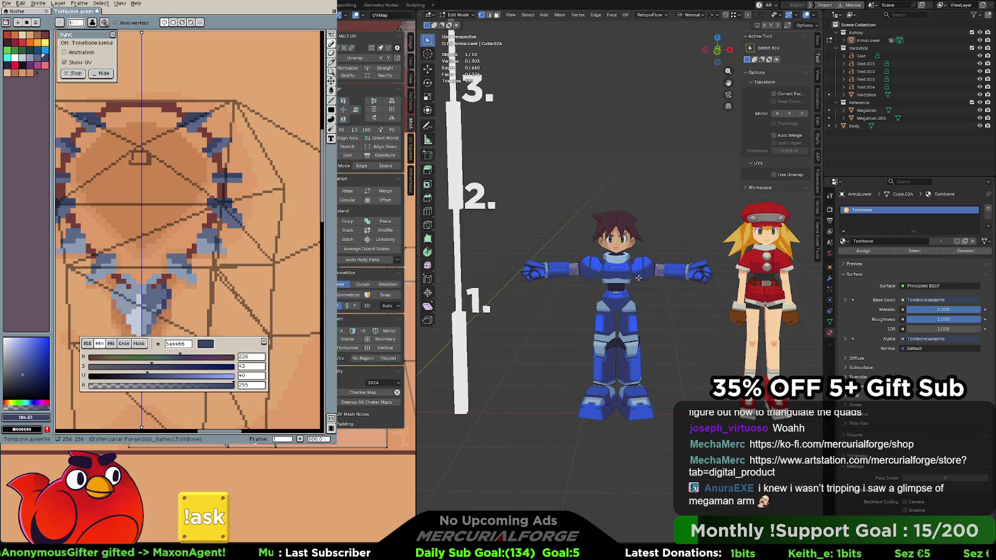
scroll(638, 278, up, 1)
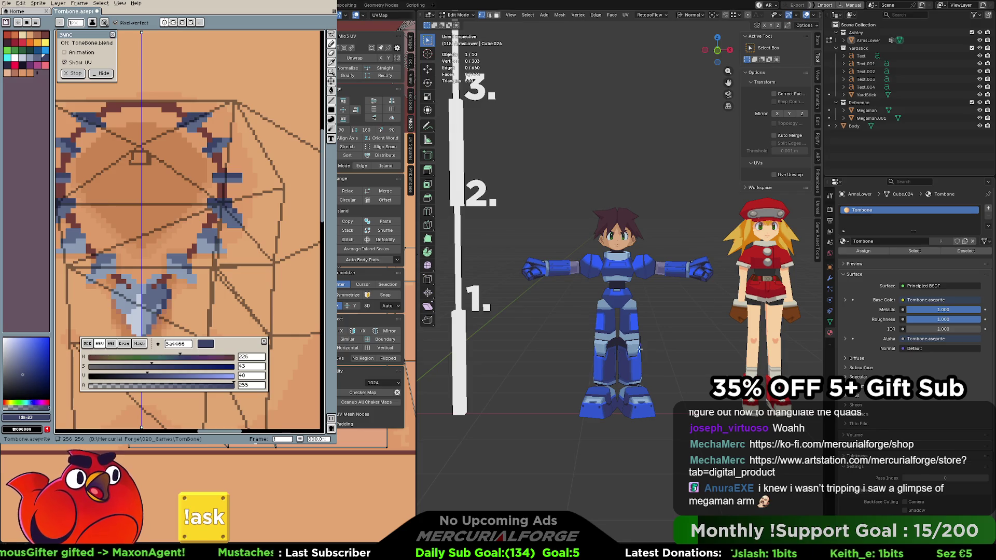
key(KP_Decimal)
scroll(611, 306, up, 5)
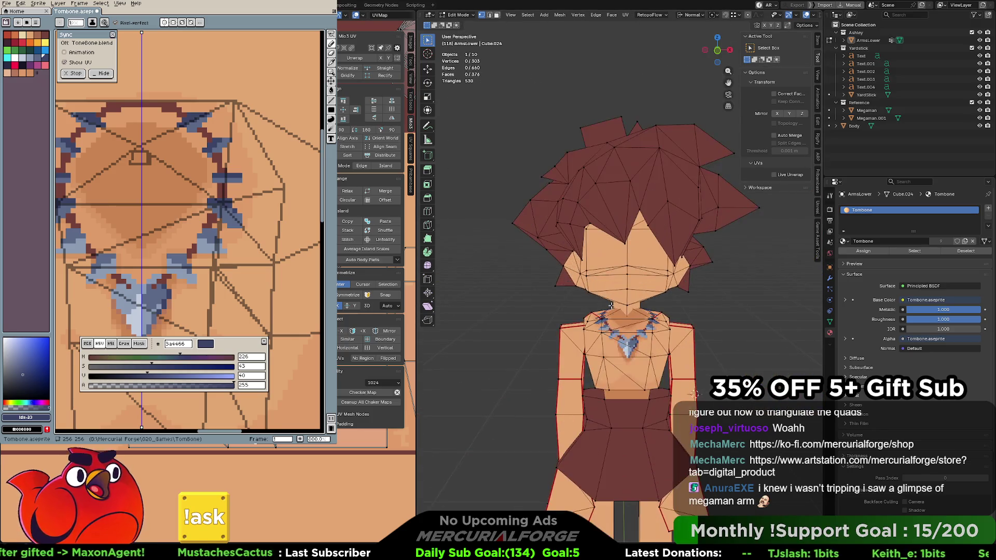
Turn off the viewport overlays so no wireframe covers the painted necklace
scroll(611, 306, up, 8)
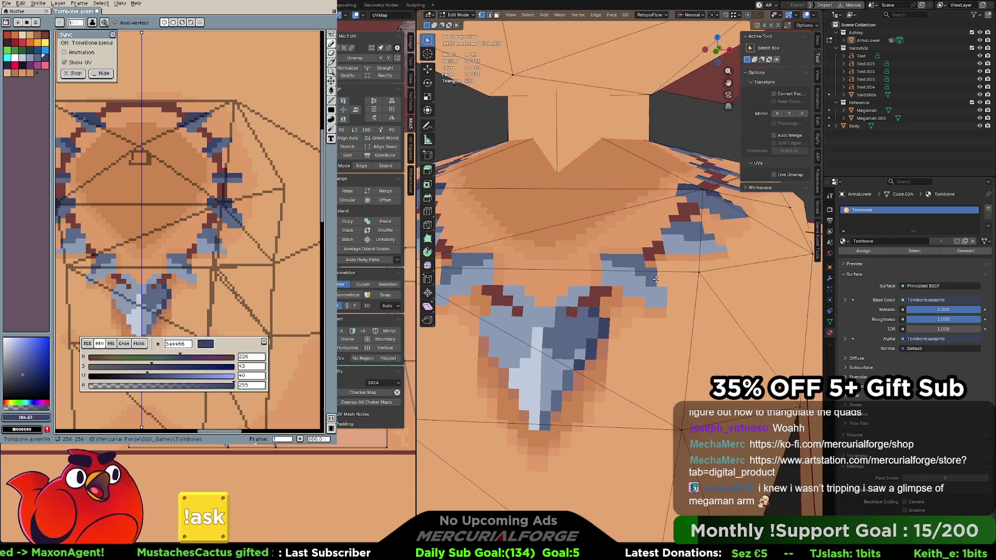
scroll(655, 279, down, 8)
mouse_move(656, 279)
middle_down()
mouse_move(715, 297)
mouse_move(604, 262)
mouse_move(691, 147)
middle_up()
scroll(715, 297, down, 5)
scroll(604, 263, up, 3)
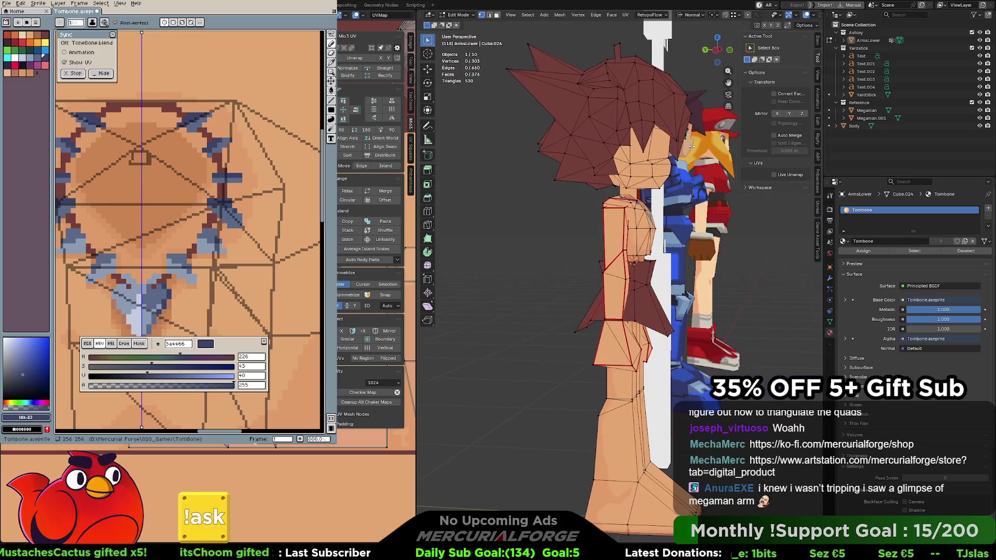
click(806, 16)
Inspect the full-body front view, toggling between Object and Edit Mode
mouse_move(663, 243)
middle_down()
mouse_move(676, 261)
mouse_move(614, 260)
middle_up()
scroll(676, 261, down, 2)
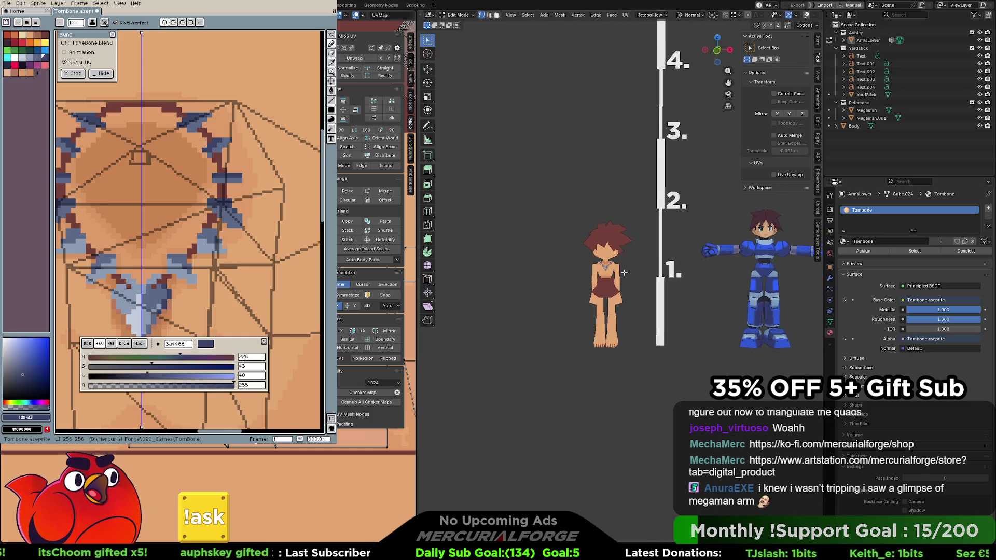
scroll(612, 262, up, 5)
scroll(612, 262, up, 3)
scroll(614, 275, down, 4)
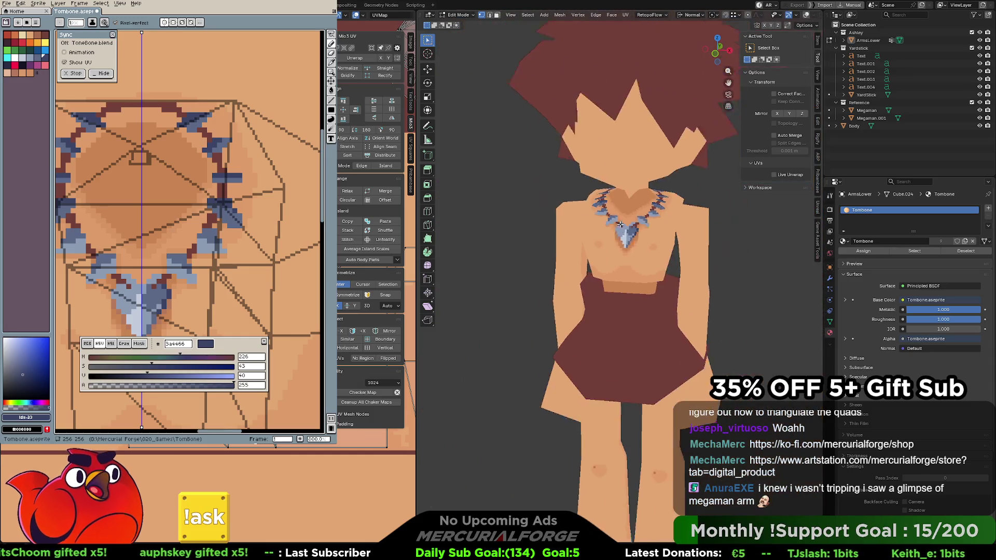
scroll(618, 292, up, 1)
scroll(619, 290, up, 2)
scroll(617, 291, down, 2)
scroll(612, 289, up, 2)
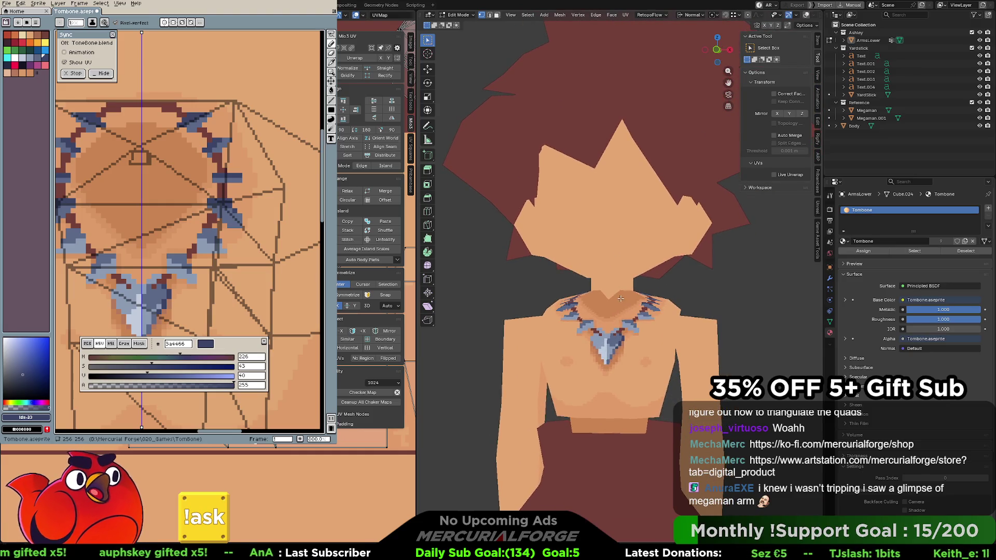
key(Tab)
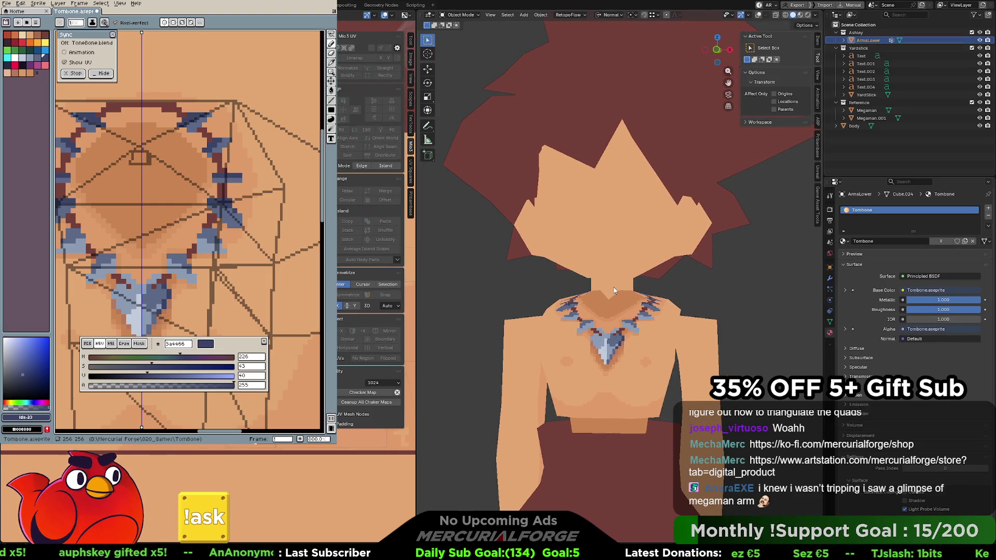
key(Tab)
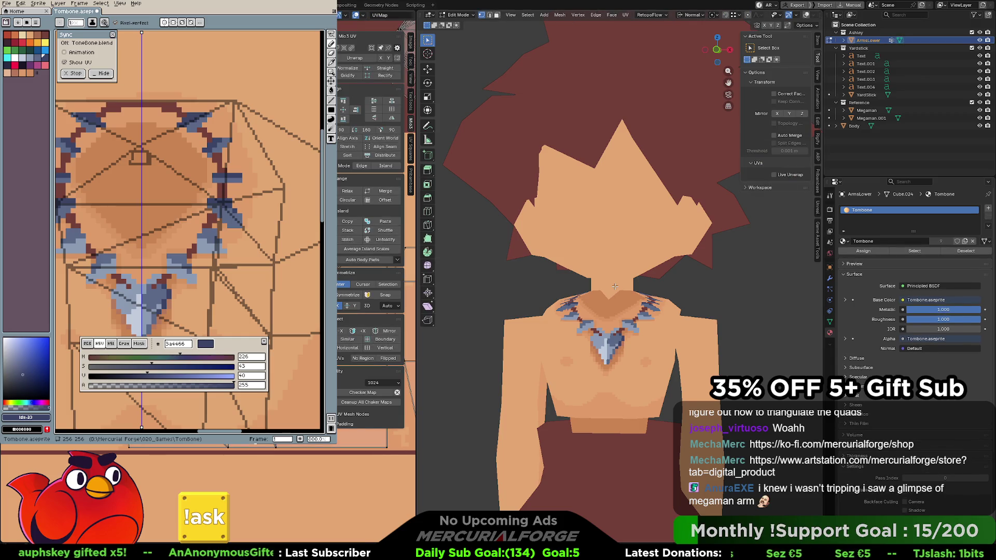